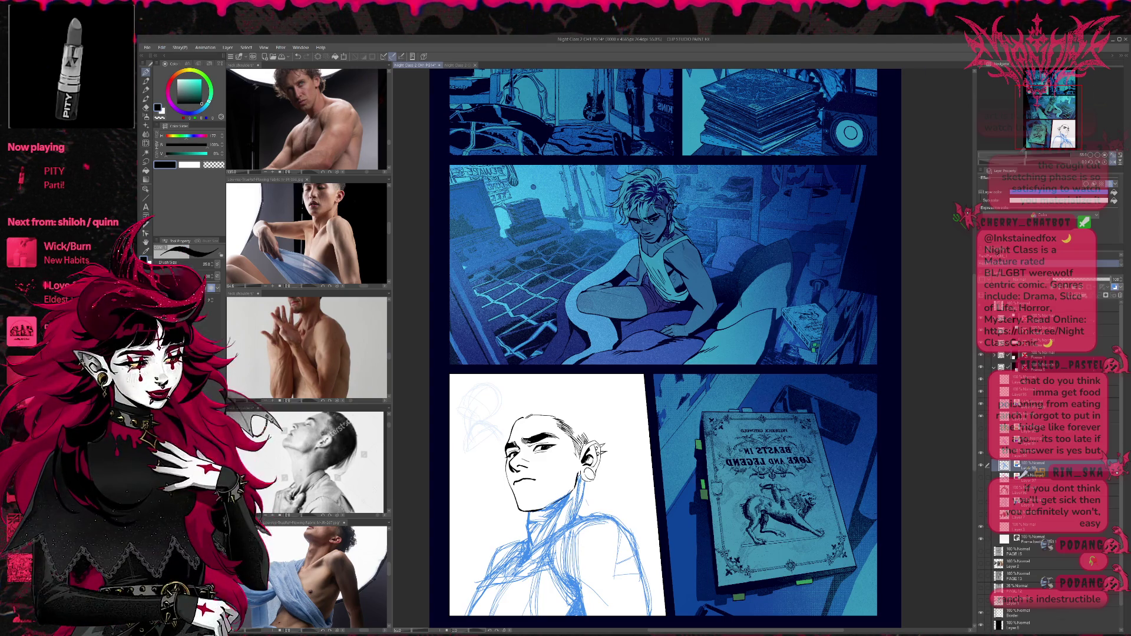
# Pan and zoom the neck-and-shoulders reference collage to the close-up anatomy muscle photos.
pyautogui.click(306, 347)
pyautogui.moveTo(377, 400)
pyautogui.mouseDown()
pyautogui.moveTo(269, 382)
pyautogui.moveTo(291, 527)
pyautogui.mouseUp()
pyautogui.scroll(-5, 321, 378)
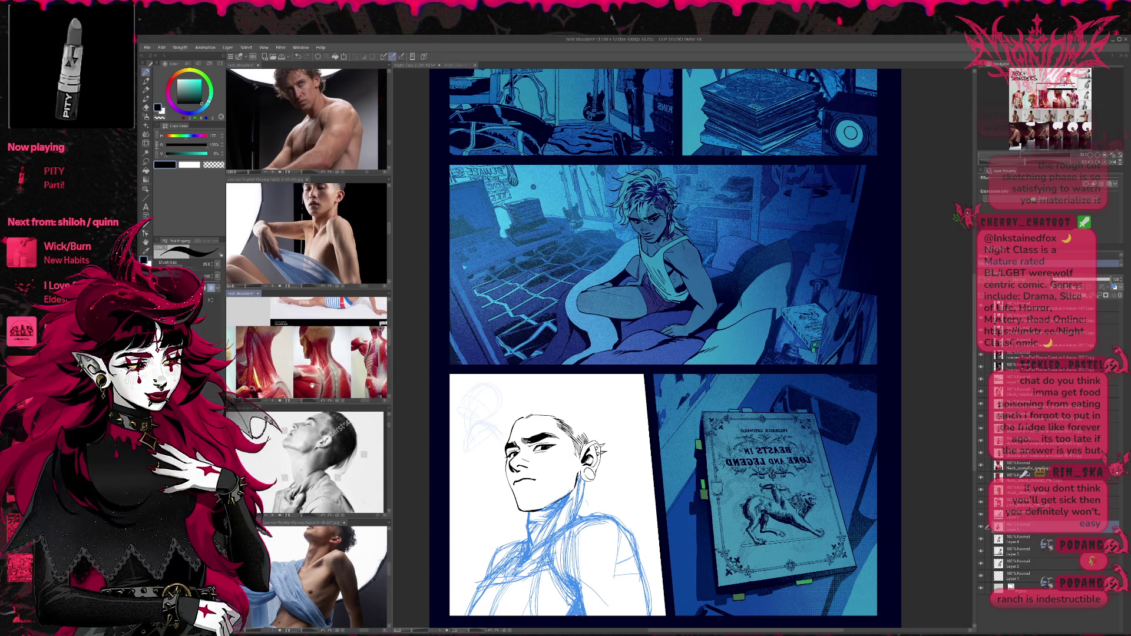
pyautogui.moveTo(321, 379)
pyautogui.mouseDown()
pyautogui.moveTo(392, 382)
pyautogui.moveTo(371, 401)
pyautogui.moveTo(321, 390)
pyautogui.moveTo(280, 380)
pyautogui.moveTo(257, 365)
pyautogui.moveTo(261, 353)
pyautogui.mouseUp()
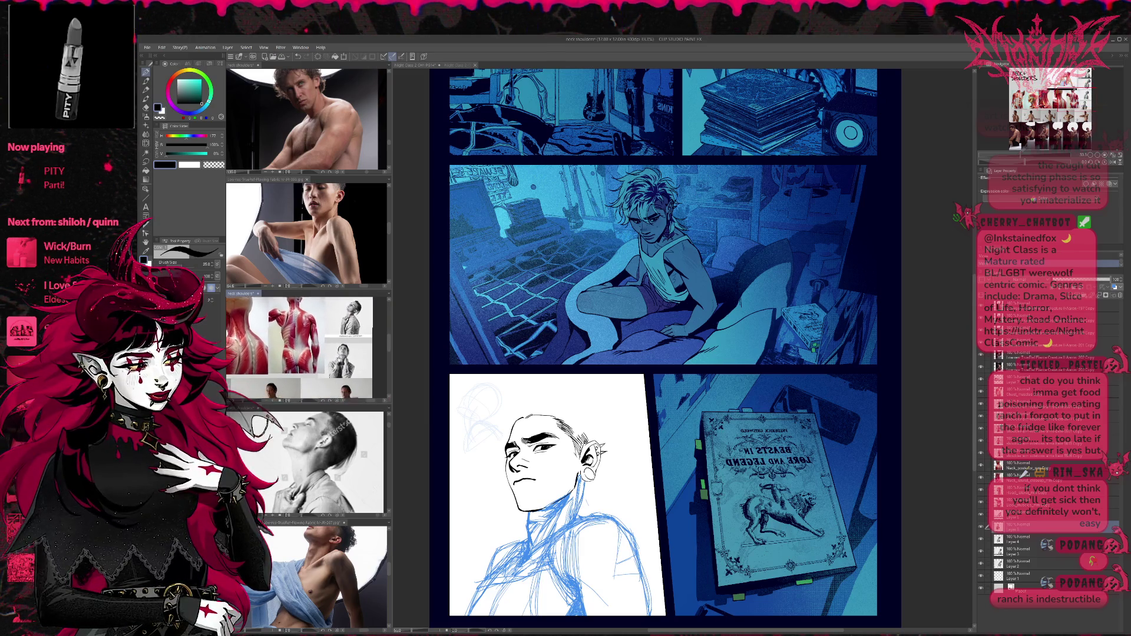
pyautogui.moveTo(352, 336)
pyautogui.mouseDown()
pyautogui.moveTo(411, 340)
pyautogui.moveTo(435, 570)
pyautogui.mouseUp()
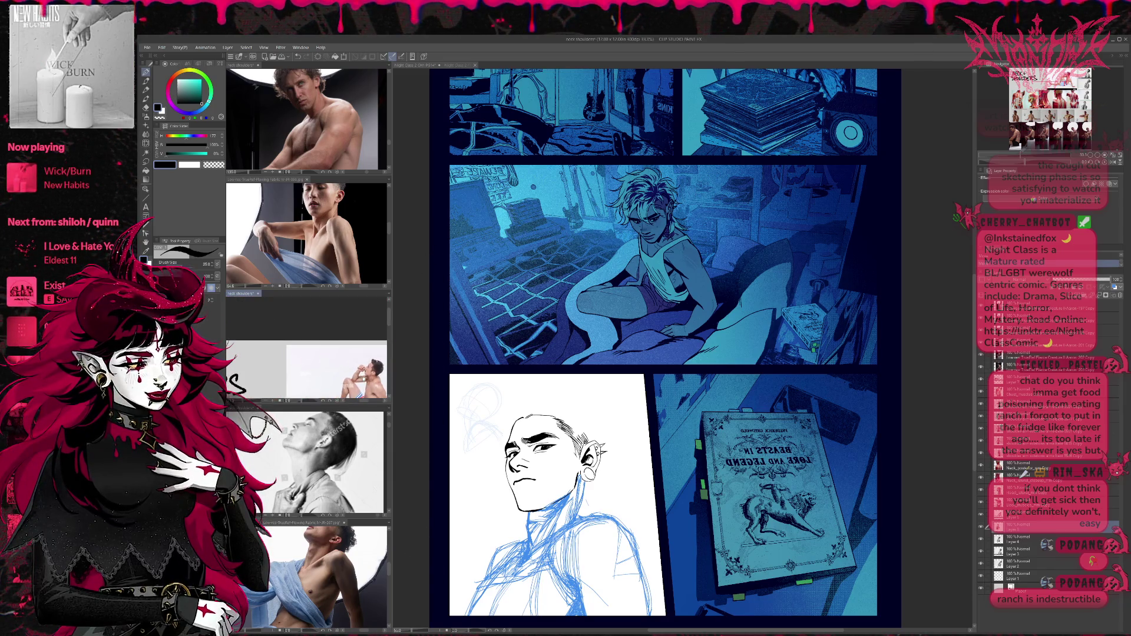
pyautogui.scroll(3, 342, 378)
pyautogui.moveTo(325, 378)
pyautogui.mouseDown()
pyautogui.moveTo(515, 256)
pyautogui.moveTo(648, 223)
pyautogui.mouseUp()
pyautogui.scroll(3, 307, 348)
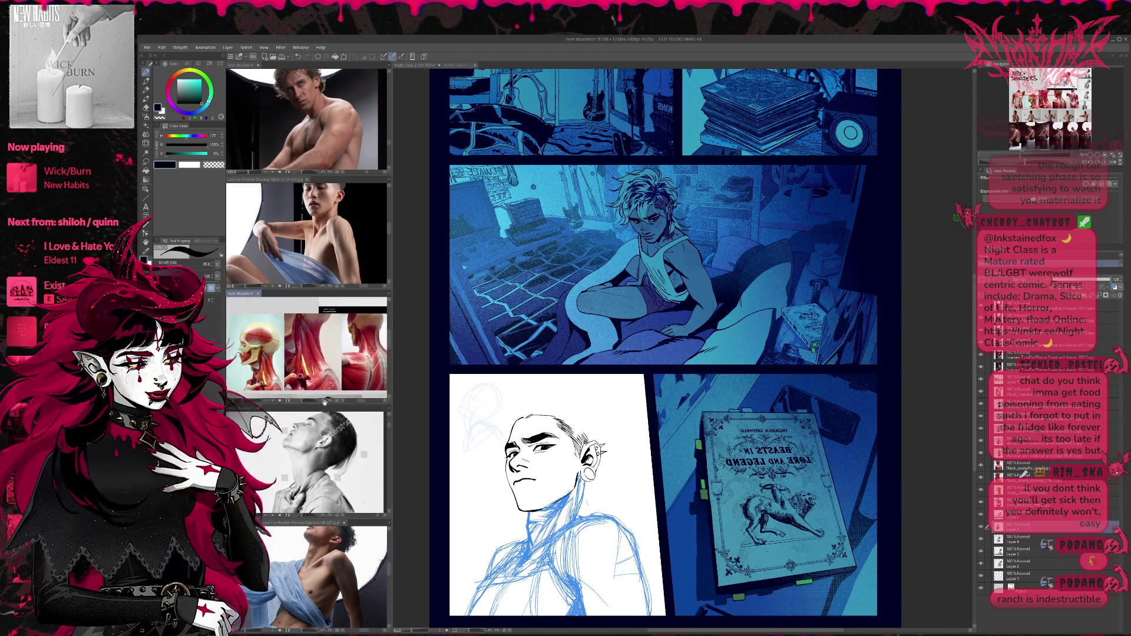
pyautogui.click(604, 477)
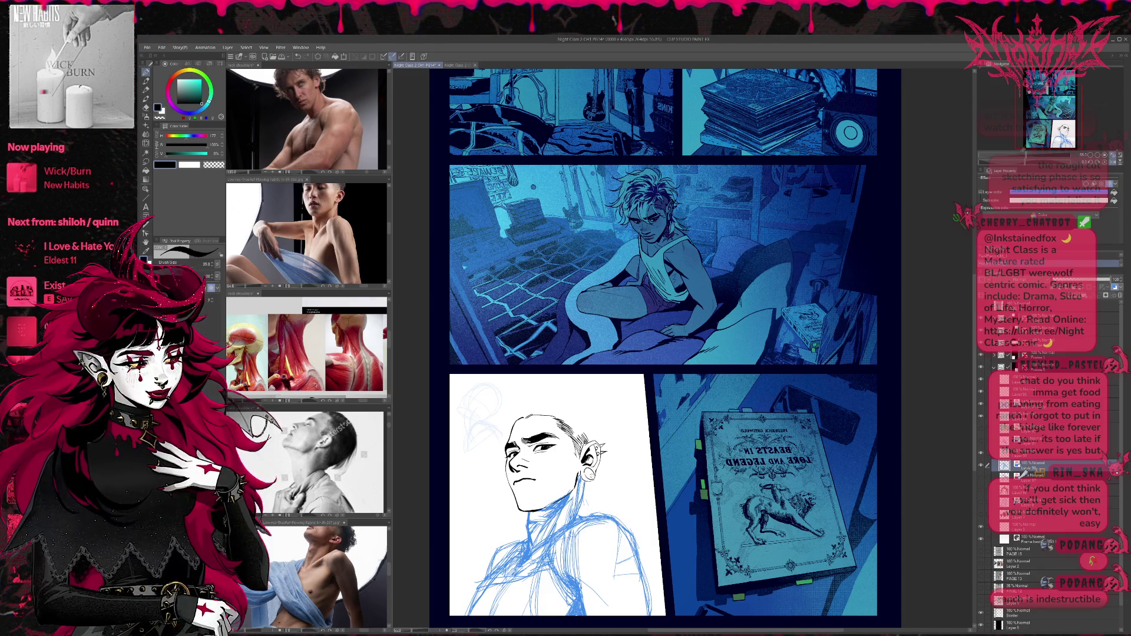
# Toggle the light-blue, black, pink and body sketch layers on and off to compare them.
pyautogui.click(982, 502)
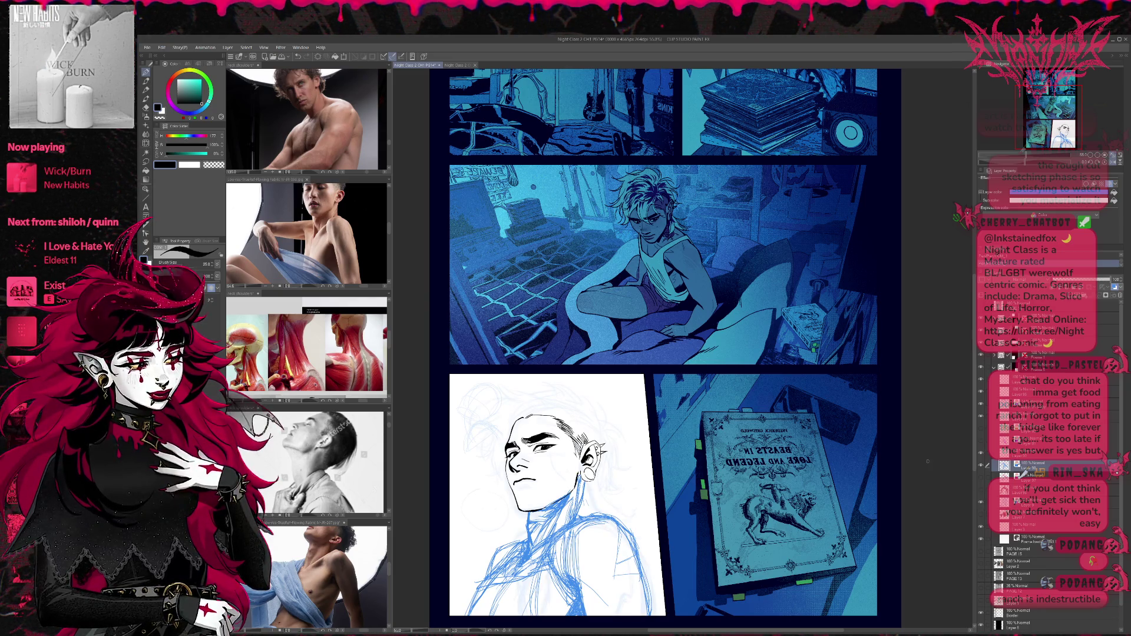
pyautogui.click(982, 492)
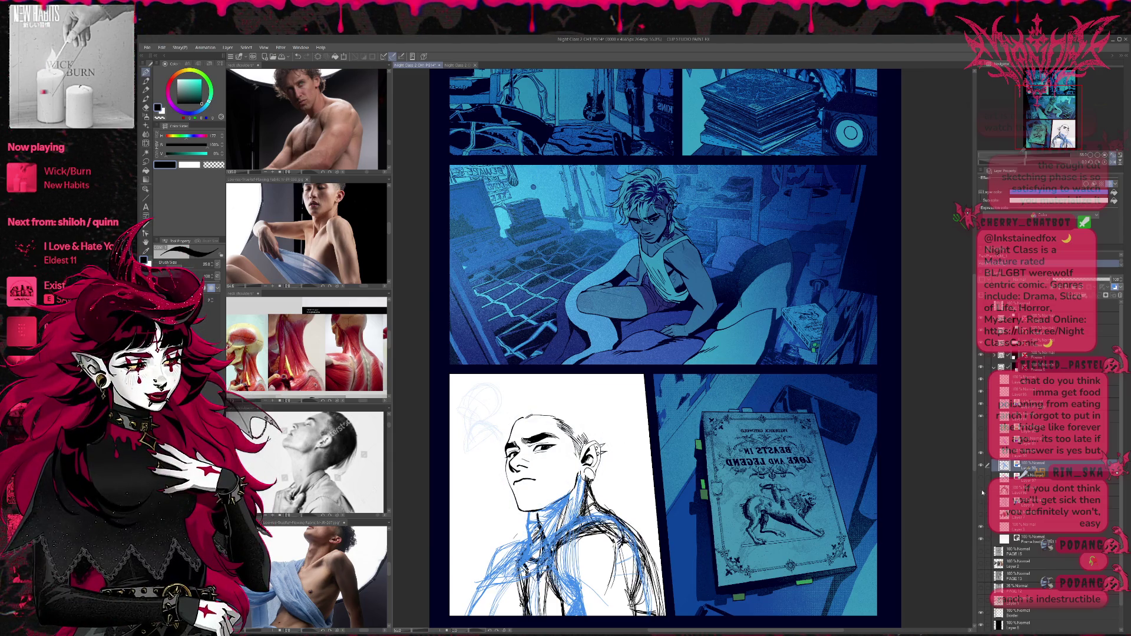
pyautogui.click(982, 492)
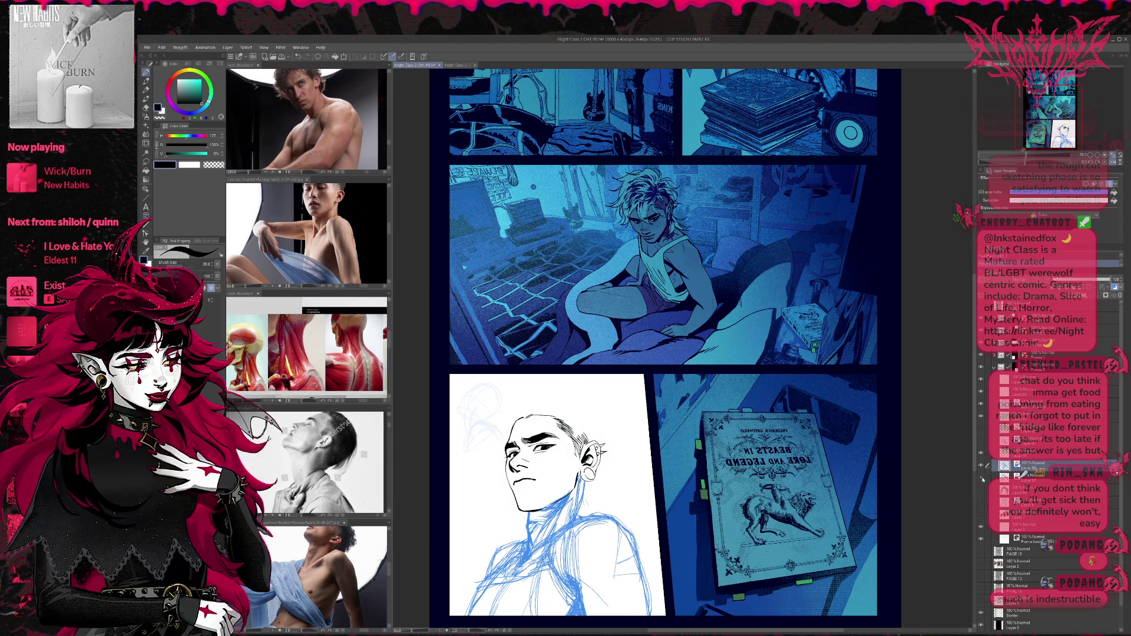
pyautogui.click(981, 441)
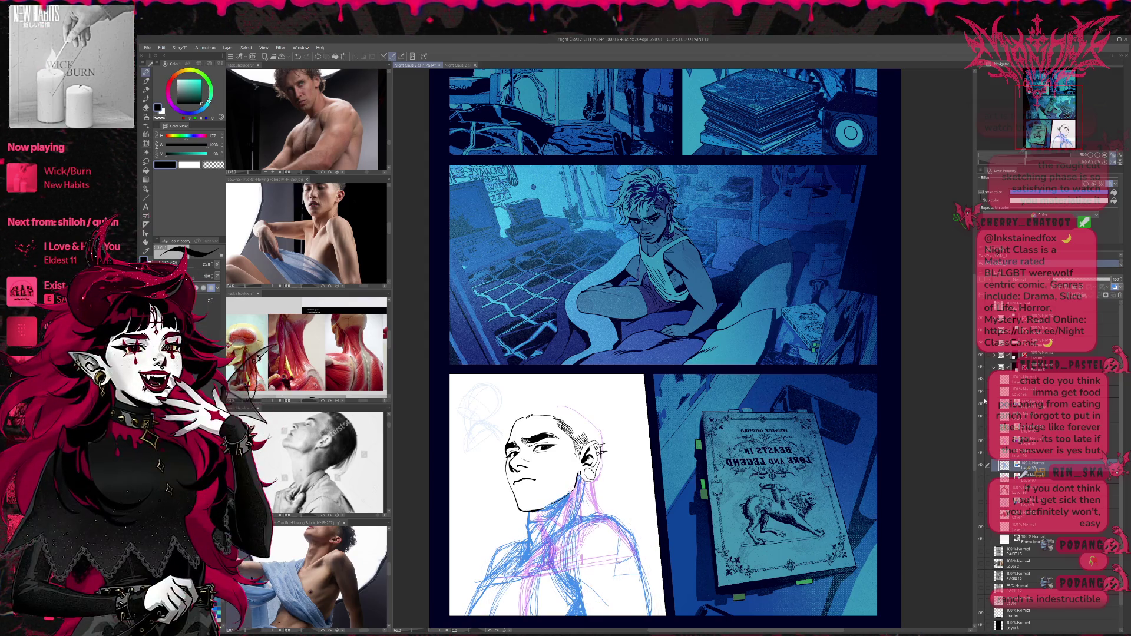
pyautogui.click(995, 441)
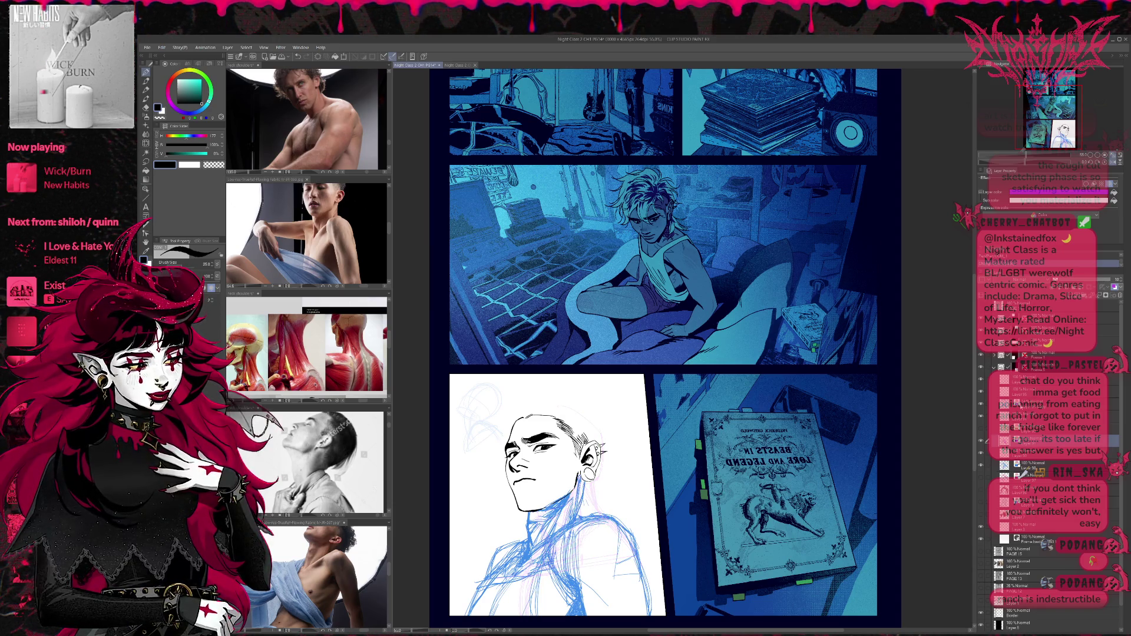
pyautogui.click(994, 404)
pyautogui.click(982, 408)
pyautogui.click(982, 407)
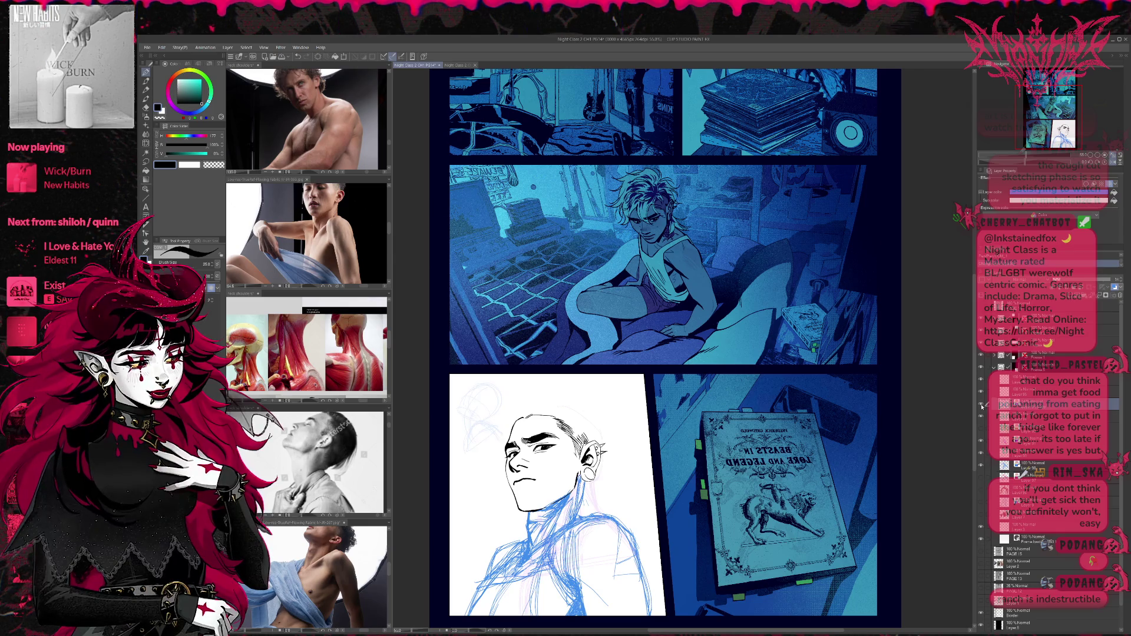
pyautogui.click(1028, 465)
pyautogui.click(982, 466)
pyautogui.click(983, 466)
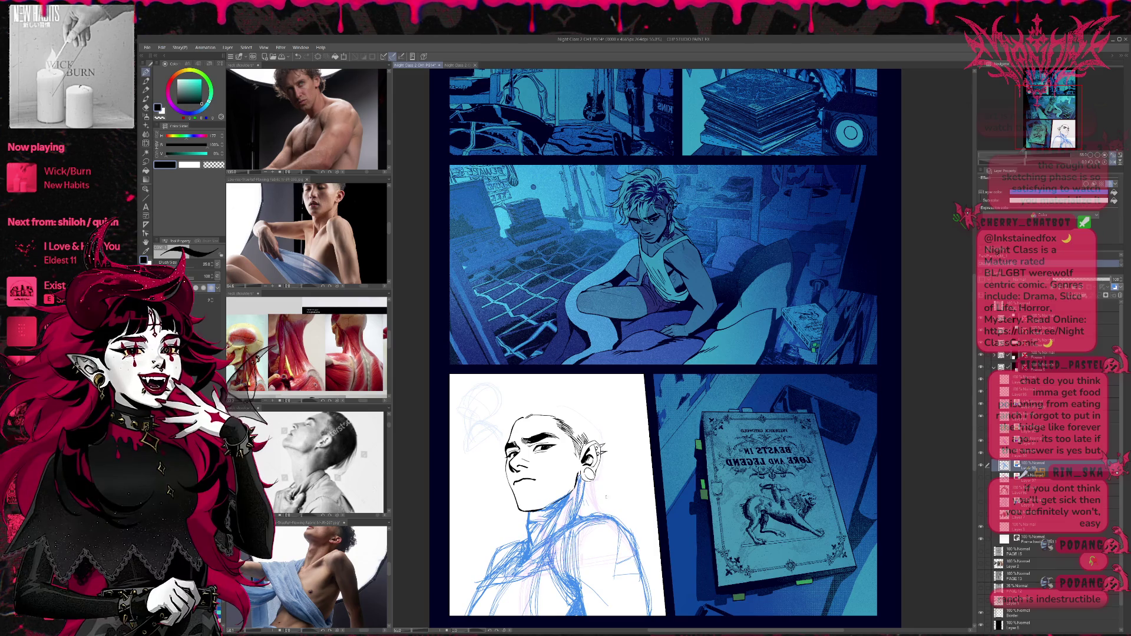
pyautogui.click(994, 465)
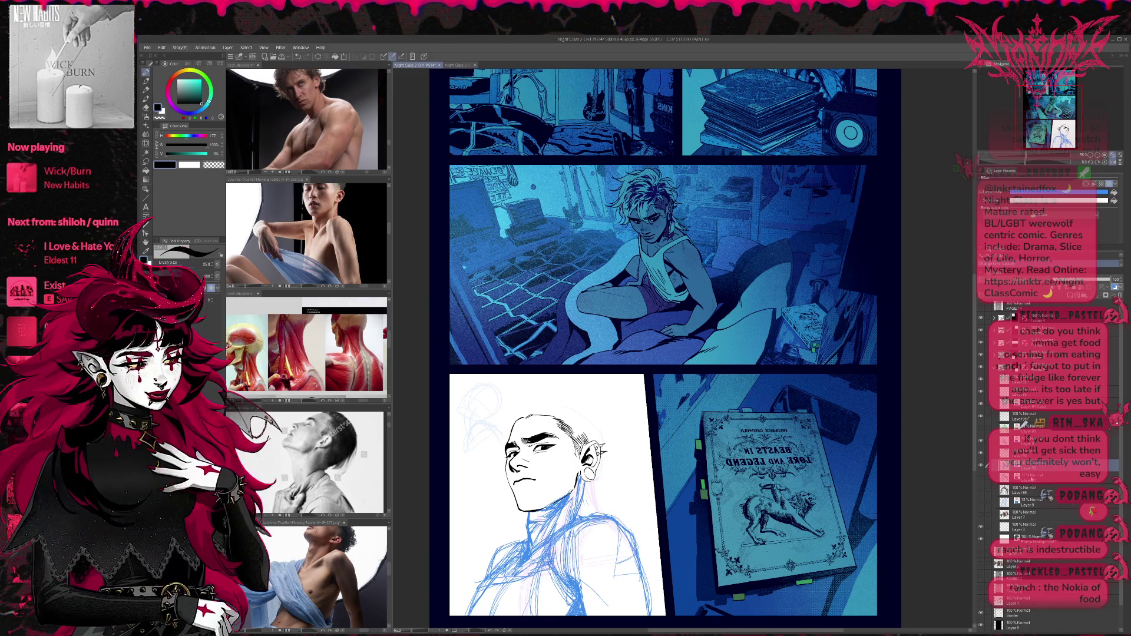
# Raise the blue scribble sketch layer to 100% opacity and compare it against the body sketch.
pyautogui.click(988, 404)
pyautogui.moveTo(1060, 279); pyautogui.dragTo(1113, 283)
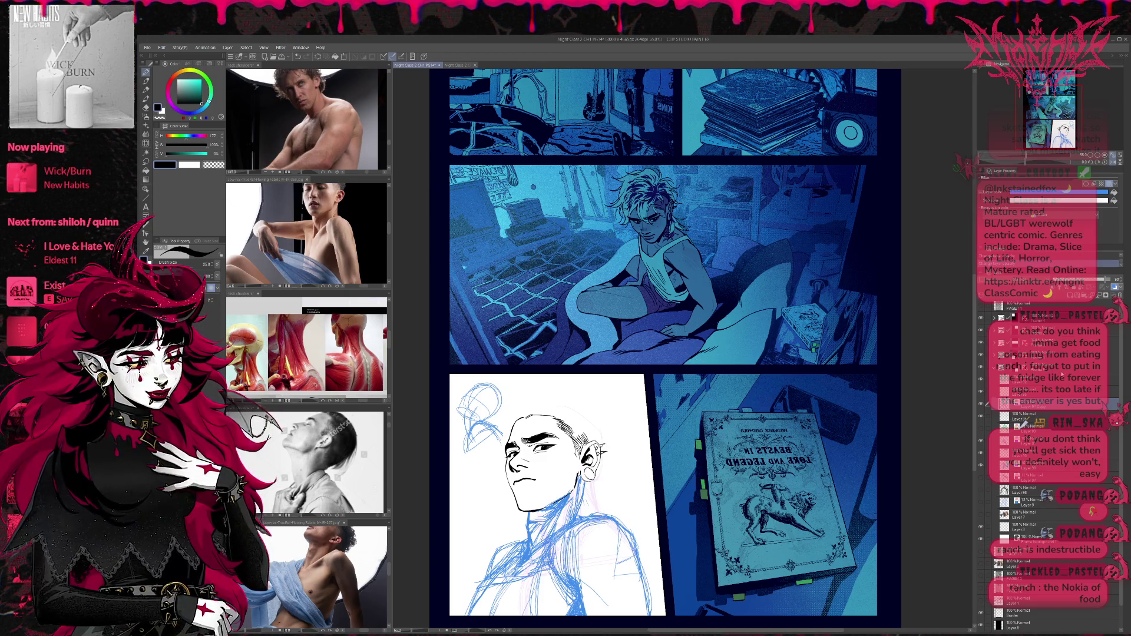
pyautogui.click(981, 406)
pyautogui.click(981, 406)
pyautogui.click(981, 466)
pyautogui.click(980, 466)
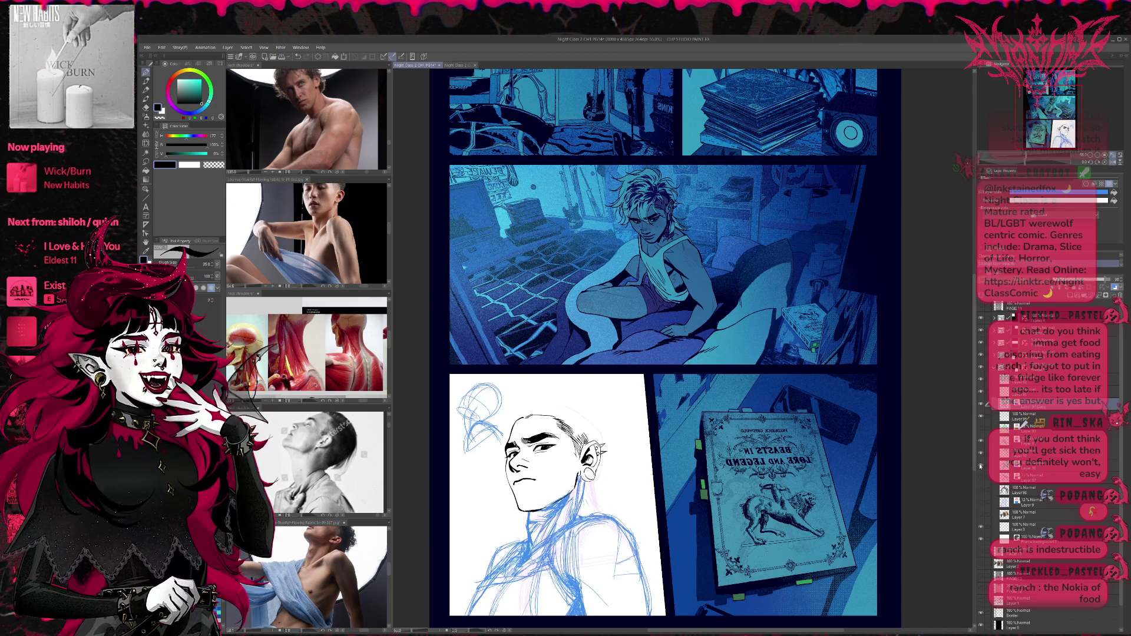
pyautogui.click(981, 466)
pyautogui.click(981, 466)
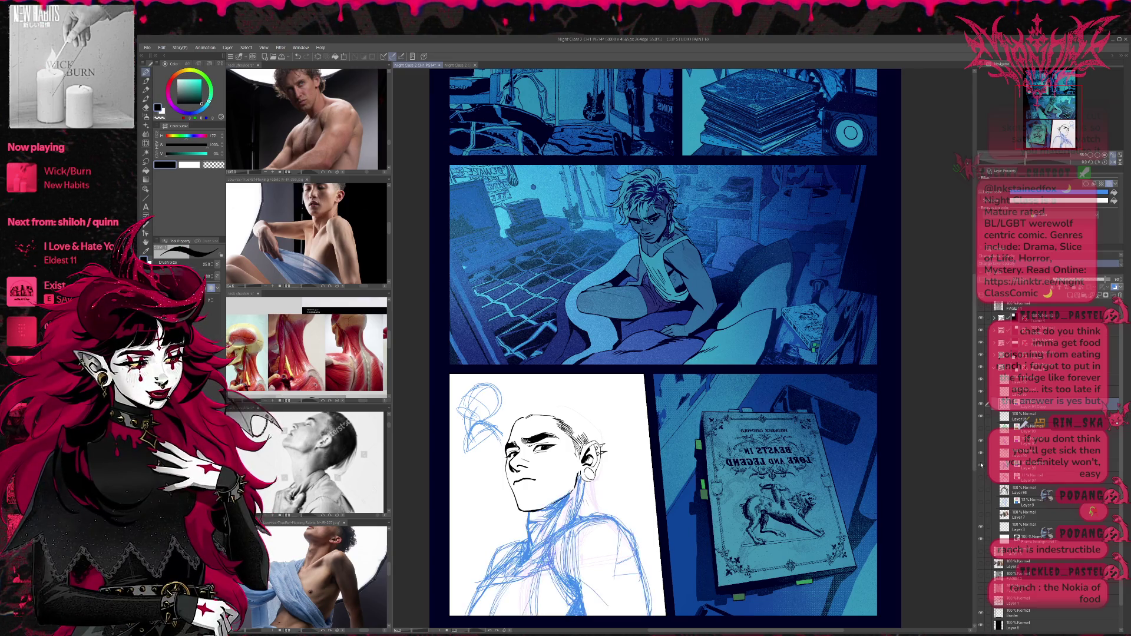
pyautogui.click(980, 466)
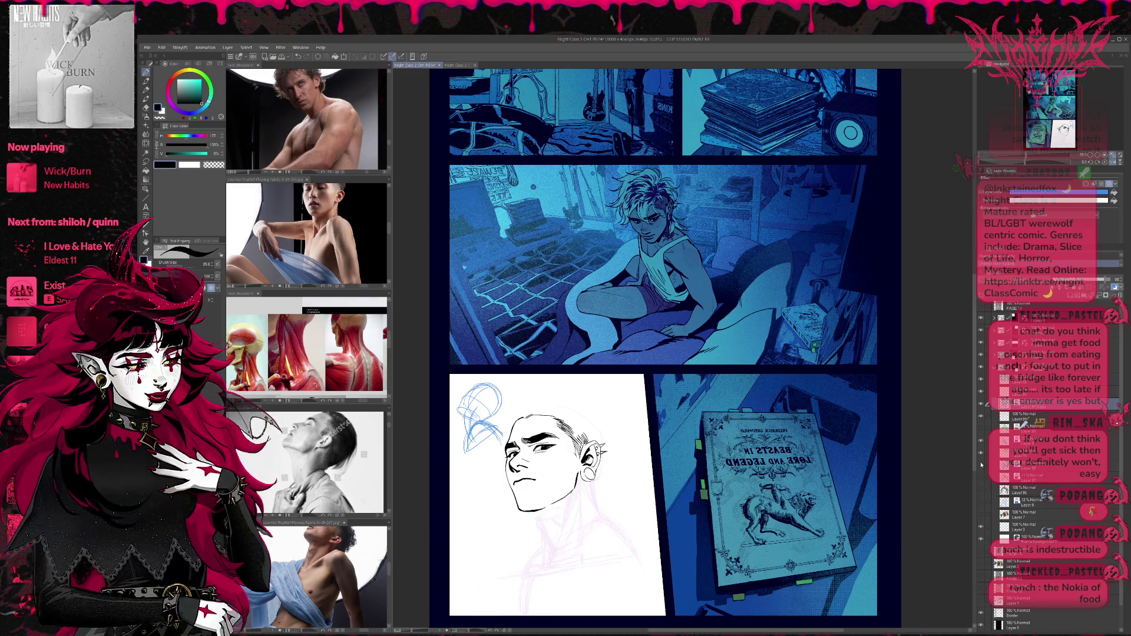
pyautogui.click(981, 466)
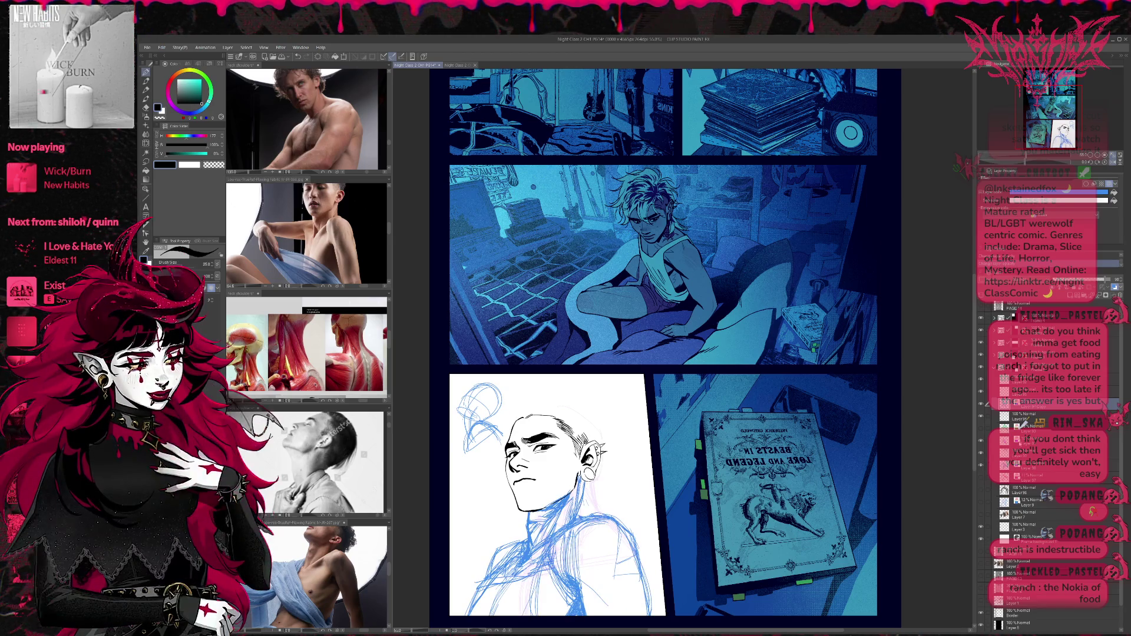
pyautogui.press('r')
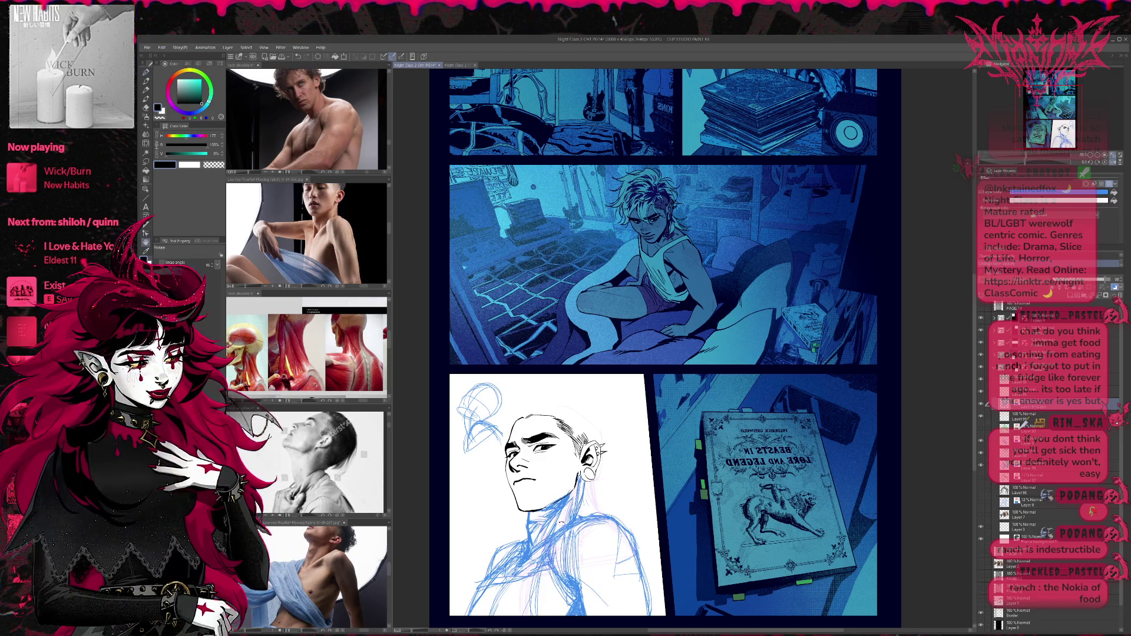
pyautogui.press('e')
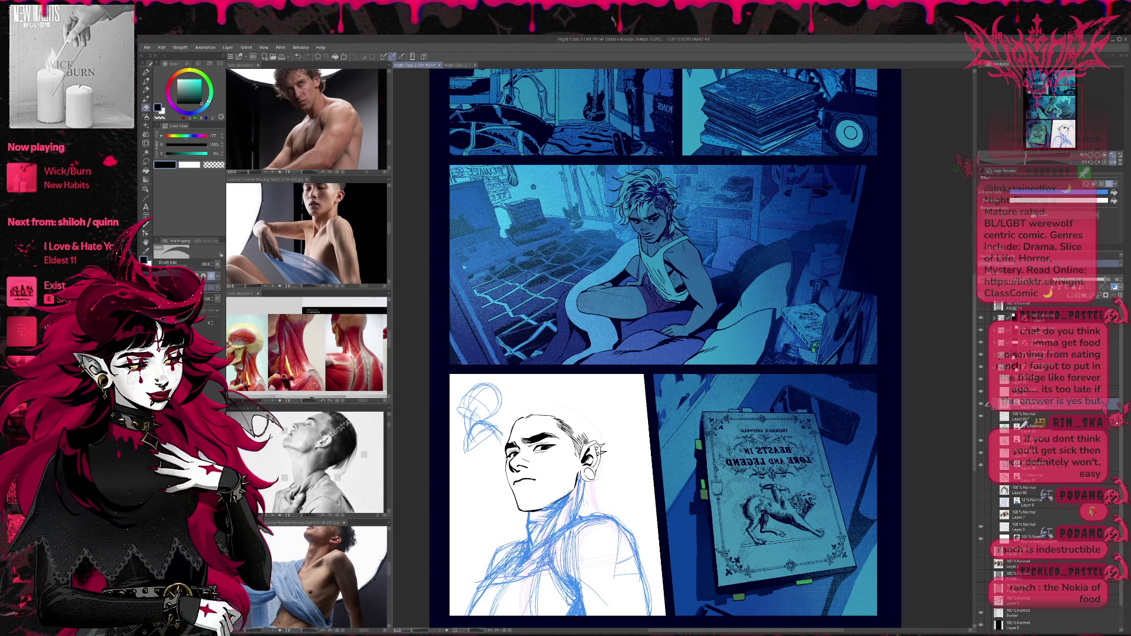
# Erase stray blue lines on the torso sketch, then move it slightly up and right.
pyautogui.moveTo(511, 539)
pyautogui.mouseDown()
pyautogui.moveTo(482, 614)
pyautogui.moveTo(486, 580)
pyautogui.moveTo(513, 545)
pyautogui.mouseUp()
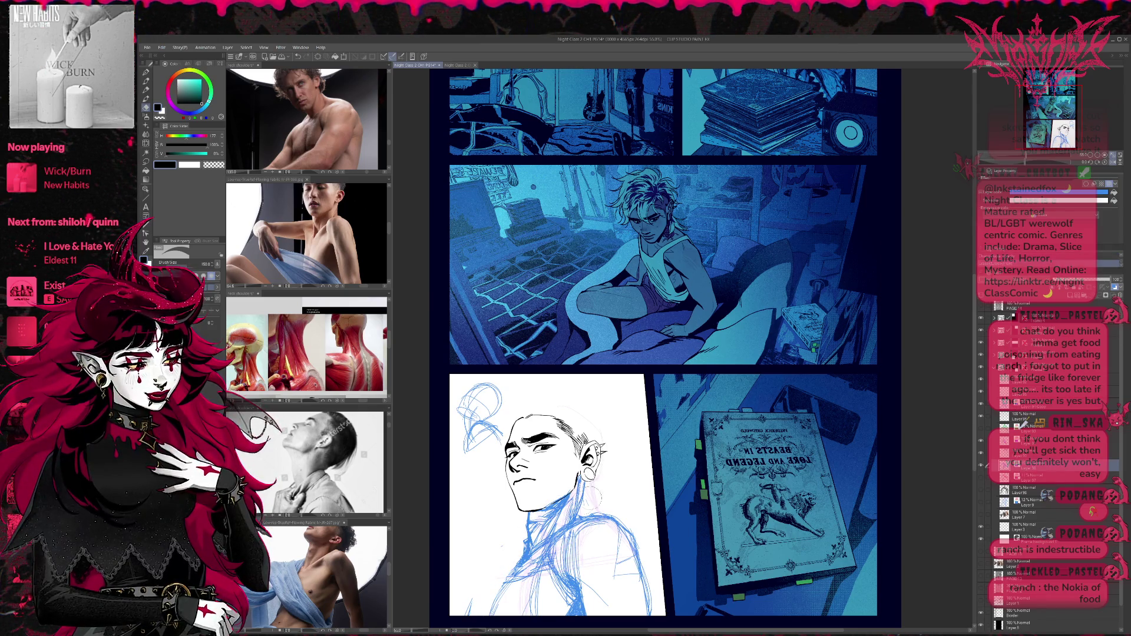
pyautogui.moveTo(518, 536)
pyautogui.mouseDown()
pyautogui.moveTo(498, 576)
pyautogui.moveTo(592, 480)
pyautogui.mouseUp()
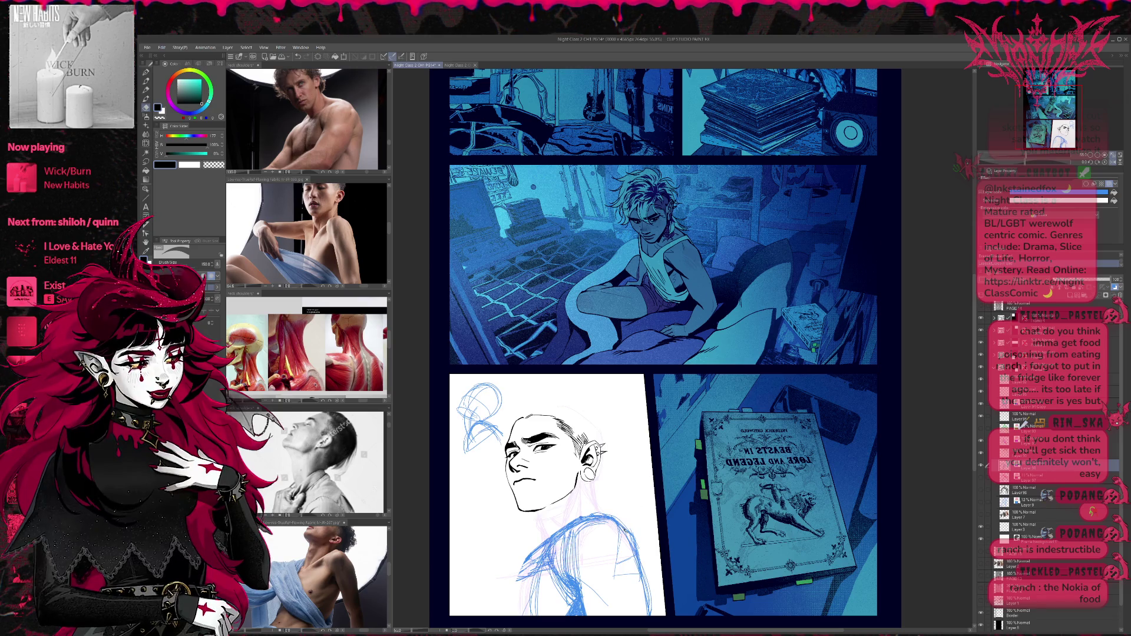
pyautogui.hotkey('ctrl', 't')
pyautogui.moveTo(556, 531); pyautogui.dragTo(547, 535)
pyautogui.moveTo(621, 543); pyautogui.dragTo(620, 535)
pyautogui.press('Return')
pyautogui.scroll(-1, 620, 535)
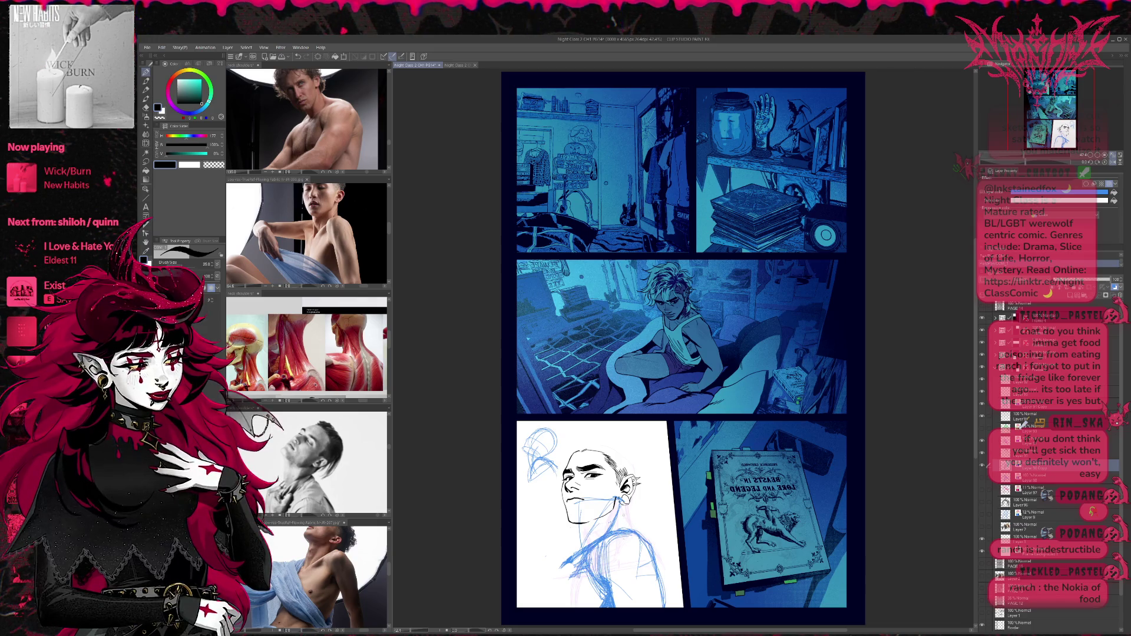
# Browse the neck-and-shoulders anatomy photos and mirror the Right_head reference horizontally.
pyautogui.click(306, 348)
pyautogui.scroll(-3, 306, 347)
pyautogui.moveTo(323, 391)
pyautogui.mouseDown()
pyautogui.moveTo(428, 340)
pyautogui.moveTo(412, 333)
pyautogui.moveTo(371, 359)
pyautogui.mouseUp()
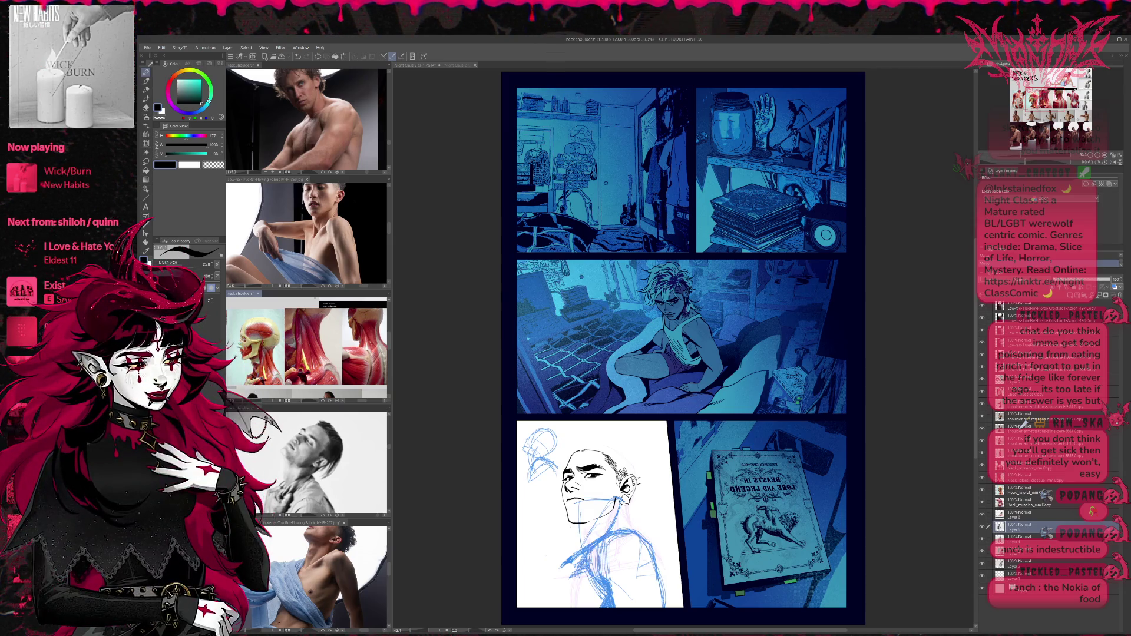
pyautogui.press('alt')
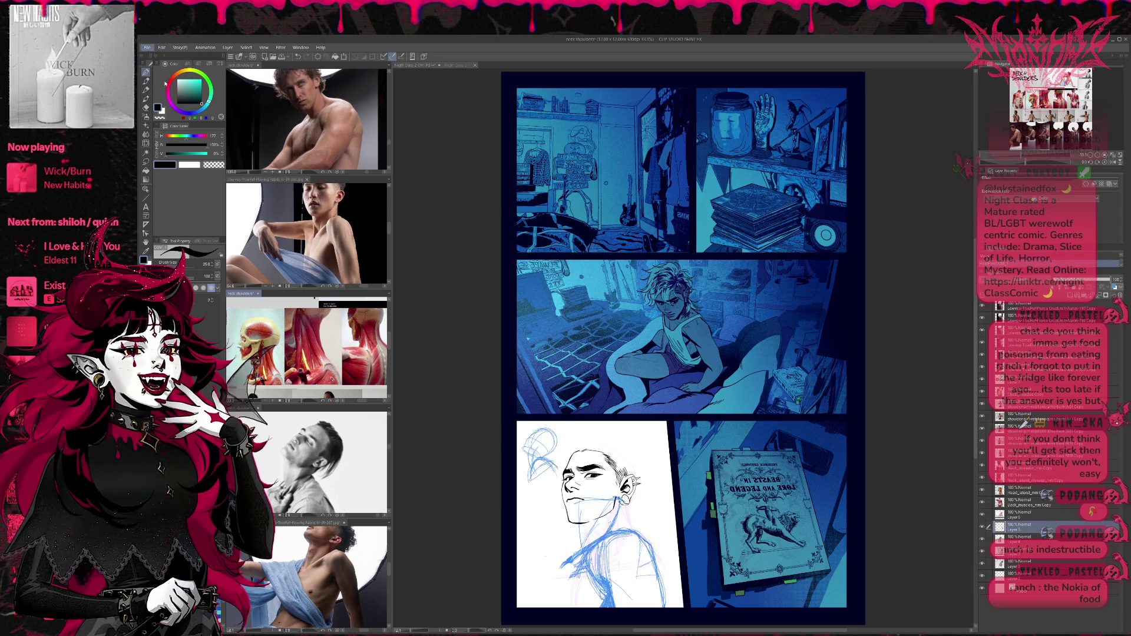
pyautogui.hotkey('alt', 'Tab')
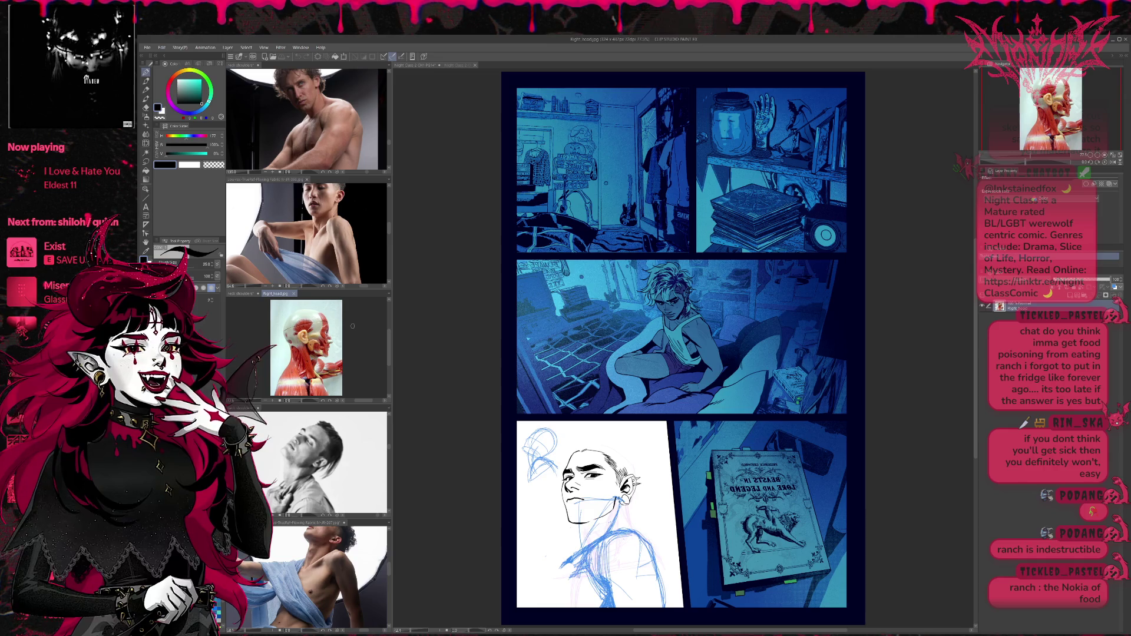
pyautogui.scroll(3, 353, 326)
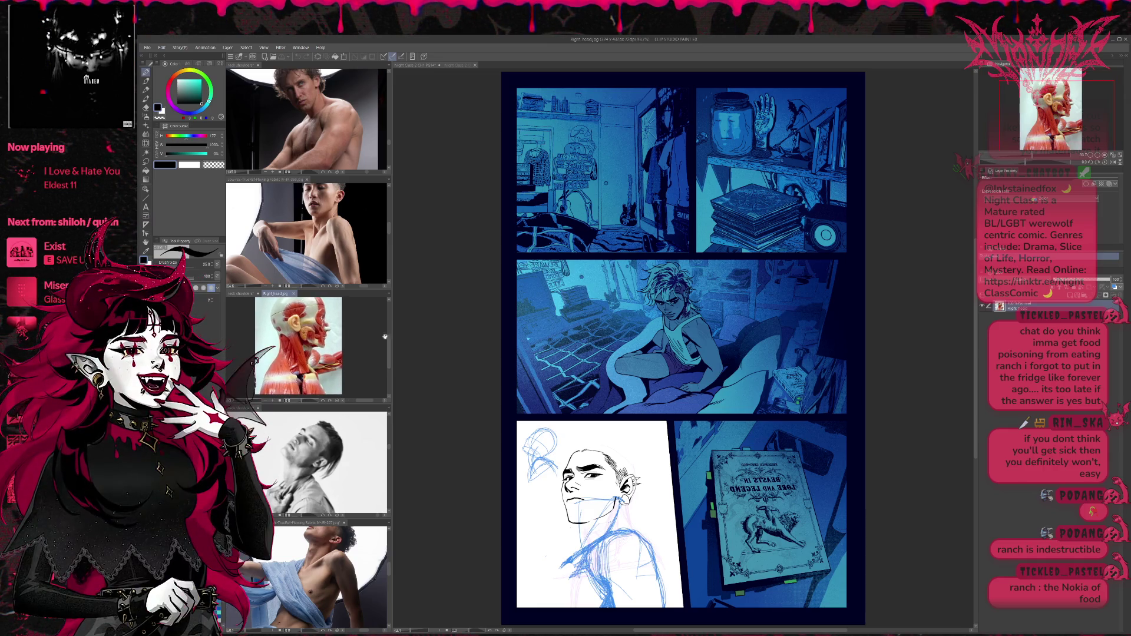
pyautogui.press('h')
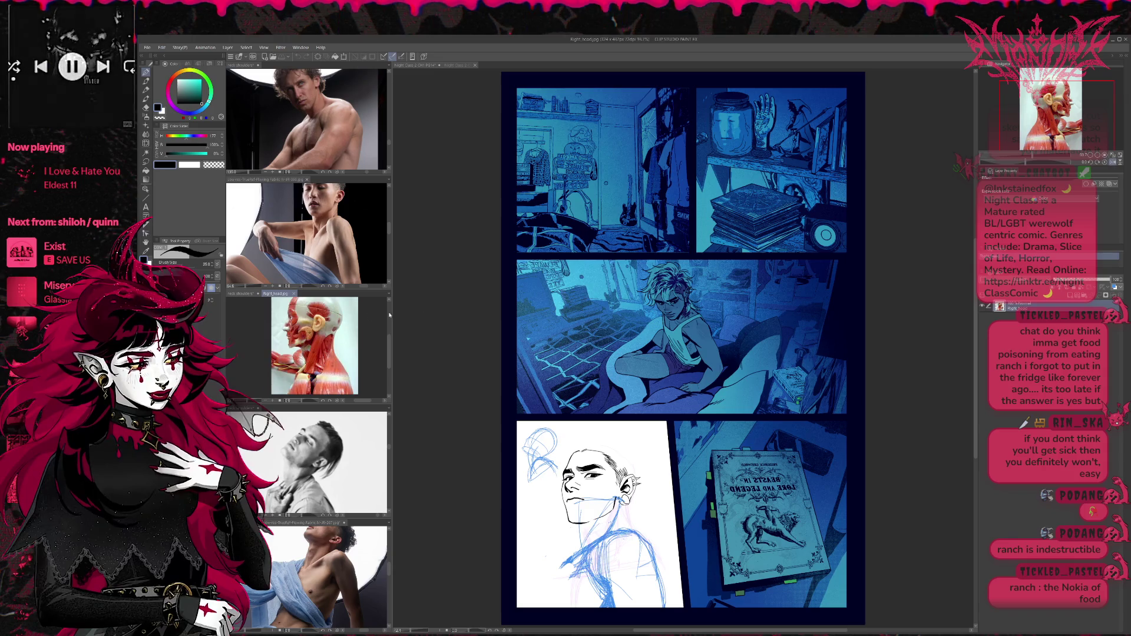
pyautogui.click(446, 335)
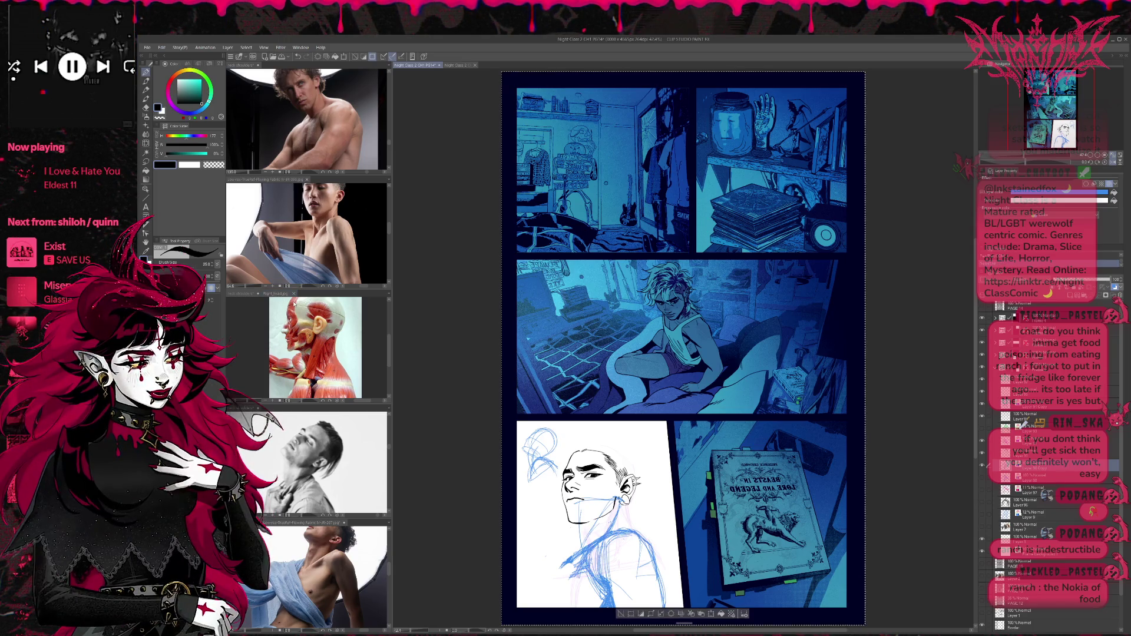
# Move the anatomy image up and left on the neck-and-shoulders sheet.
pyautogui.click(242, 293)
pyautogui.scroll(-3, 314, 347)
pyautogui.hotkey('ctrl', 't')
pyautogui.scroll(-3, 344, 386)
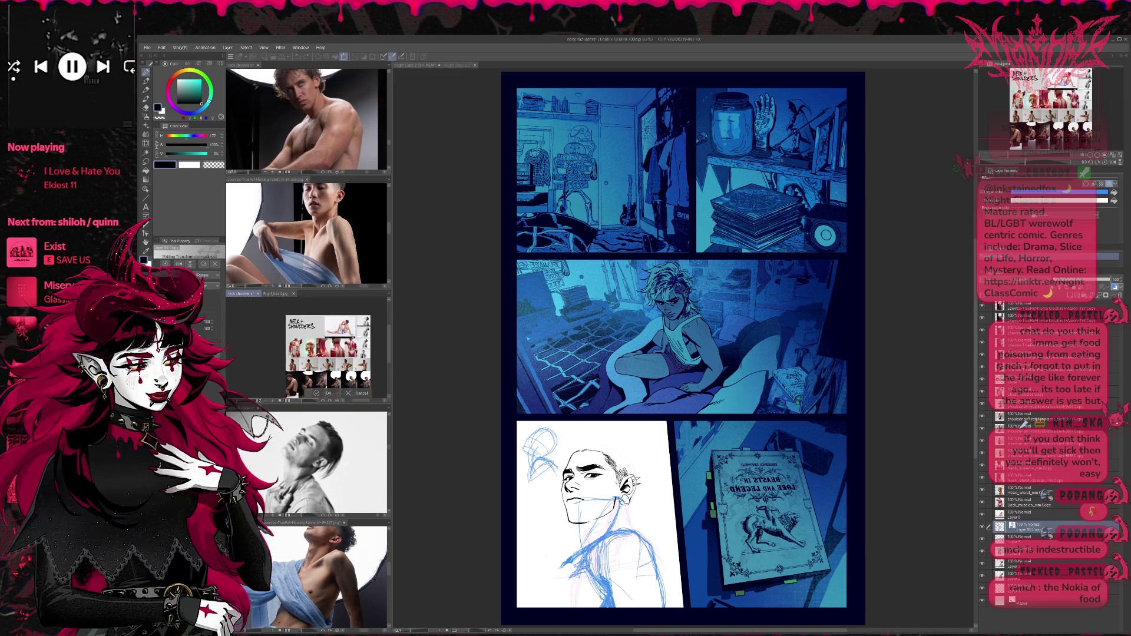
pyautogui.moveTo(345, 386); pyautogui.dragTo(324, 350)
pyautogui.press('Return')
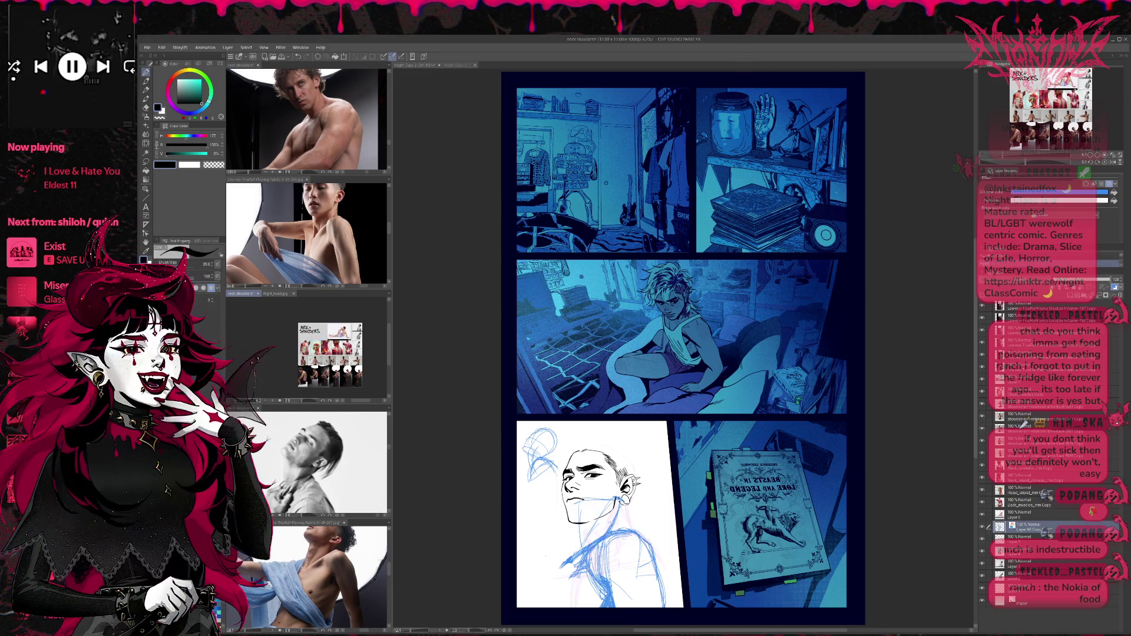
# Paste a copy of the head reference onto the sheet, move its layer to the top and enlarge it.
pyautogui.click(280, 294)
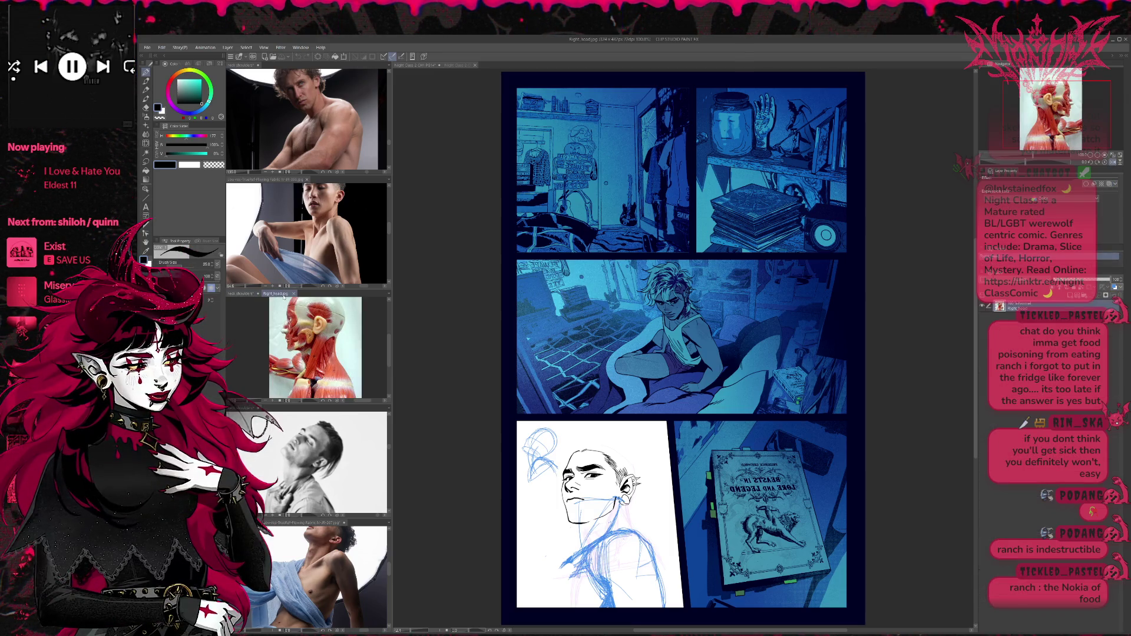
pyautogui.click(242, 293)
pyautogui.hotkey('ctrl', 'v')
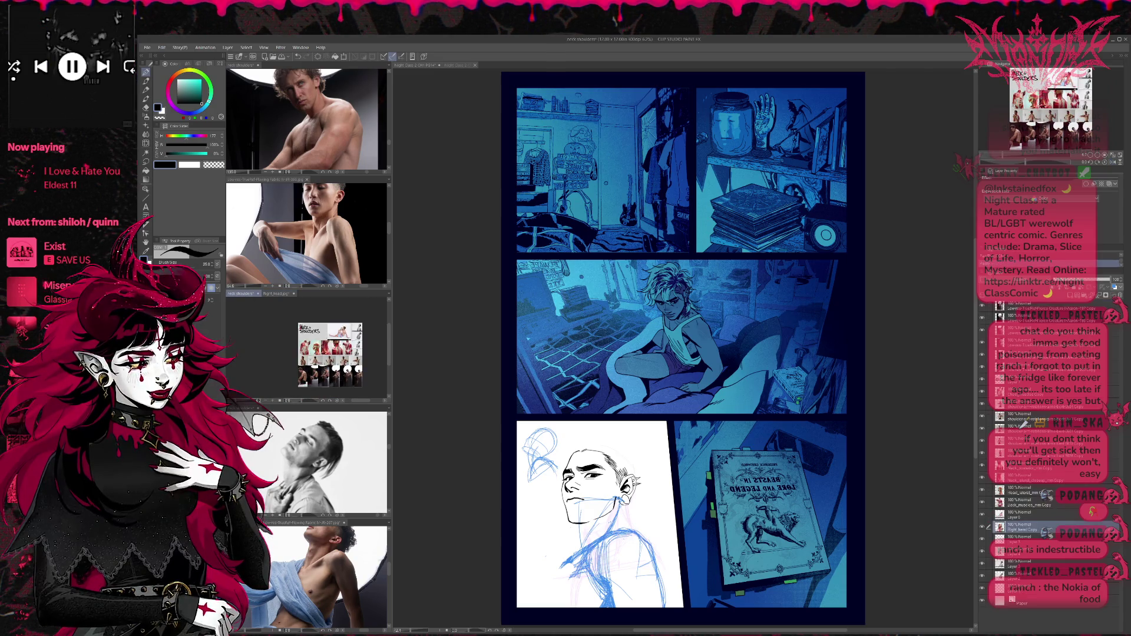
pyautogui.hotkey('ctrl', 't')
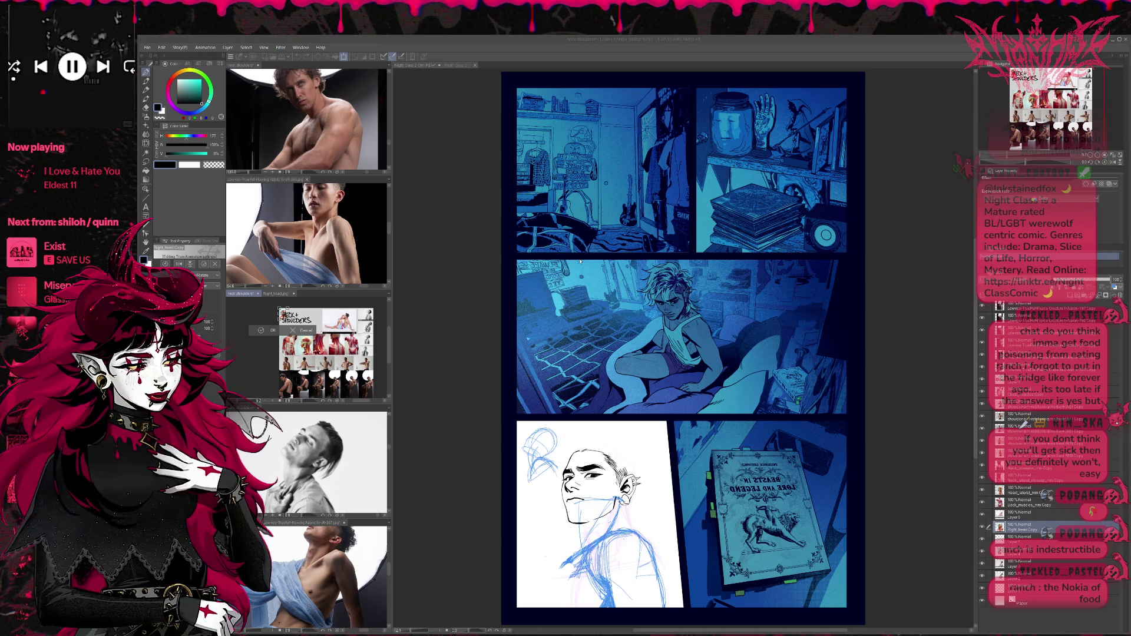
pyautogui.press('Return')
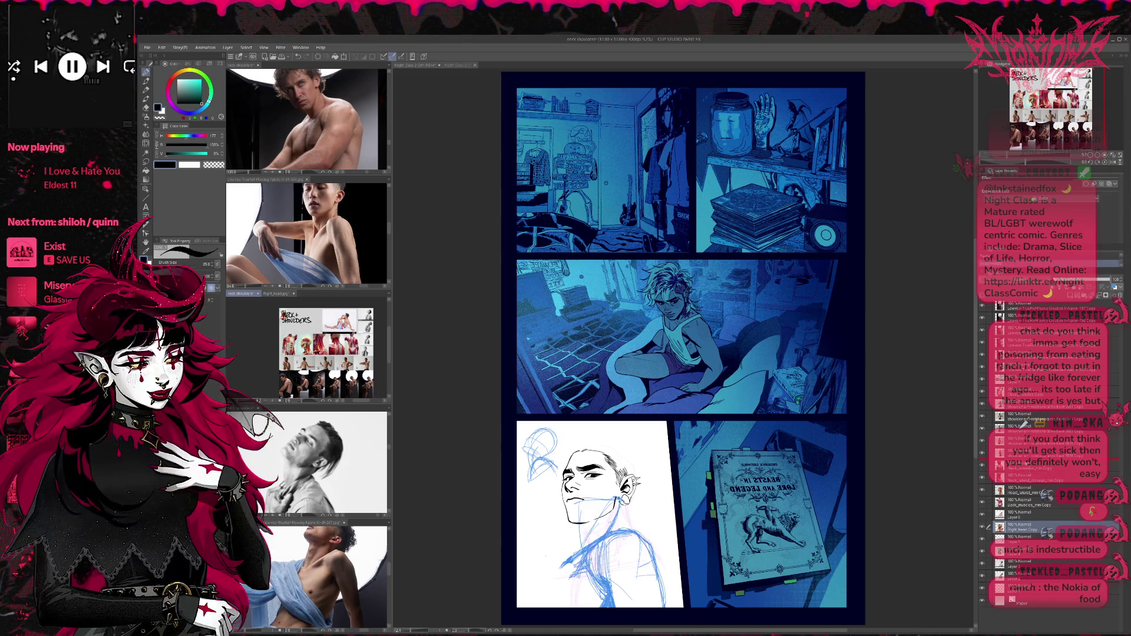
pyautogui.moveTo(1019, 527); pyautogui.dragTo(1019, 306)
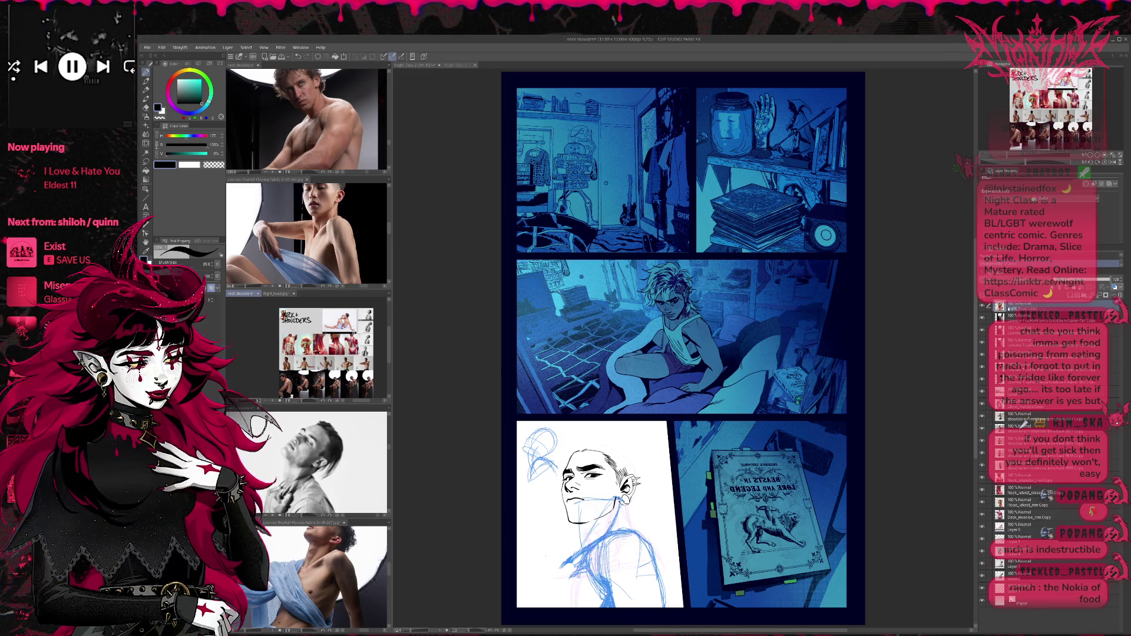
pyautogui.scroll(4, 340, 388)
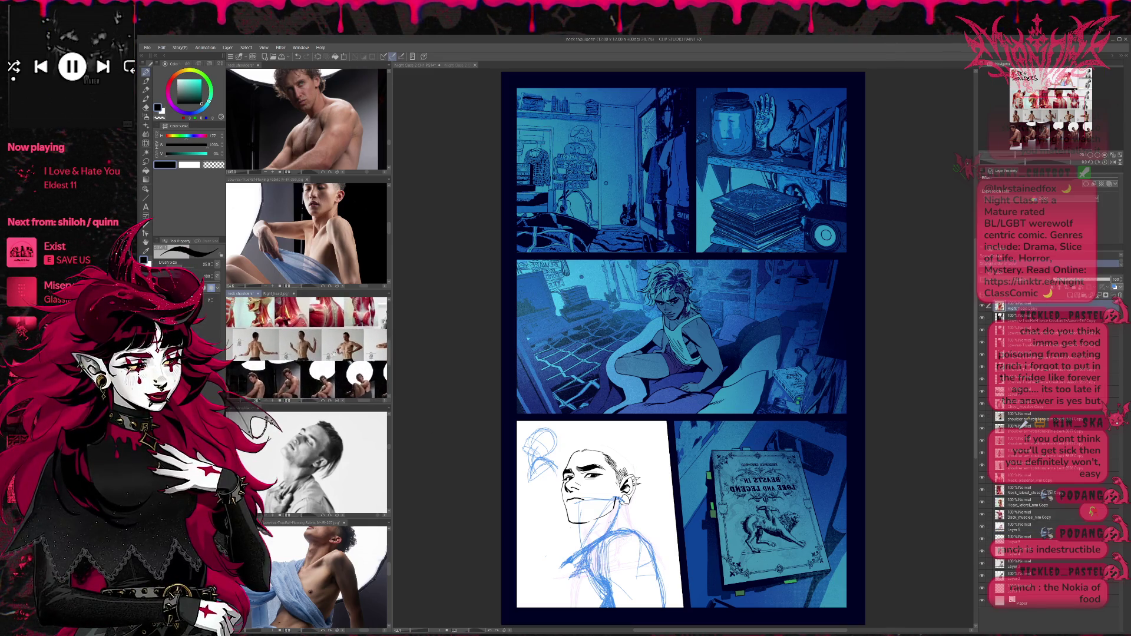
pyautogui.hotkey('ctrl', 't')
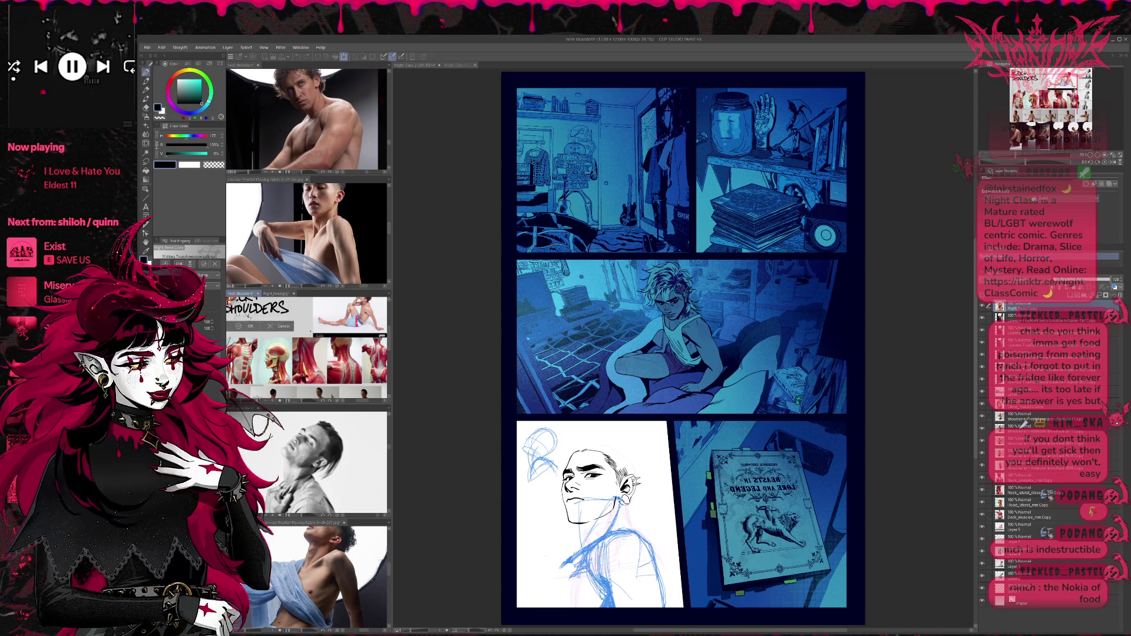
pyautogui.moveTo(317, 345)
pyautogui.mouseDown()
pyautogui.moveTo(345, 382)
pyautogui.moveTo(309, 327)
pyautogui.mouseUp()
pyautogui.press('Return')
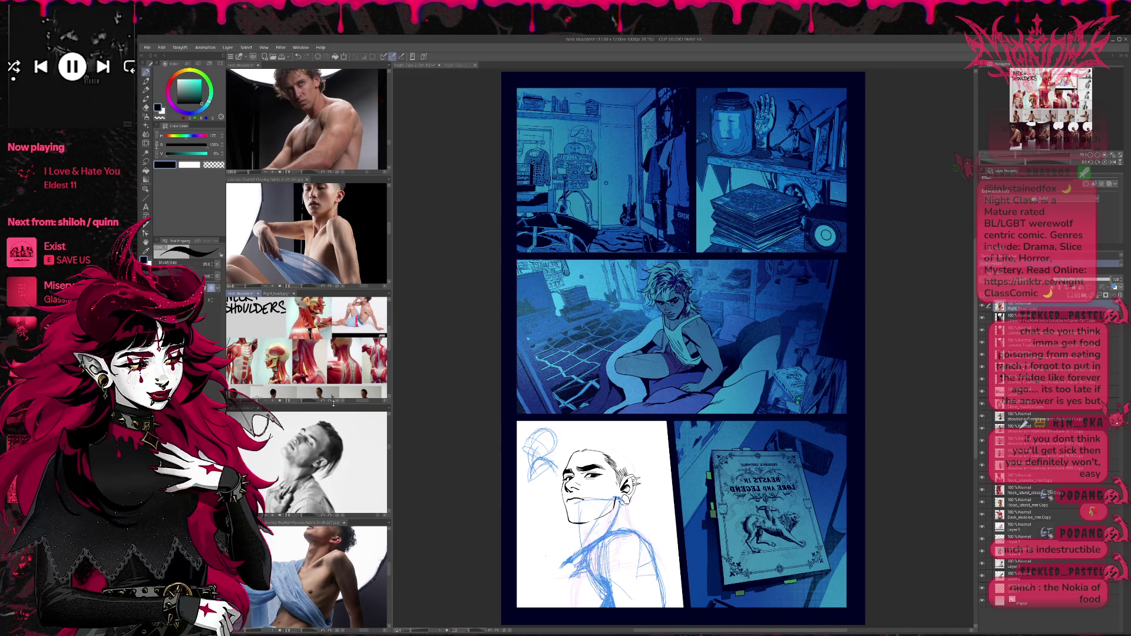
# Shift the anatomy image slightly right on the neck-and-shoulders sheet.
pyautogui.scroll(5, 306, 348)
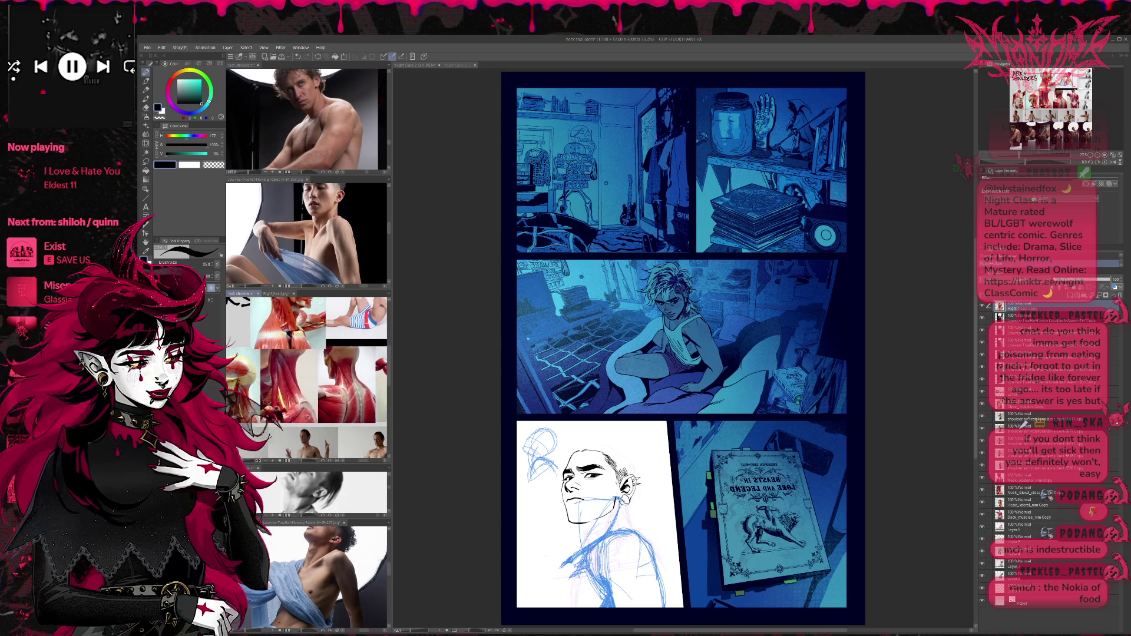
pyautogui.scroll(-4, 307, 376)
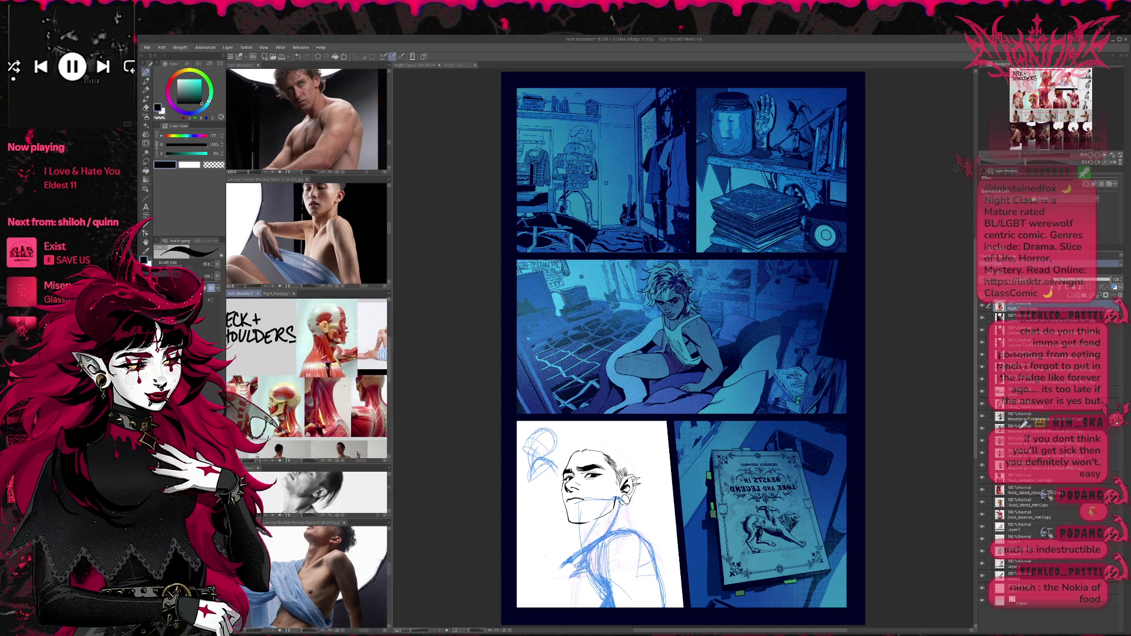
pyautogui.hotkey('ctrl', 't')
pyautogui.moveTo(327, 338)
pyautogui.mouseDown()
pyautogui.moveTo(346, 335)
pyautogui.moveTo(291, 337)
pyautogui.mouseUp()
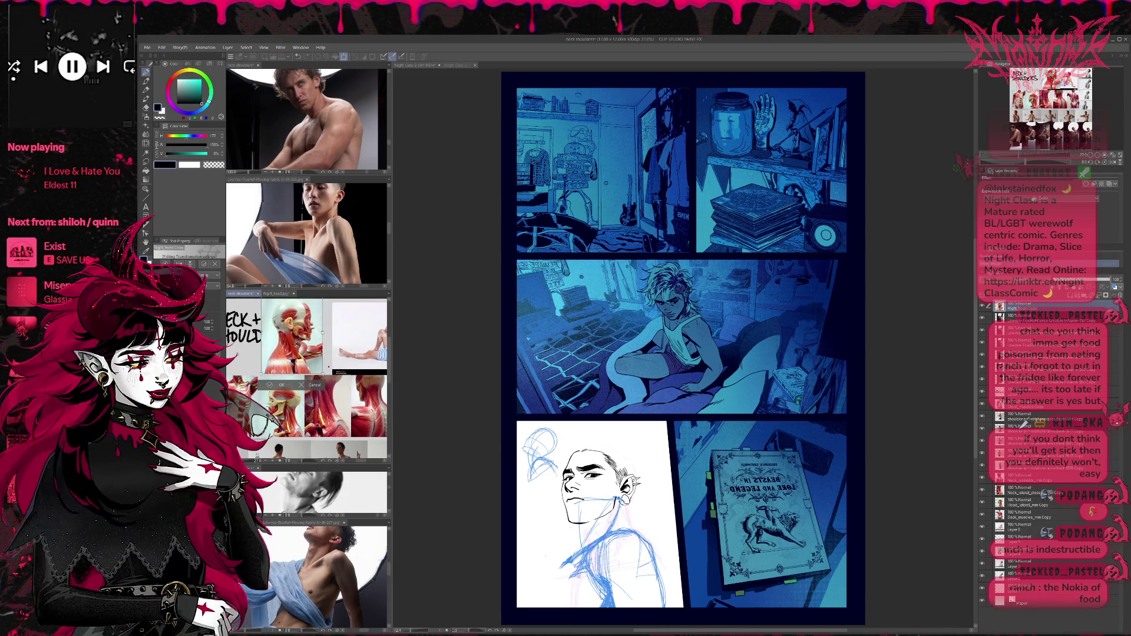
pyautogui.click(269, 385)
pyautogui.scroll(3, 318, 395)
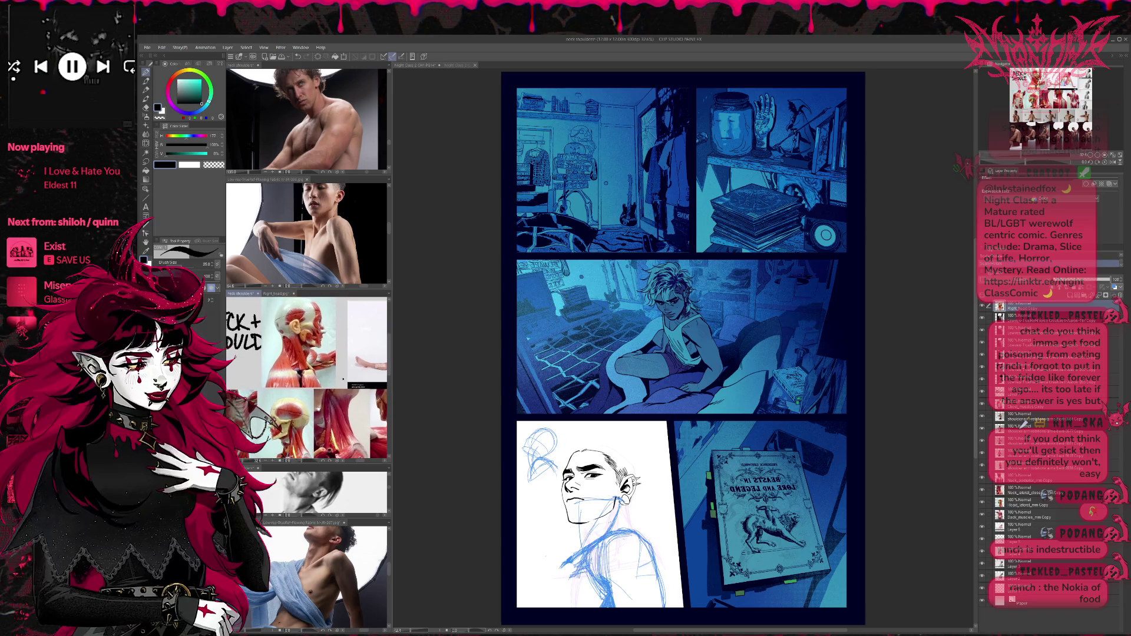
pyautogui.scroll(2, 318, 377)
pyautogui.click(457, 373)
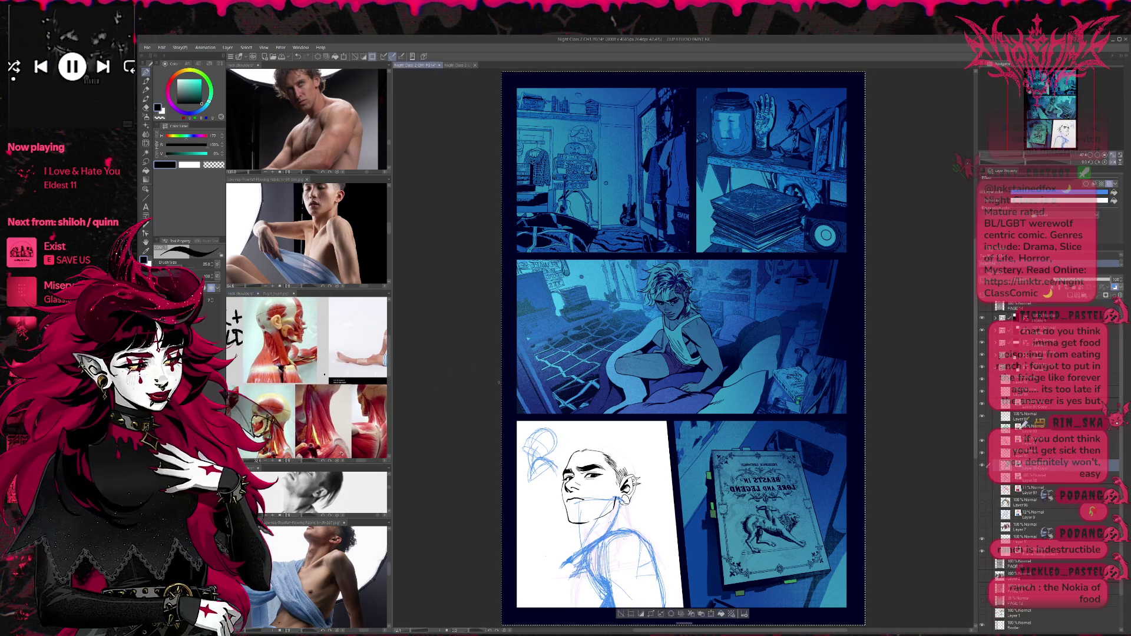
# With the canvas view mirrored, add a short blue sketch stroke around the shoulders, then unmirror.
pyautogui.press('h')
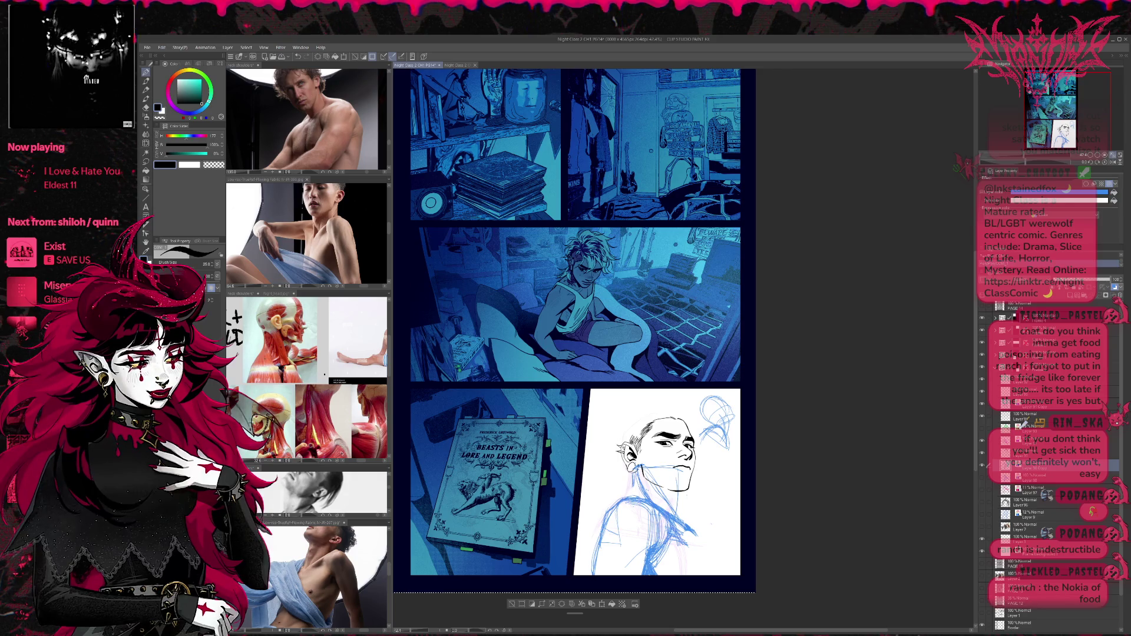
pyautogui.moveTo(604, 519); pyautogui.dragTo(596, 537)
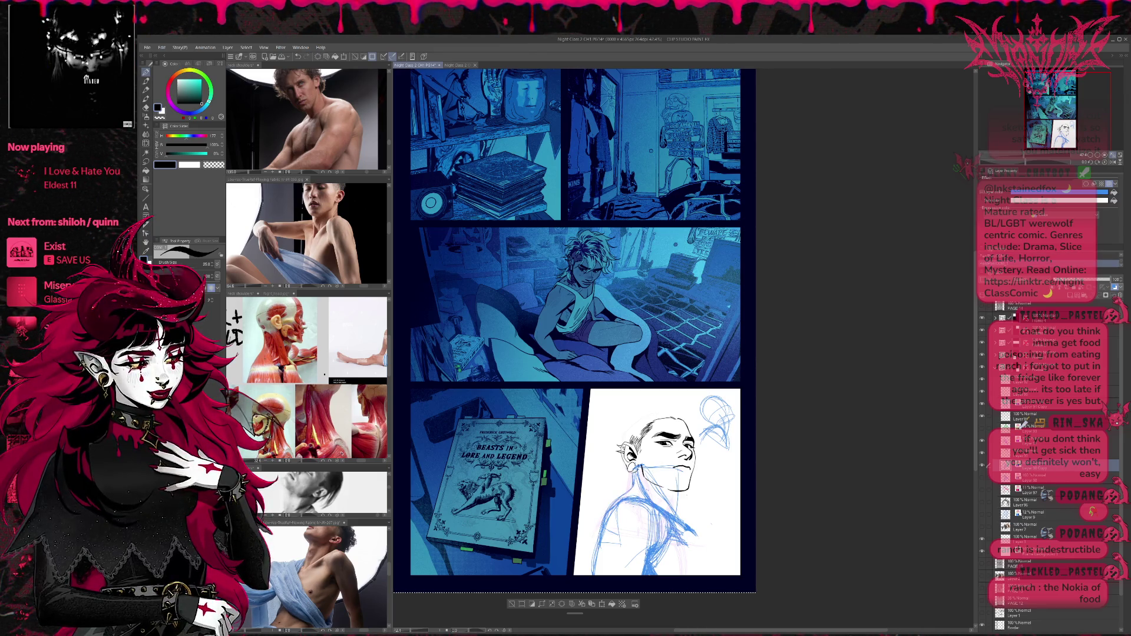
pyautogui.press('h')
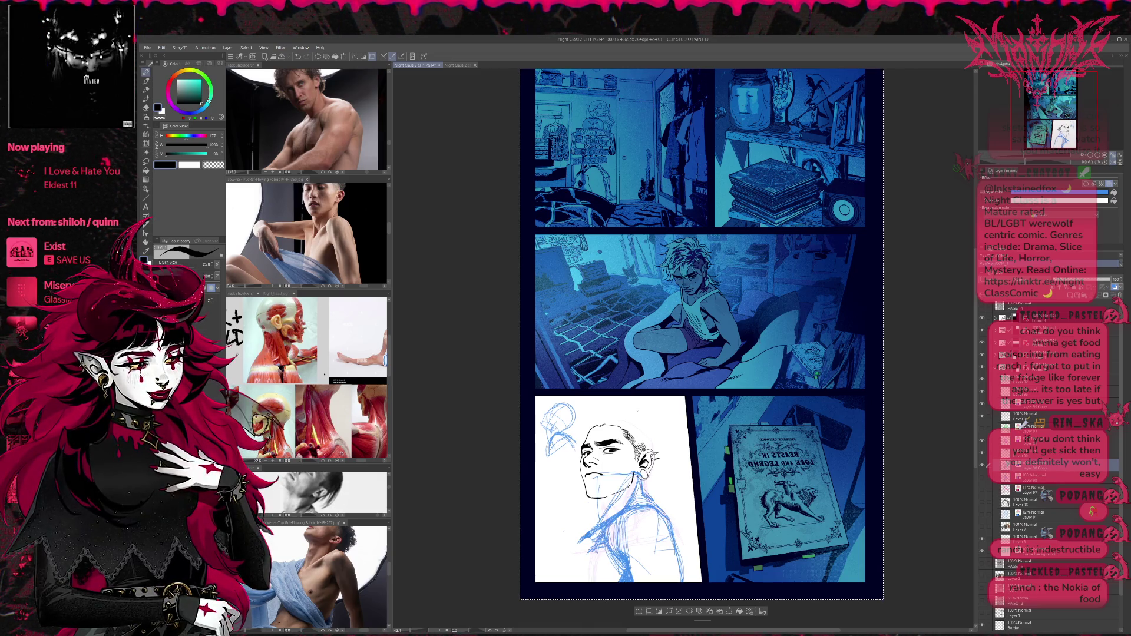
# Hide the green sketch lines, show the pink sketch lines and select the full-opacity drawing layer.
pyautogui.click(982, 431)
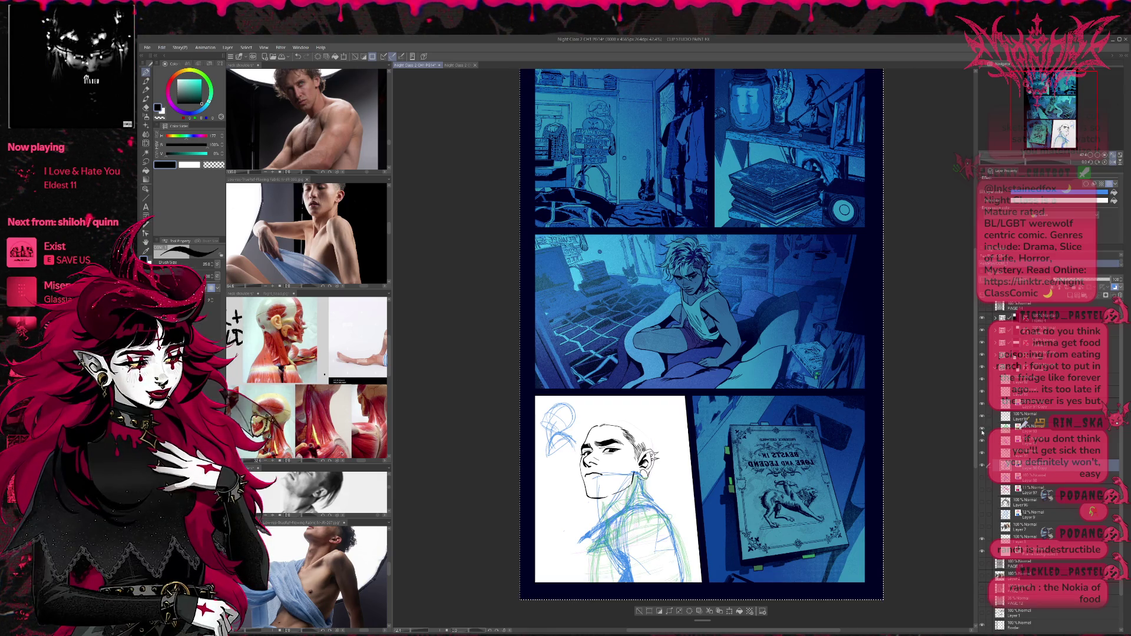
pyautogui.click(982, 434)
pyautogui.click(984, 452)
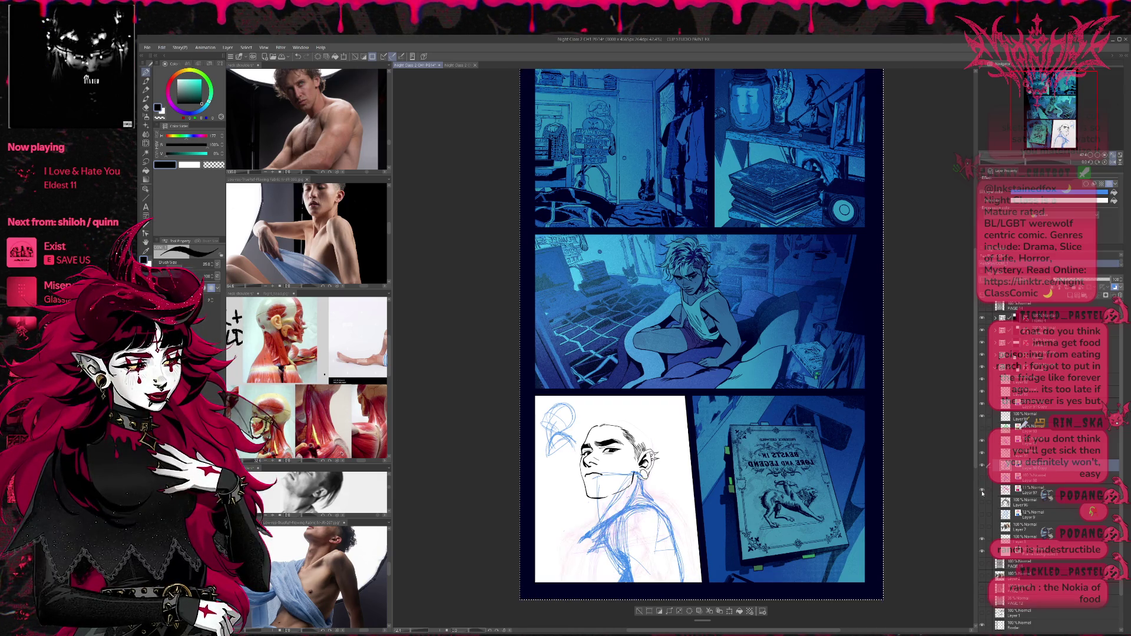
pyautogui.click(983, 441)
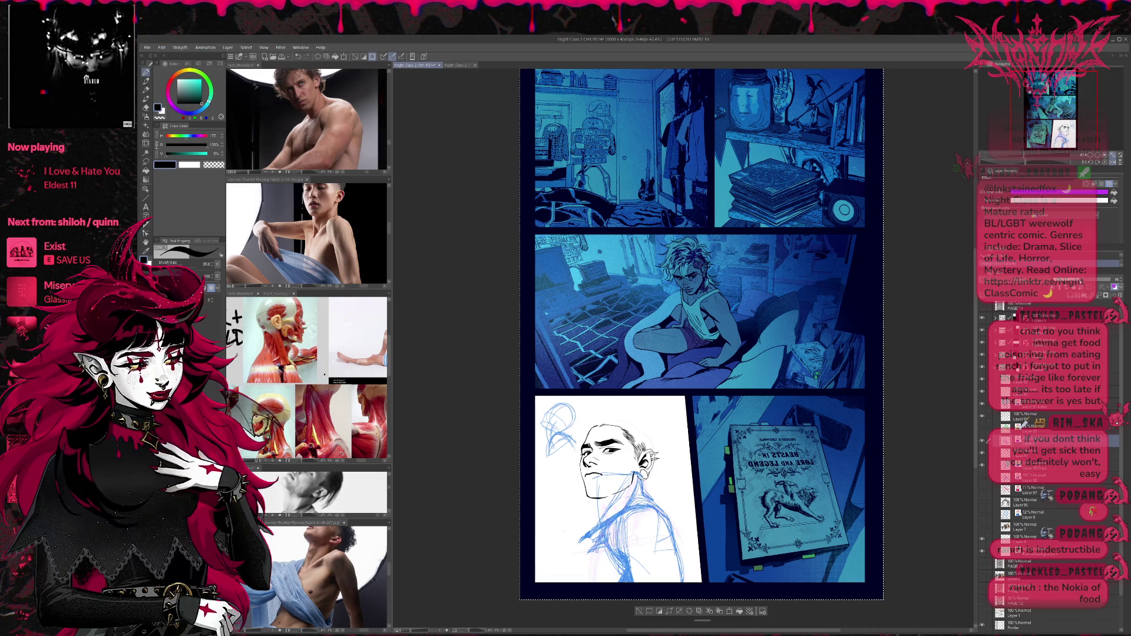
pyautogui.click(983, 440)
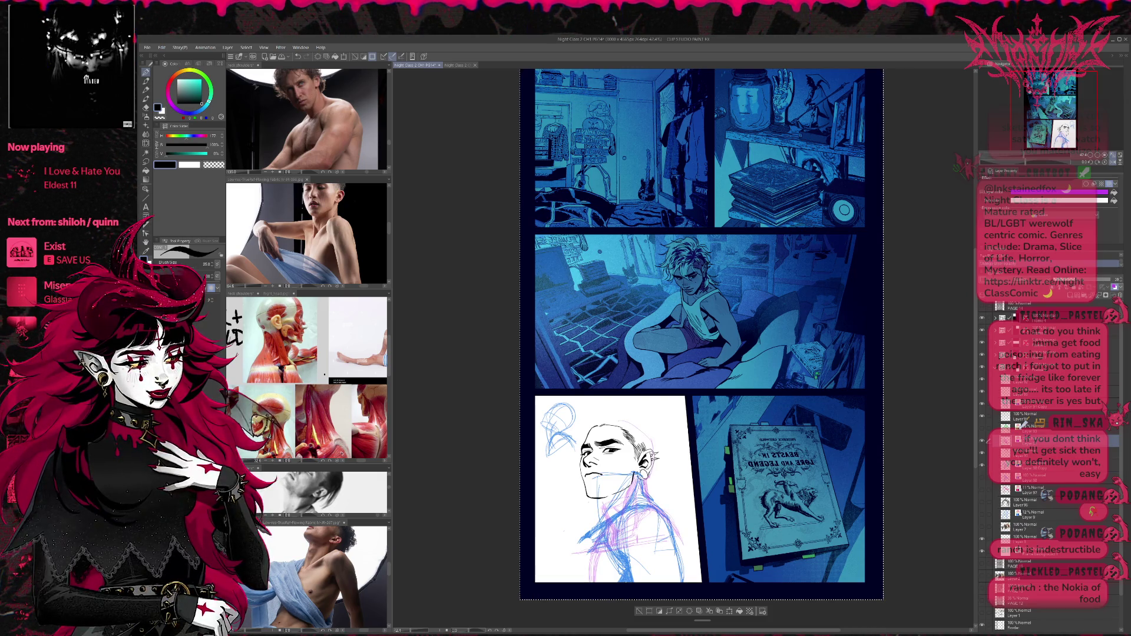
pyautogui.click(1001, 405)
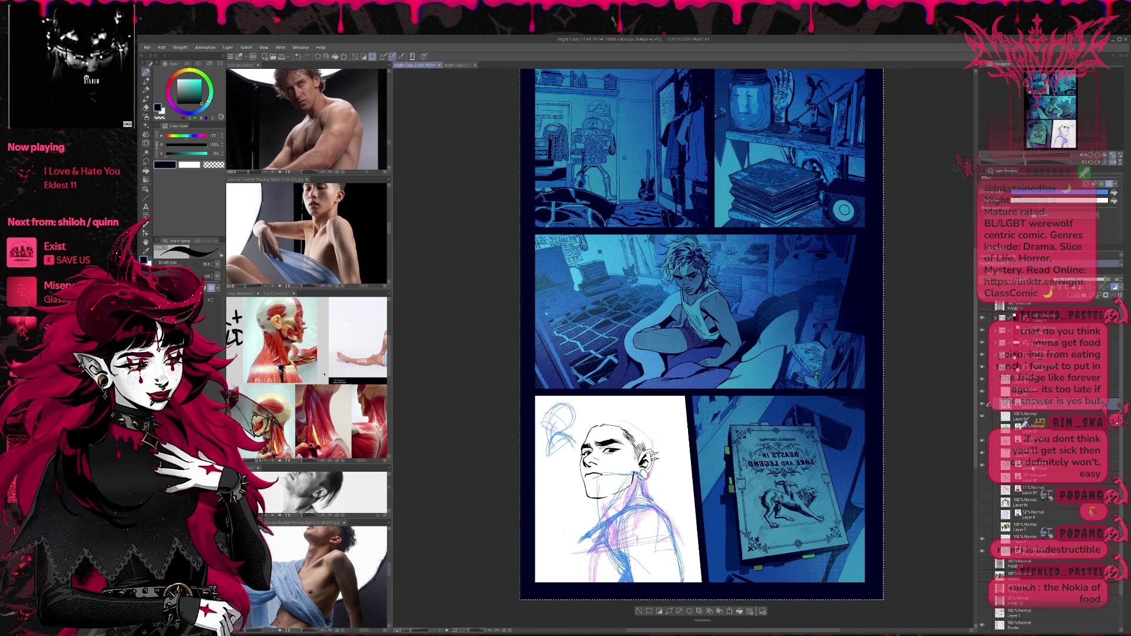
pyautogui.click(1032, 467)
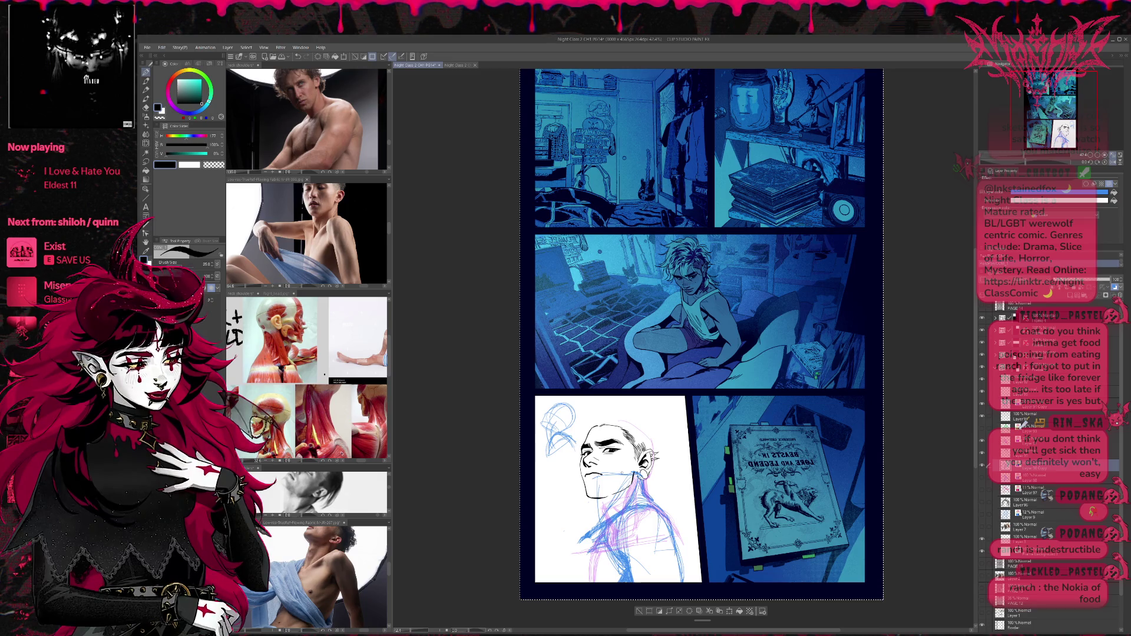
pyautogui.click(317, 333)
pyautogui.hotkey('ctrl', 't')
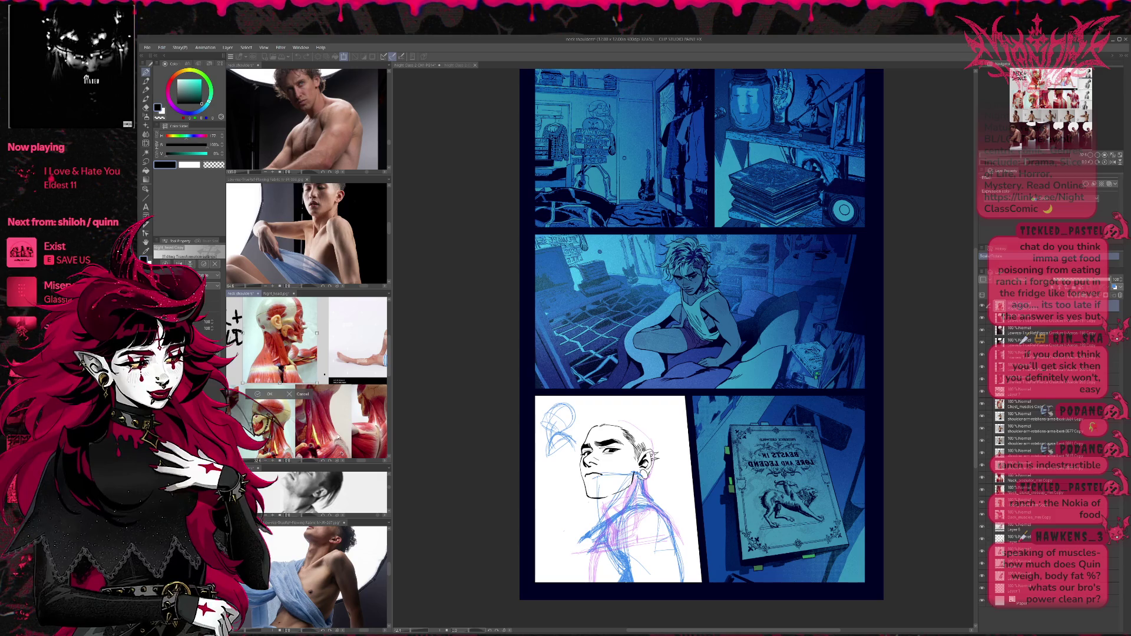
# Shift and slightly rotate the neck-and-shoulder reference image, then commit its new position.
pyautogui.moveTo(288, 354); pyautogui.dragTo(297, 360)
pyautogui.press('Return')
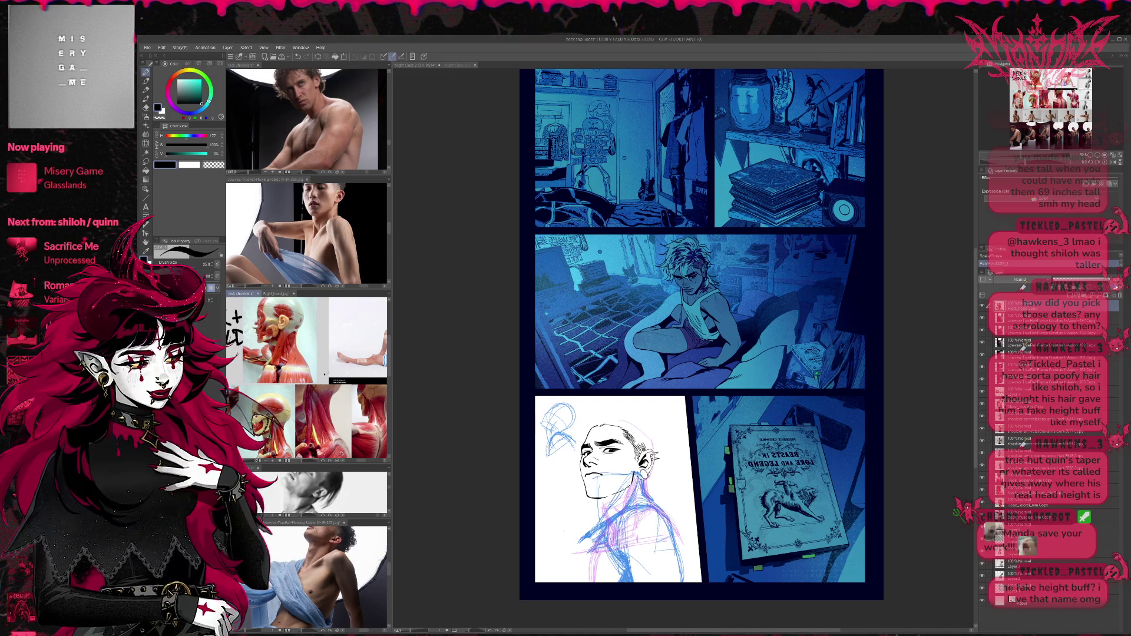
pyautogui.scroll(2, 306, 377)
# Widen the reference Sub View beside the page and make a first ink mark on the anatomy head.
pyautogui.scroll(-1, 306, 377)
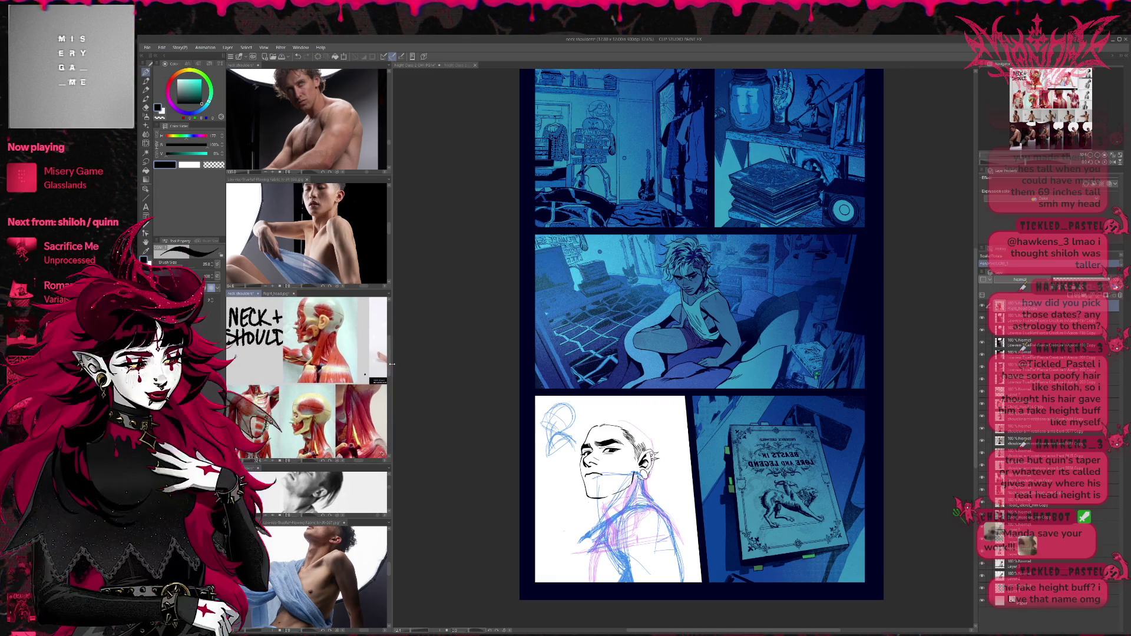
pyautogui.moveTo(389, 354); pyautogui.dragTo(444, 353)
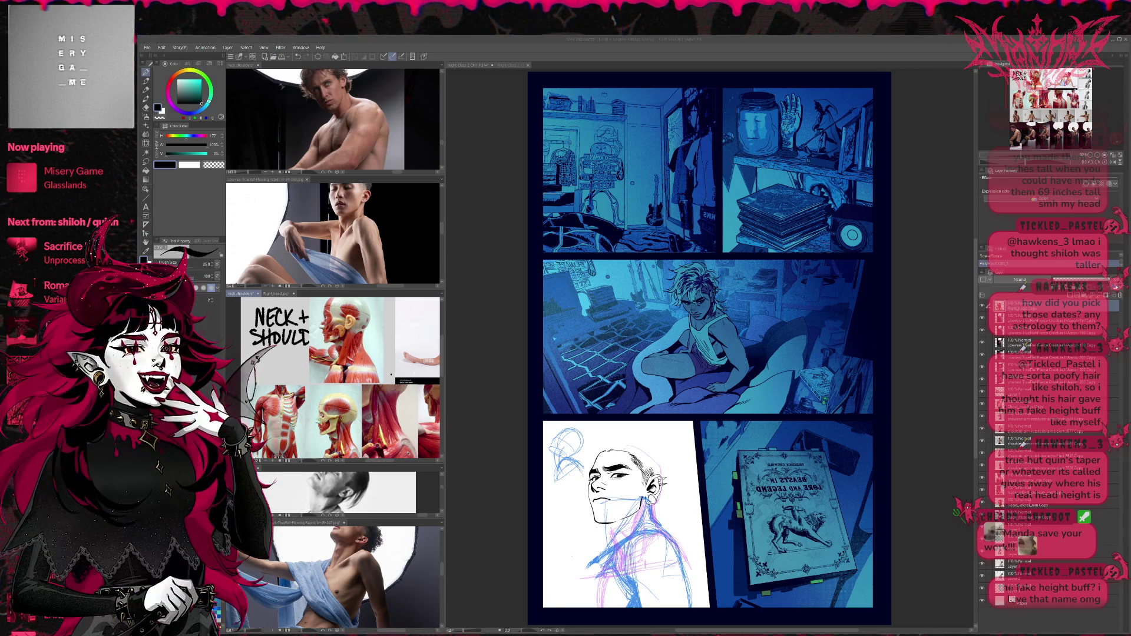
pyautogui.click(483, 341)
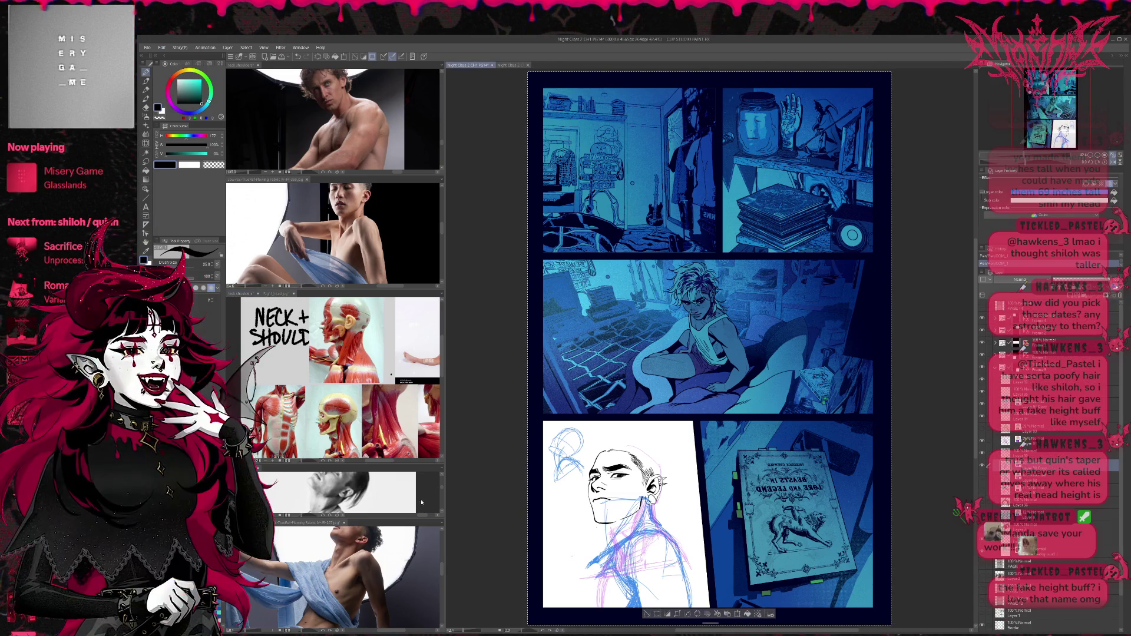
pyautogui.hotkey('ctrl', 'a')
pyautogui.hotkey('ctrl', 'd')
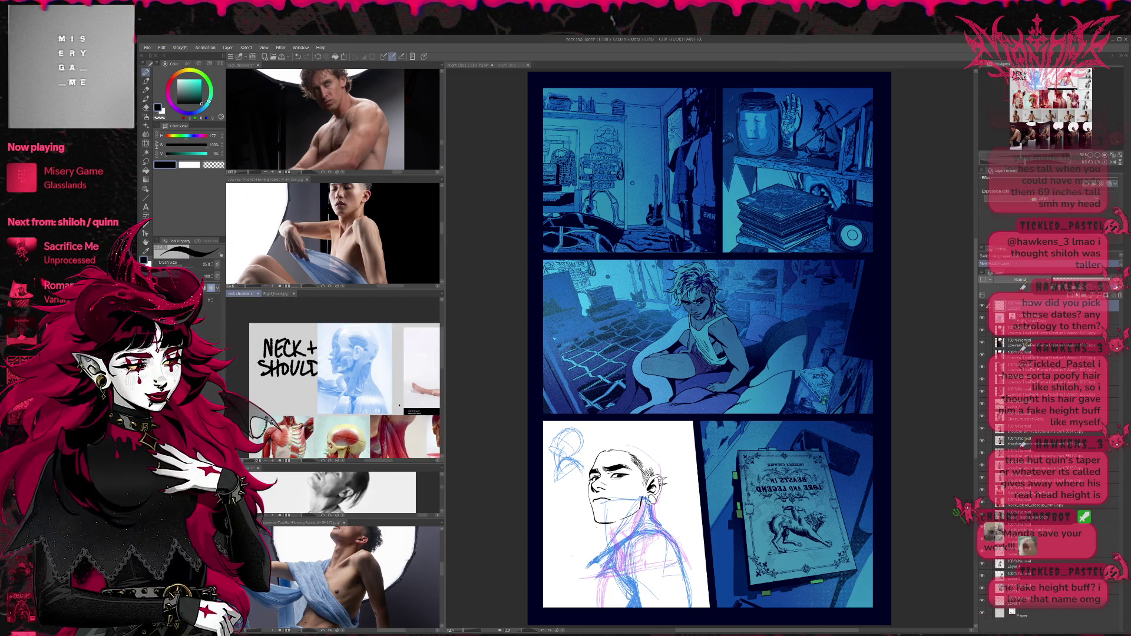
pyautogui.scroll(2, 412, 359)
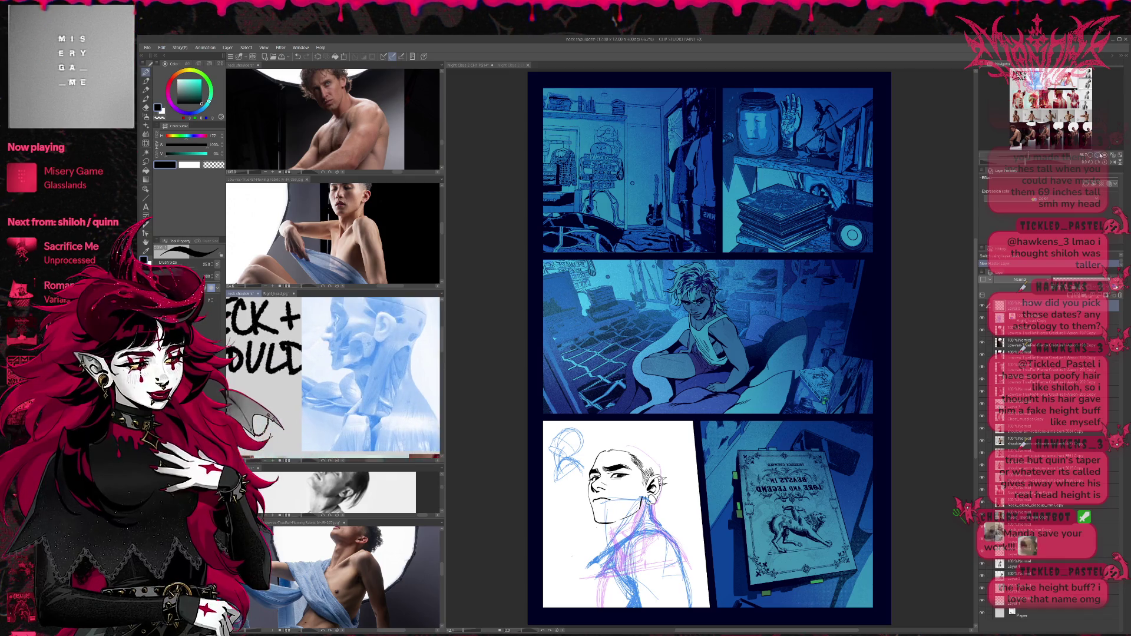
pyautogui.scroll(-2, 412, 377)
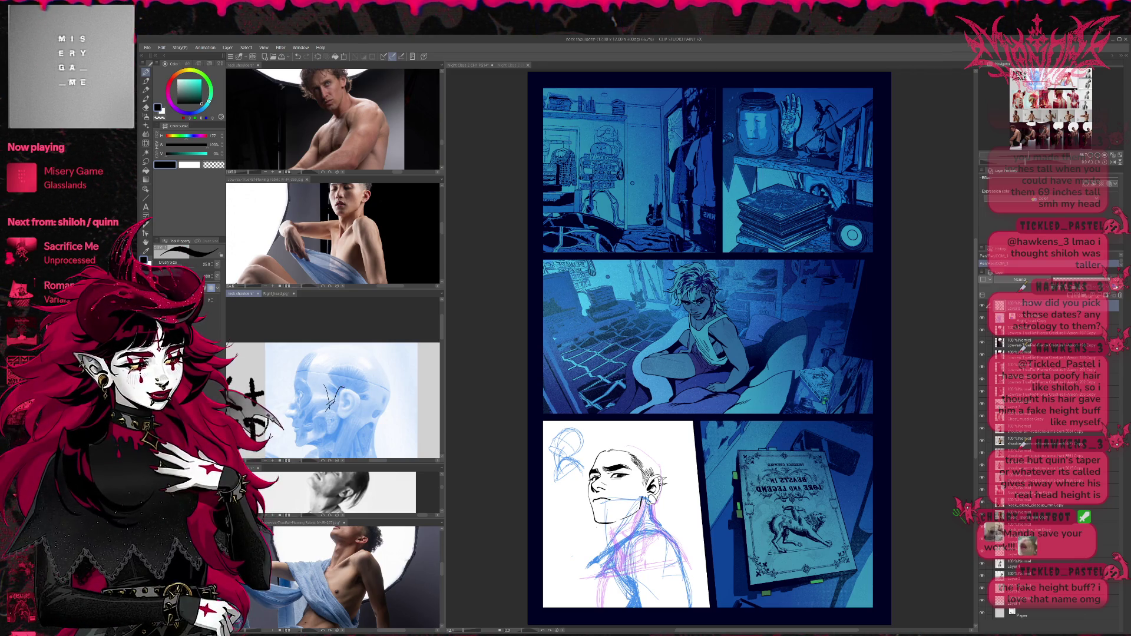
pyautogui.moveTo(325, 382); pyautogui.dragTo(313, 375)
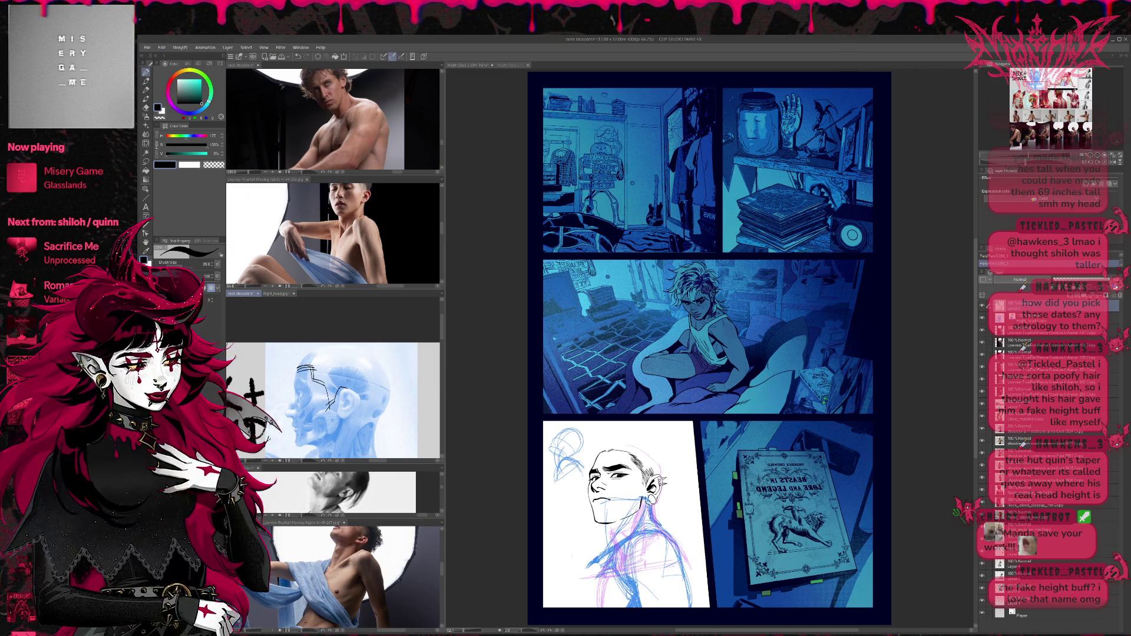
# Ink the skull outline over the anatomy head reference, erasing stray lines.
pyautogui.moveTo(362, 408); pyautogui.dragTo(373, 439)
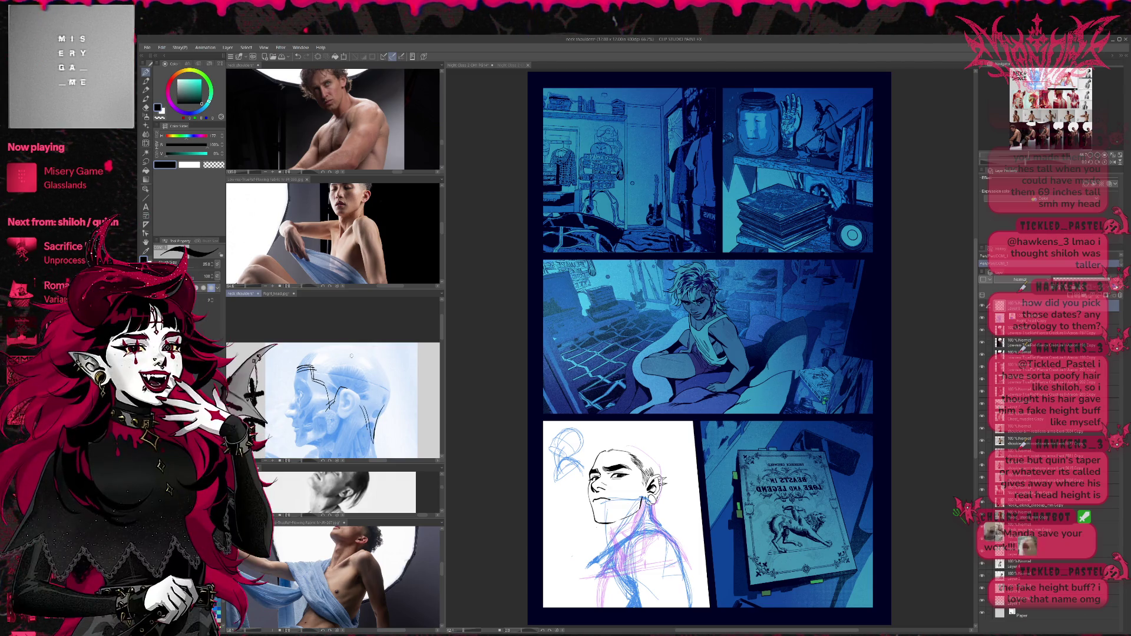
pyautogui.moveTo(323, 365)
pyautogui.mouseDown()
pyautogui.moveTo(352, 364)
pyautogui.moveTo(371, 386)
pyautogui.moveTo(369, 420)
pyautogui.mouseUp()
pyautogui.moveTo(354, 365)
pyautogui.mouseDown()
pyautogui.moveTo(369, 384)
pyautogui.moveTo(356, 362)
pyautogui.moveTo(370, 367)
pyautogui.moveTo(371, 356)
pyautogui.moveTo(335, 359)
pyautogui.moveTo(358, 361)
pyautogui.mouseUp()
pyautogui.press('e')
pyautogui.press('p')
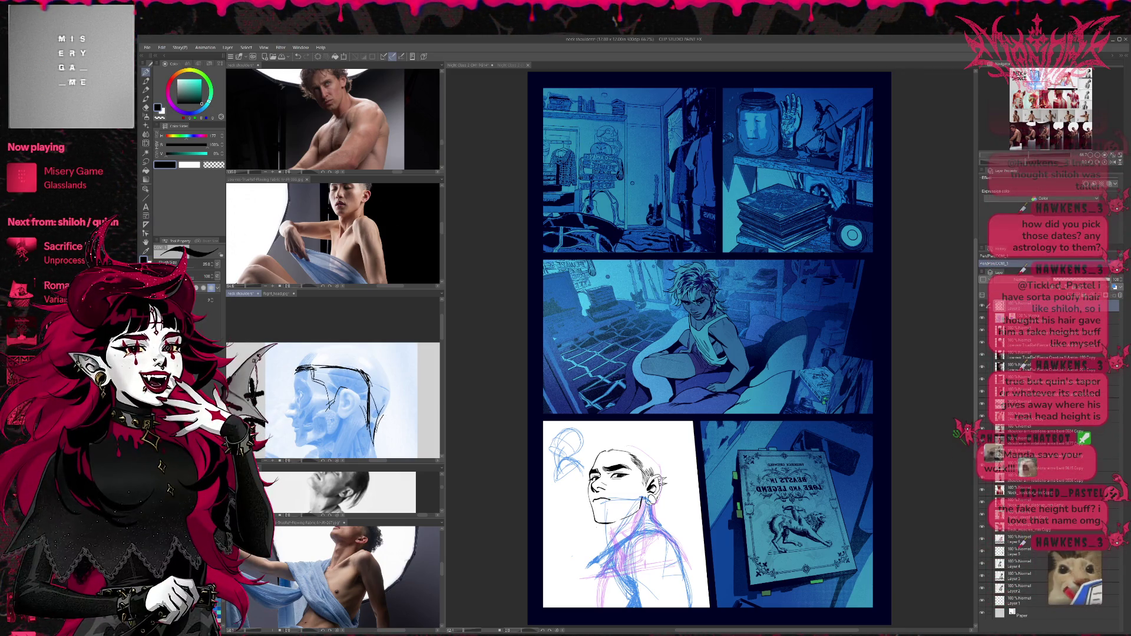
# Add curly hair strokes above and at the top-left of the head, then shift the sketch lower.
pyautogui.moveTo(382, 419)
pyautogui.mouseDown()
pyautogui.moveTo(404, 431)
pyautogui.moveTo(390, 453)
pyautogui.moveTo(403, 450)
pyautogui.mouseUp()
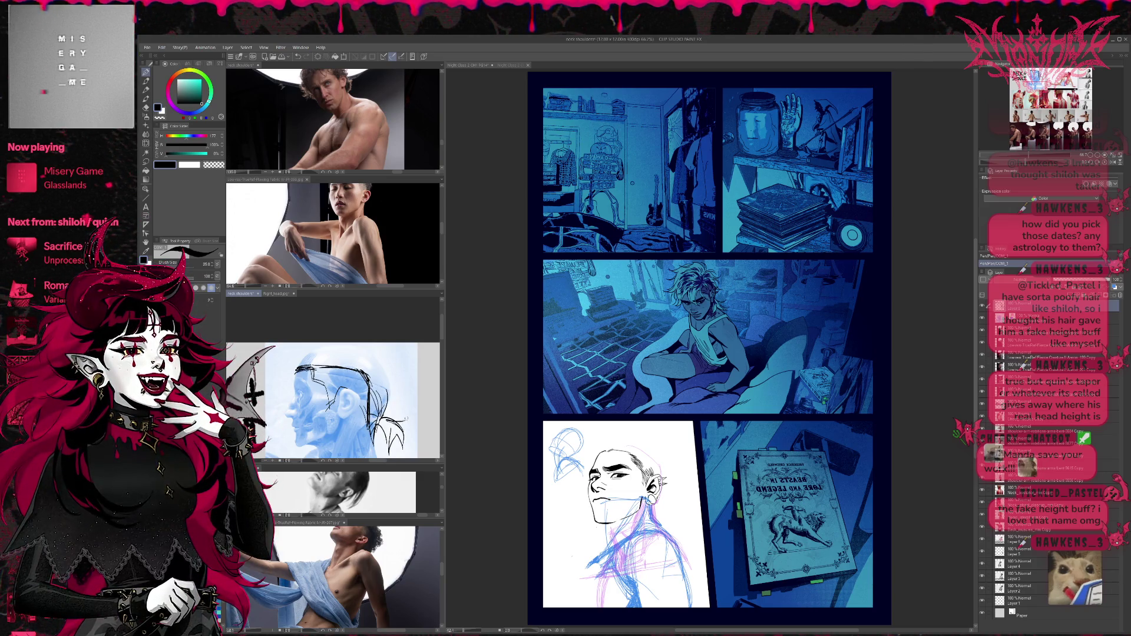
pyautogui.moveTo(369, 346)
pyautogui.mouseDown()
pyautogui.moveTo(407, 386)
pyautogui.moveTo(405, 402)
pyautogui.mouseUp()
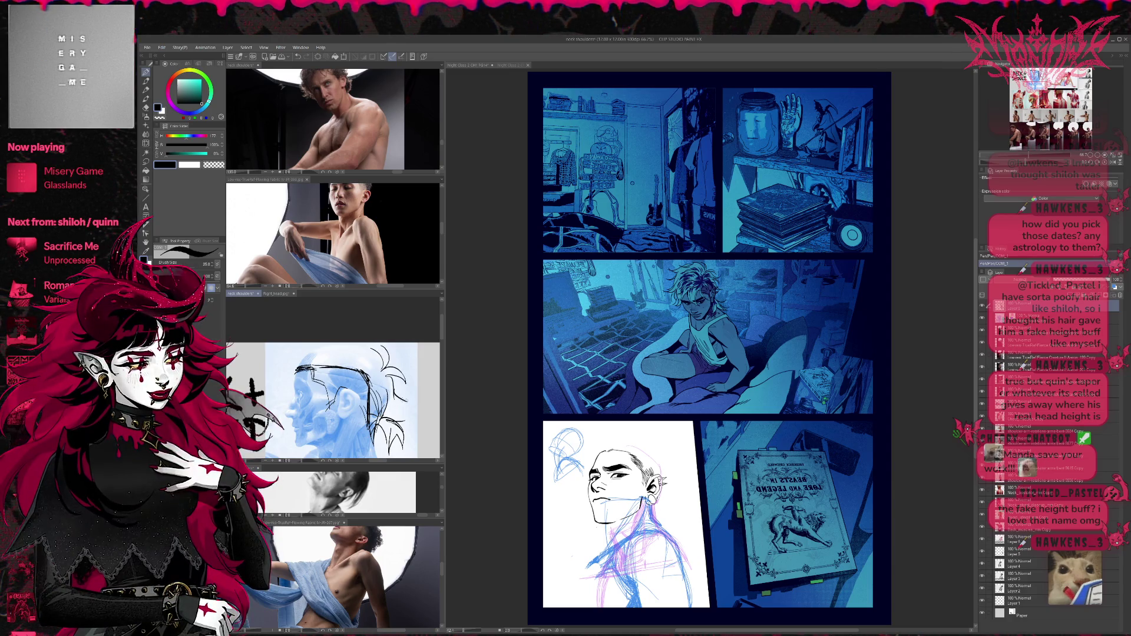
pyautogui.moveTo(299, 353)
pyautogui.mouseDown()
pyautogui.moveTo(283, 357)
pyautogui.moveTo(295, 352)
pyautogui.mouseUp()
pyautogui.moveTo(325, 359); pyautogui.dragTo(300, 367)
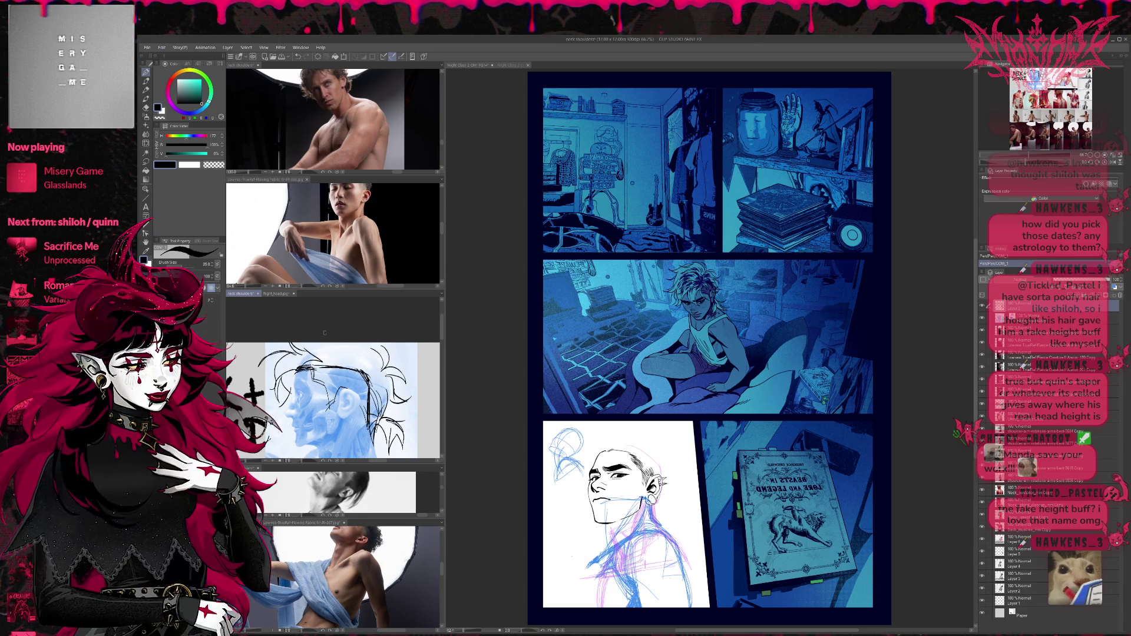
pyautogui.scroll(-2, 379, 377)
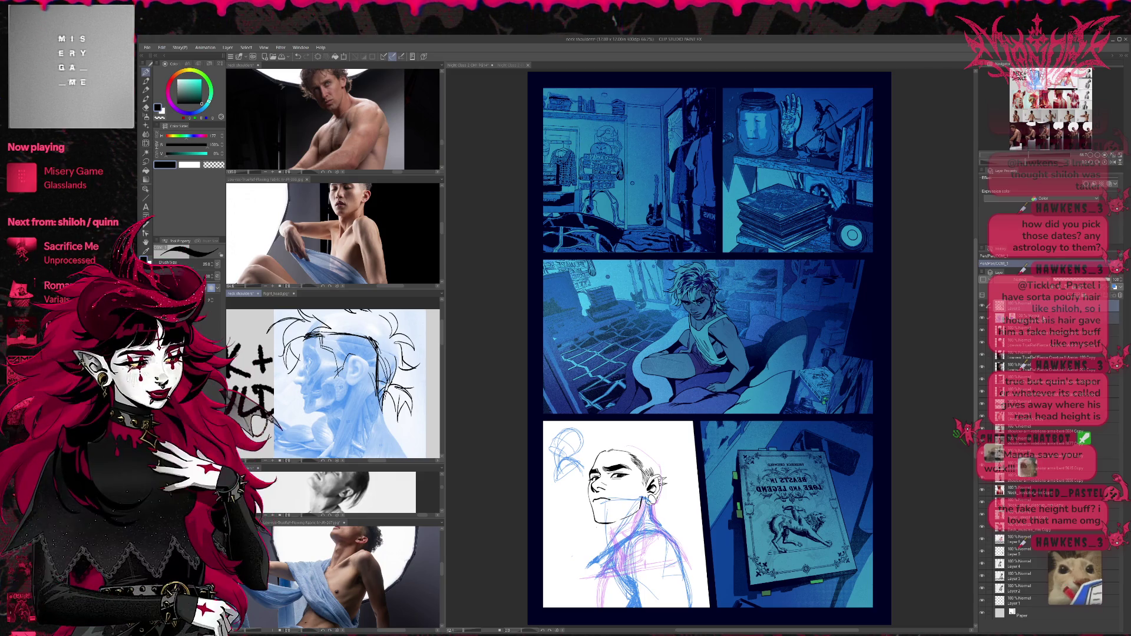
pyautogui.hotkey('ctrl', 't')
pyautogui.moveTo(354, 397); pyautogui.dragTo(363, 440)
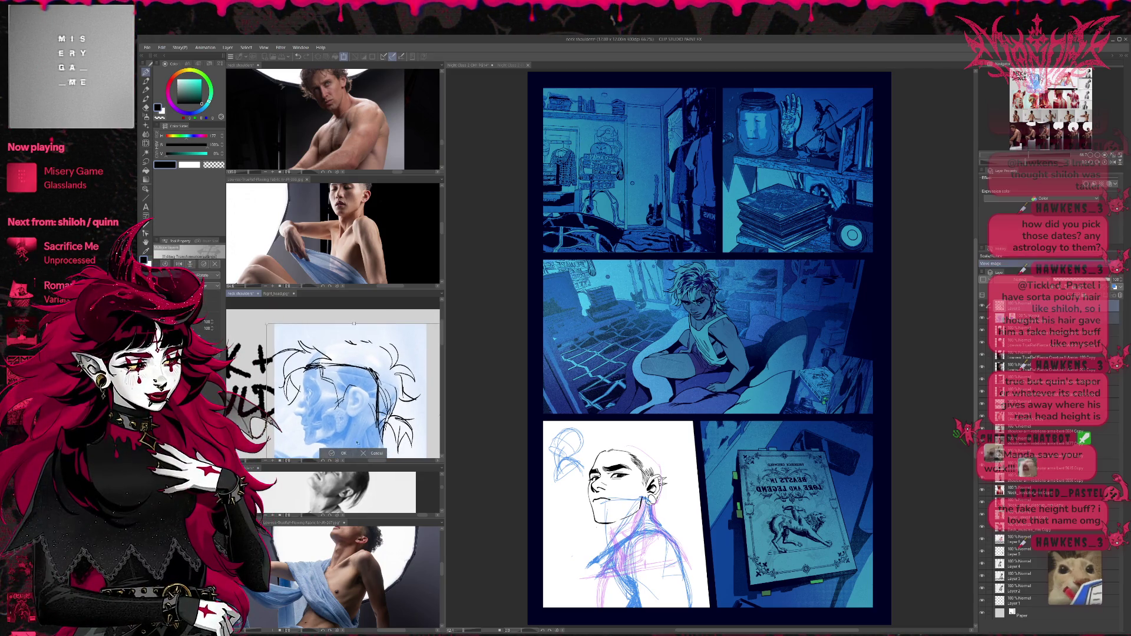
# Confirm the lowered head sketch and add darker hair strands across the top of the head.
pyautogui.press('Return')
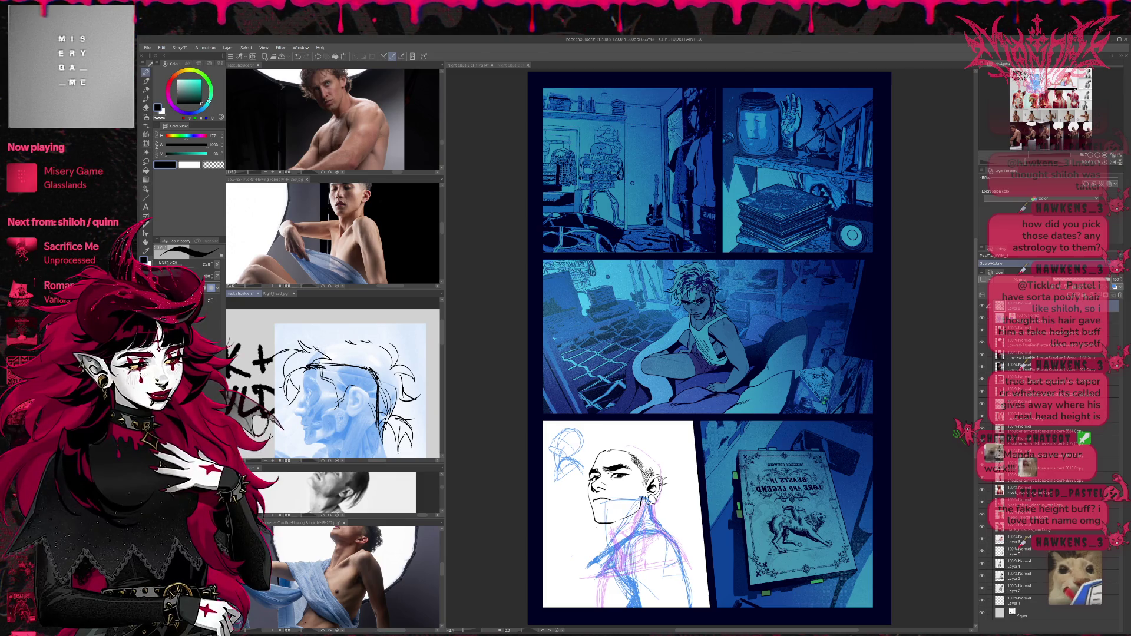
pyautogui.moveTo(297, 351)
pyautogui.mouseDown()
pyautogui.moveTo(340, 338)
pyautogui.moveTo(324, 322)
pyautogui.moveTo(372, 326)
pyautogui.moveTo(387, 352)
pyautogui.moveTo(363, 348)
pyautogui.mouseUp()
pyautogui.moveTo(347, 369)
pyautogui.mouseDown()
pyautogui.moveTo(370, 348)
pyautogui.moveTo(352, 352)
pyautogui.moveTo(396, 371)
pyautogui.mouseUp()
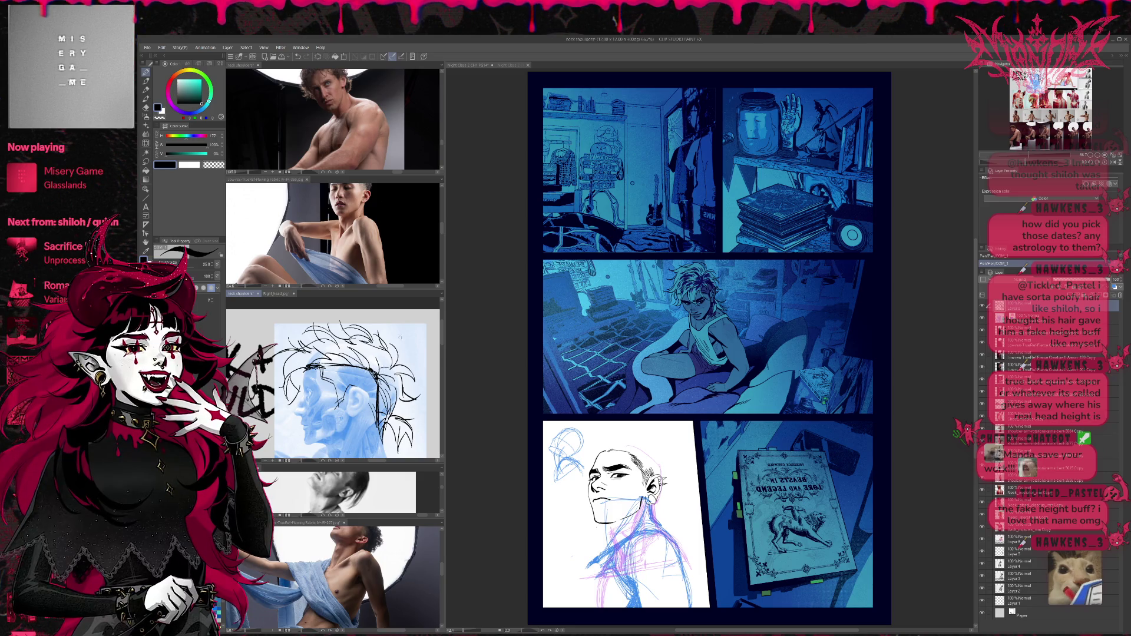
pyautogui.scroll(-2, 408, 347)
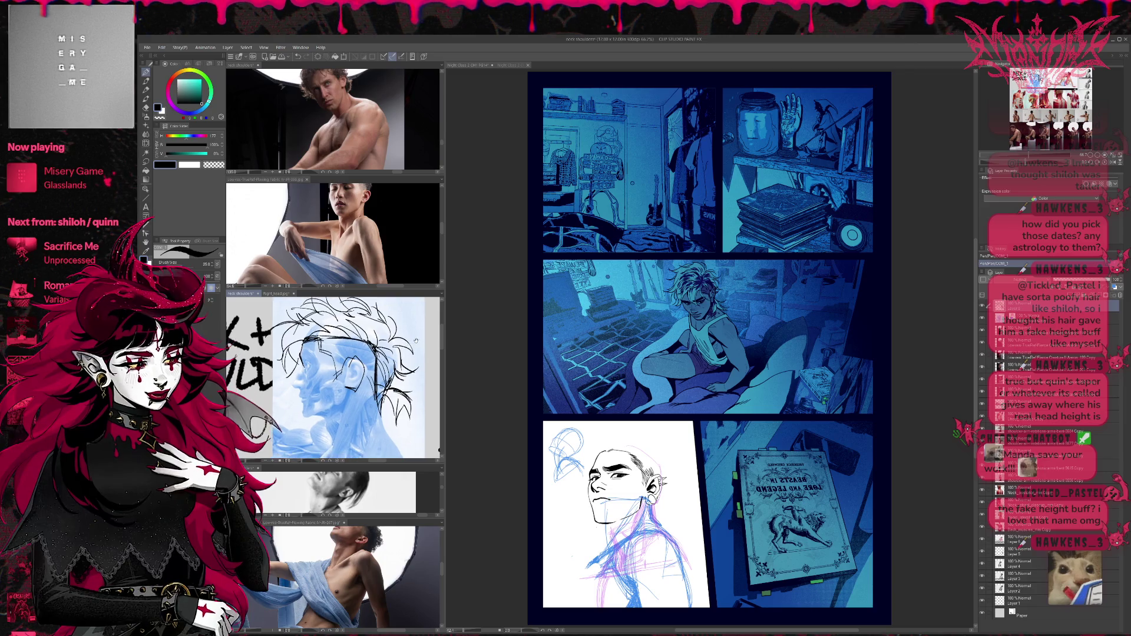
# Draw and trim more hair strands over the anatomy head, then pan the comic page.
pyautogui.moveTo(417, 343); pyautogui.dragTo(423, 361)
pyautogui.moveTo(327, 358)
pyautogui.mouseDown()
pyautogui.moveTo(350, 374)
pyautogui.moveTo(358, 402)
pyautogui.moveTo(371, 385)
pyautogui.moveTo(380, 427)
pyautogui.moveTo(365, 407)
pyautogui.mouseUp()
pyautogui.press('e')
pyautogui.press('p')
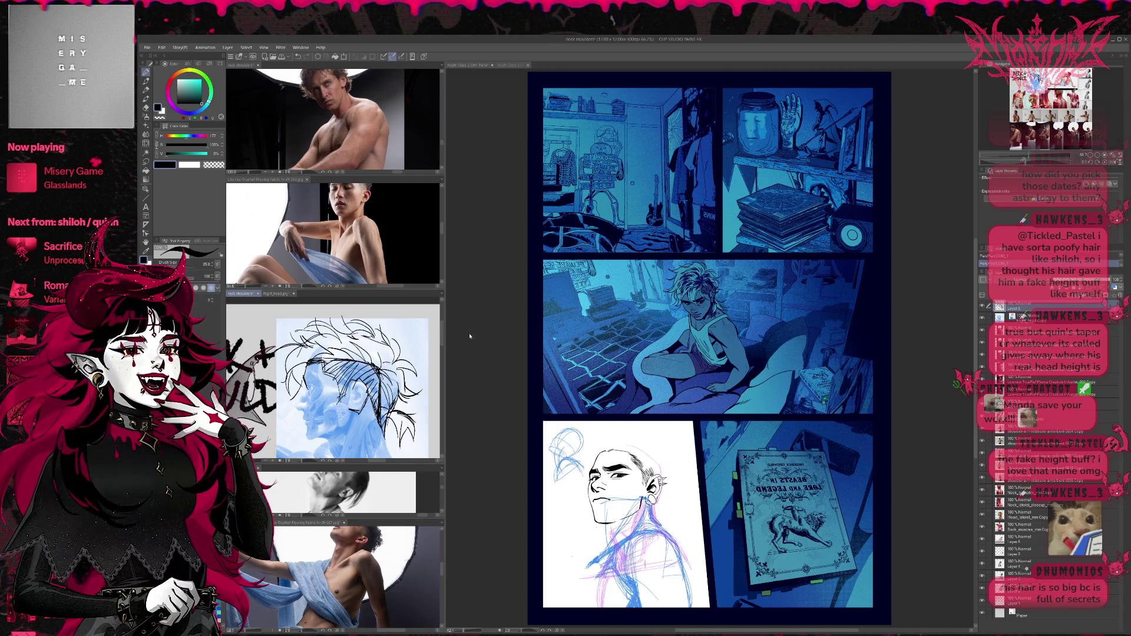
pyautogui.click(488, 323)
pyautogui.moveTo(488, 323)
pyautogui.mouseDown()
pyautogui.moveTo(454, 253)
pyautogui.moveTo(423, 253)
pyautogui.moveTo(431, 268)
pyautogui.mouseUp()
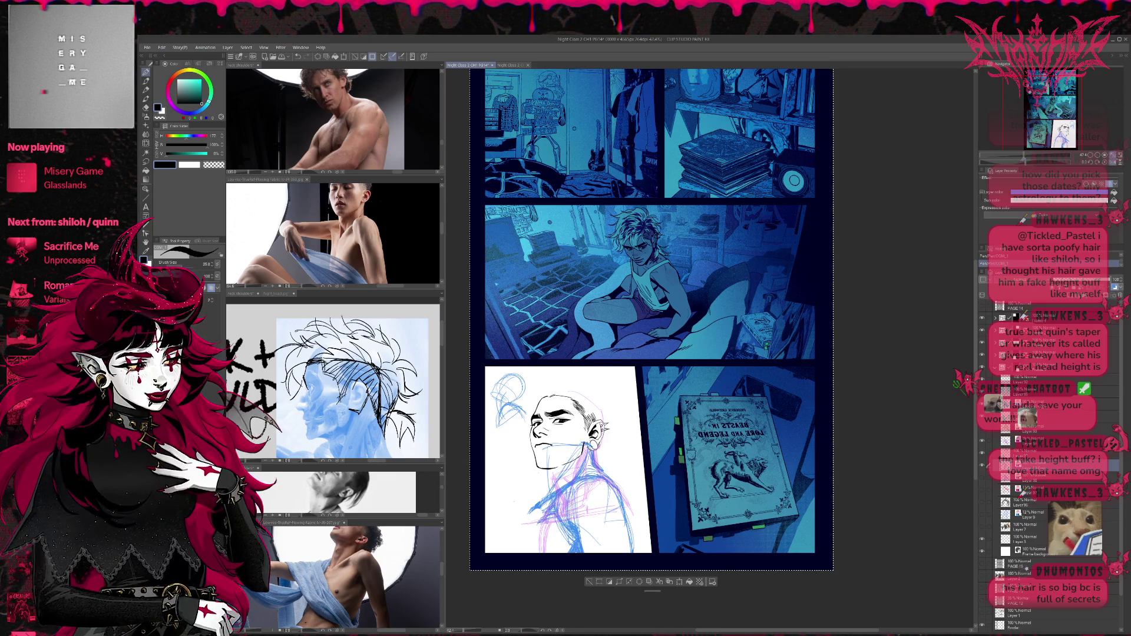
# Pan and zoom out on the red neck-and-shoulders reference board, then return to the comic page.
pyautogui.click(406, 408)
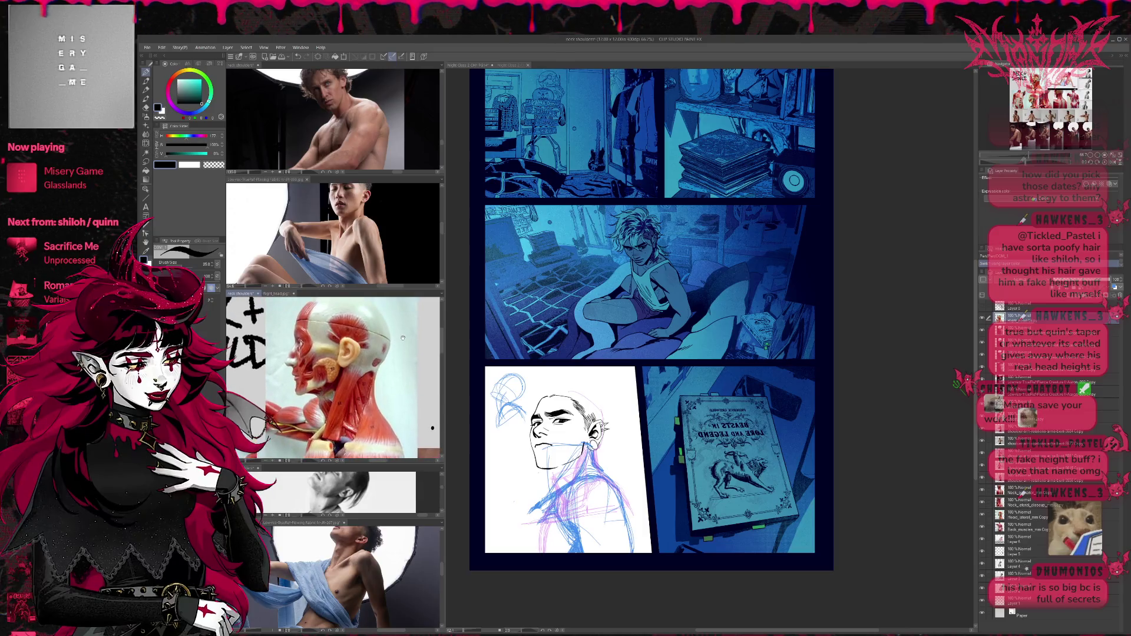
pyautogui.moveTo(431, 463); pyautogui.dragTo(381, 353)
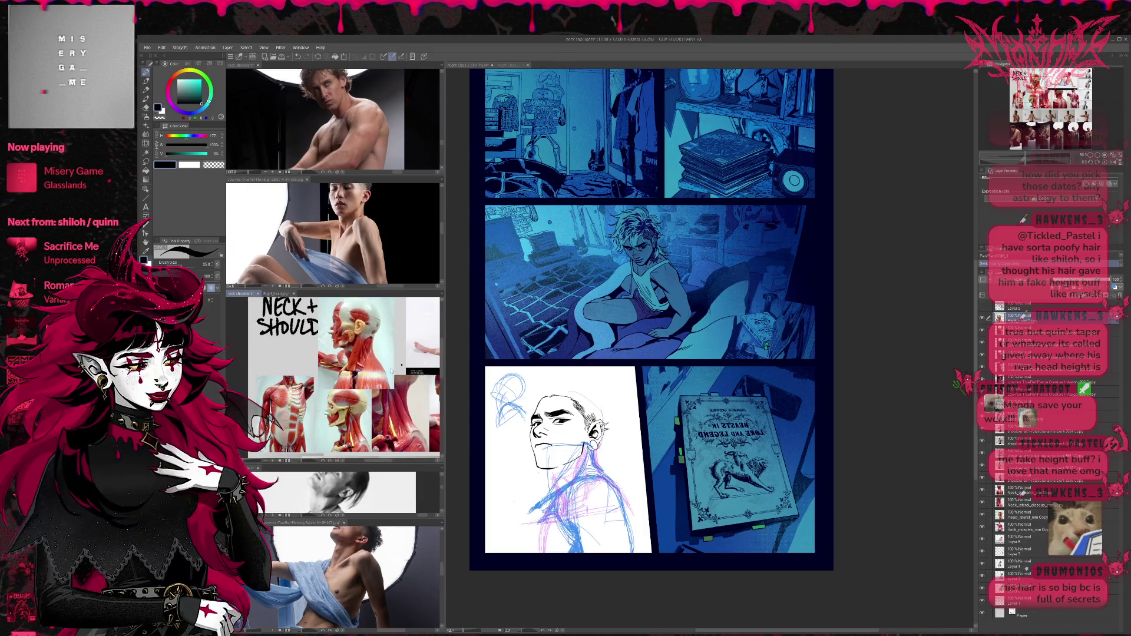
pyautogui.scroll(-2, 375, 362)
pyautogui.click(648, 283)
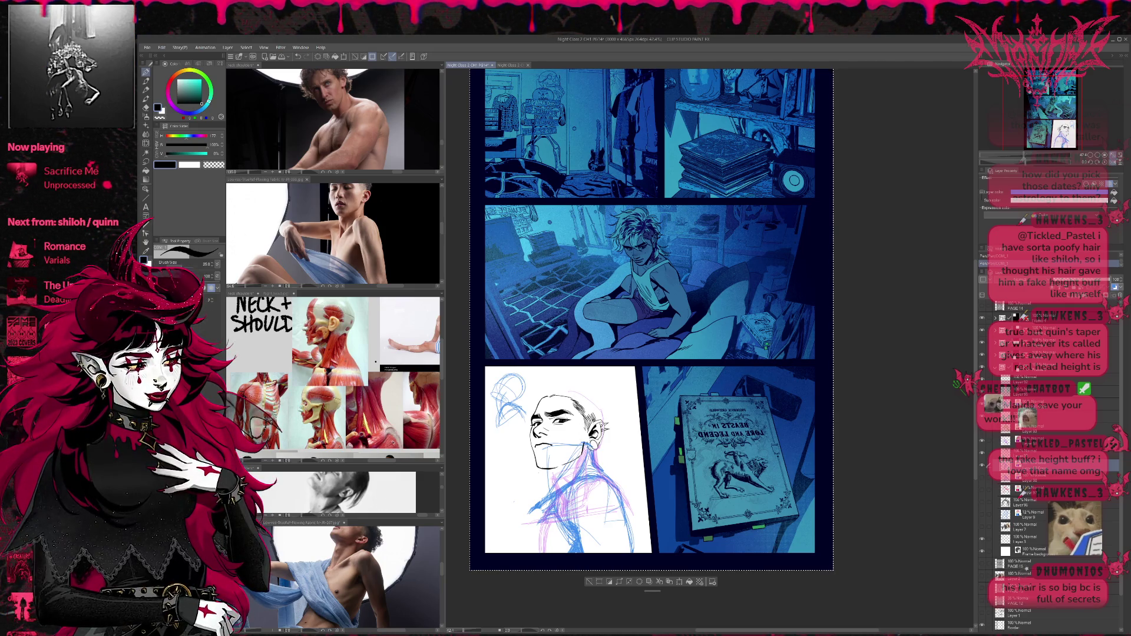
# Save the page and erase faint blue sketch lines around the chin and mouth.
pyautogui.hotkey('ctrl', 's')
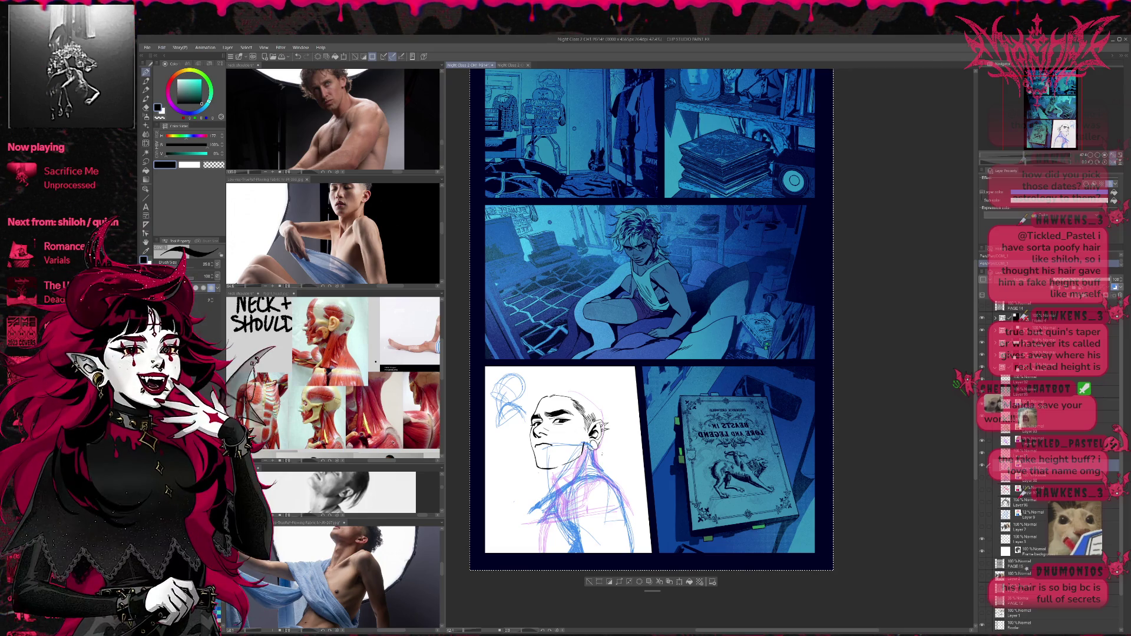
pyautogui.press('e')
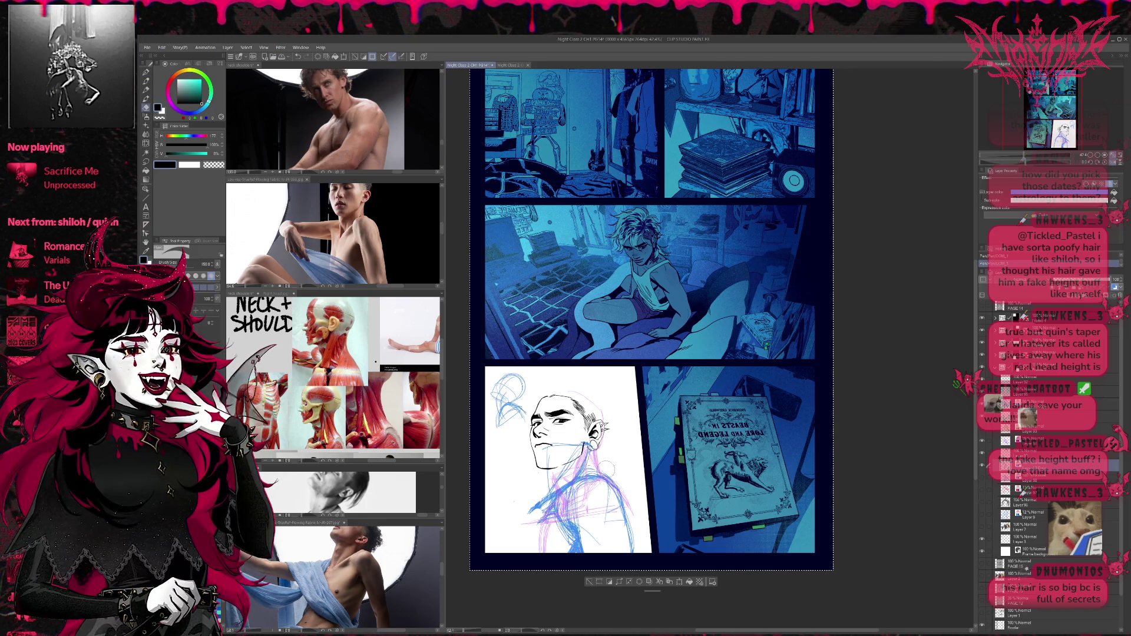
pyautogui.moveTo(548, 448); pyautogui.dragTo(563, 462)
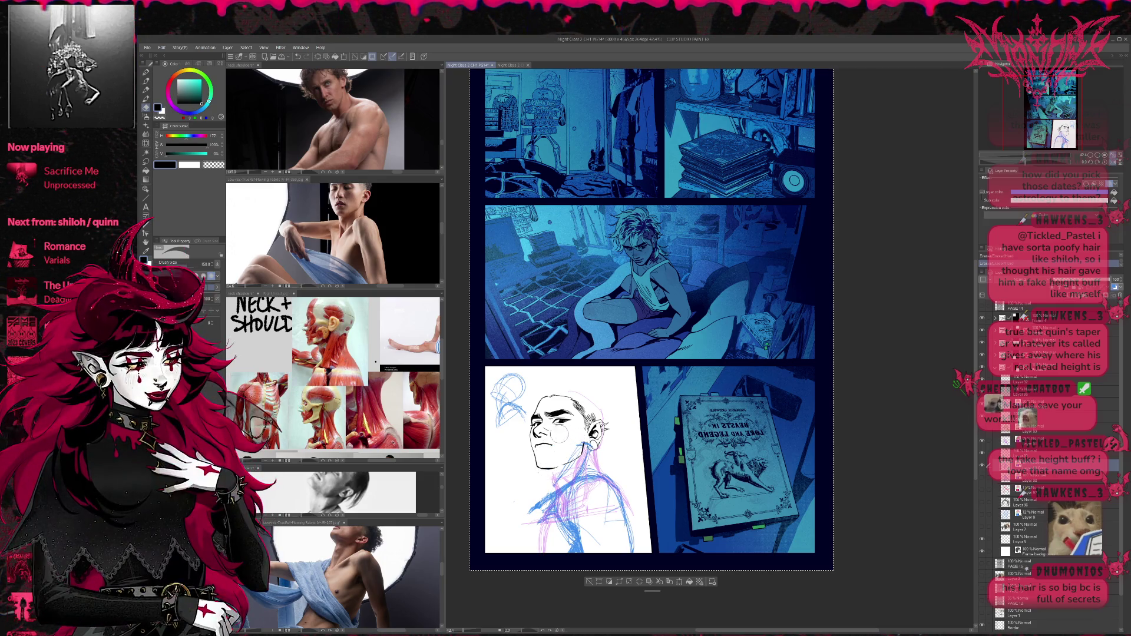
pyautogui.press('p')
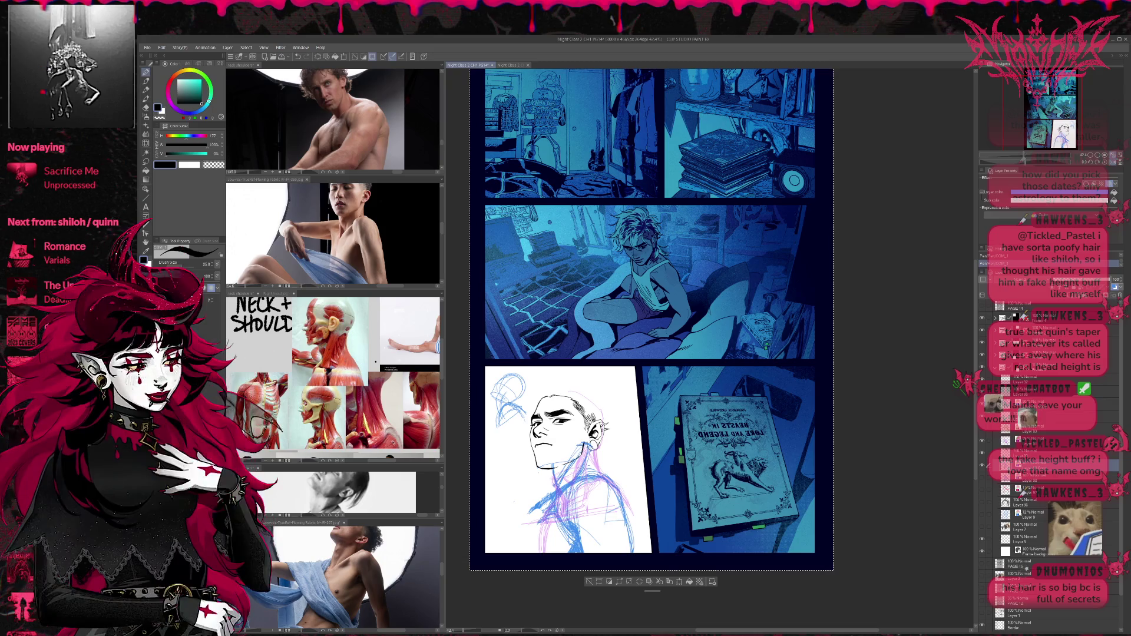
# Lighten the sketch lines around the neck and jaw with the large eraser.
pyautogui.press('e')
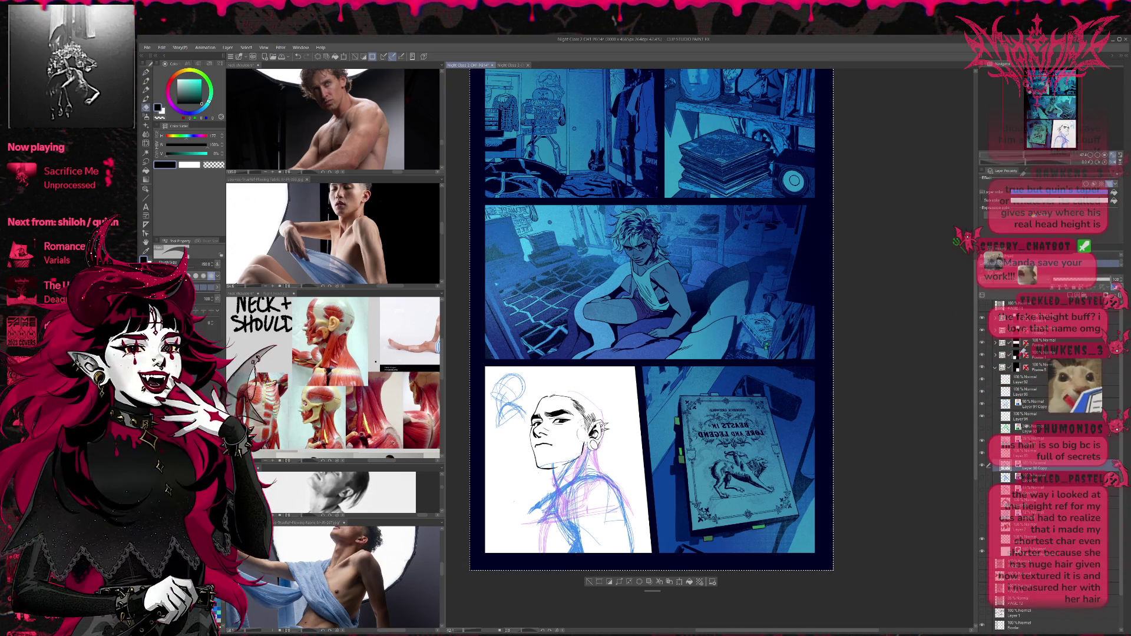
pyautogui.moveTo(557, 477); pyautogui.dragTo(573, 456)
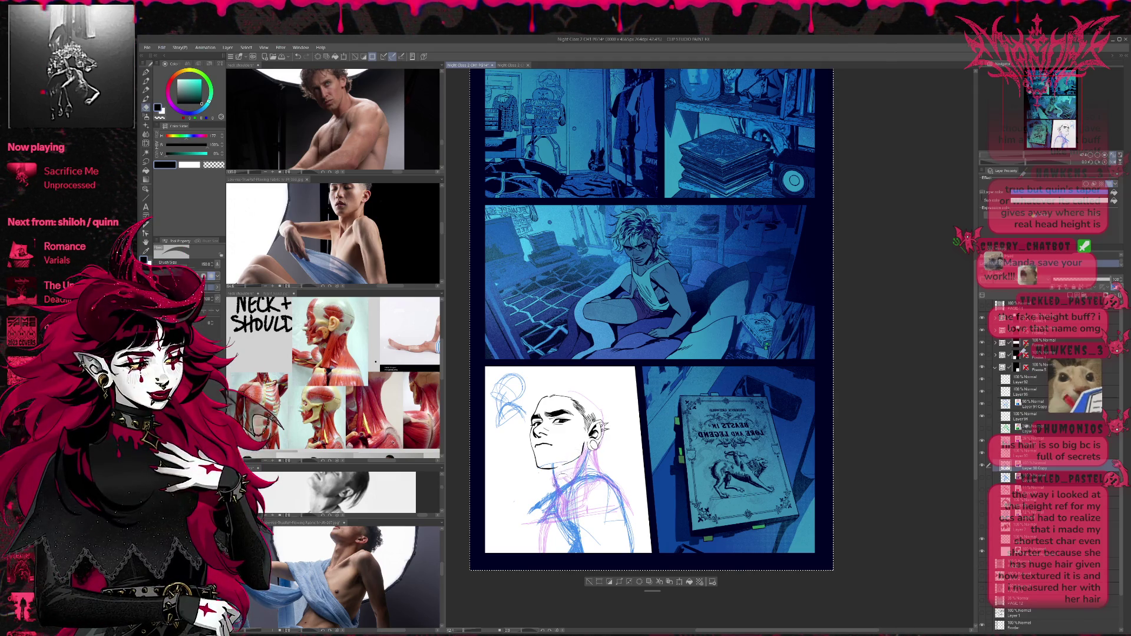
pyautogui.press('p')
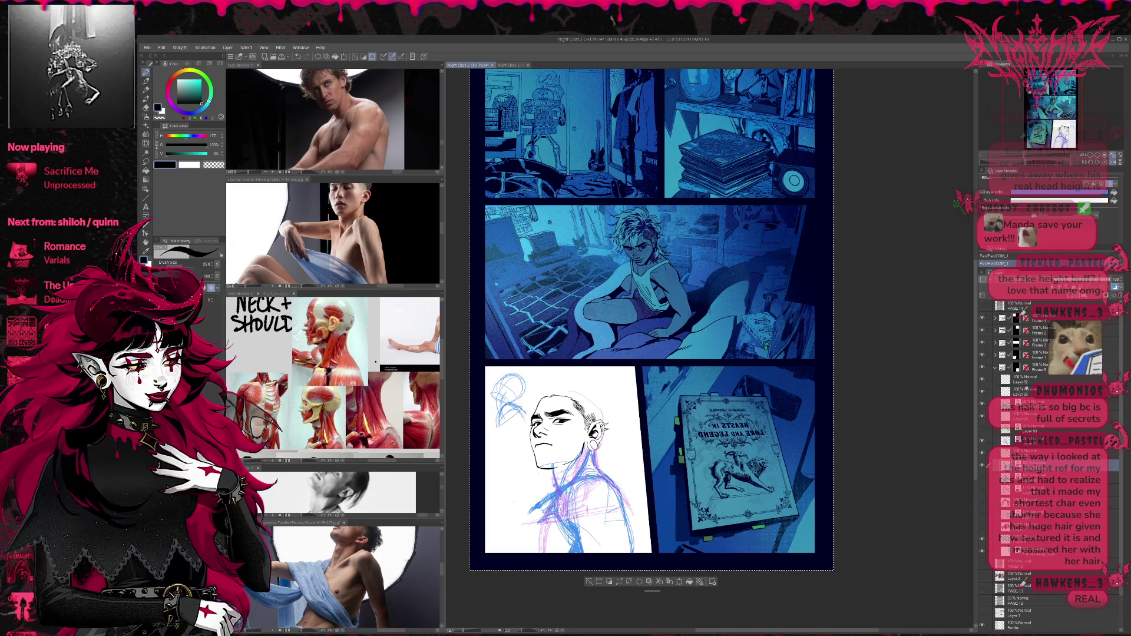
pyautogui.press('e')
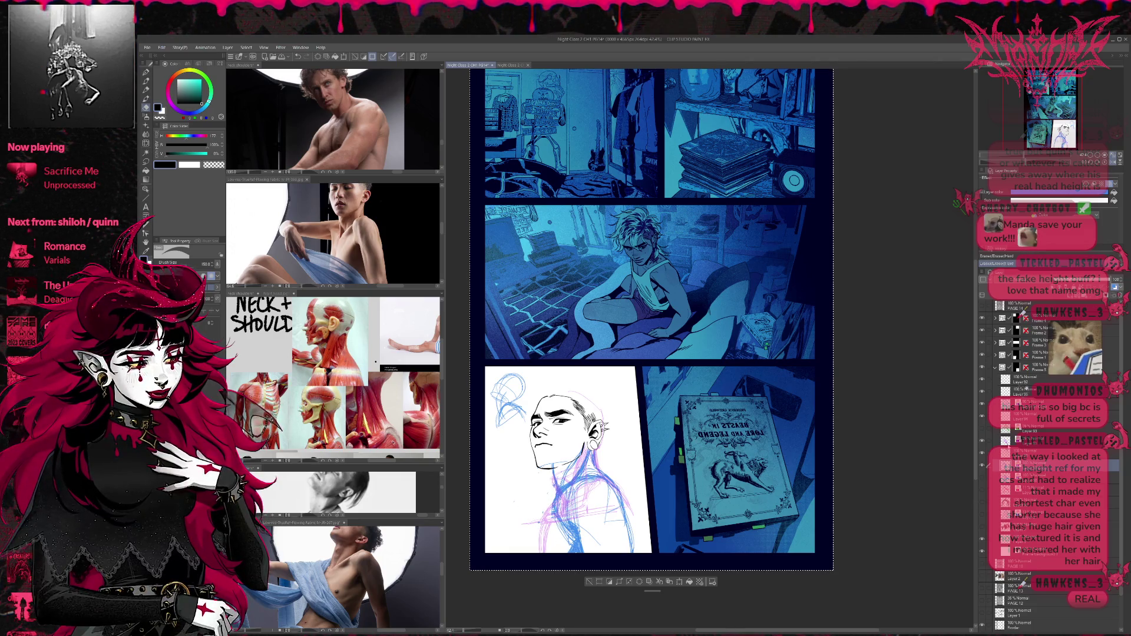
# Hide the pink-and-purple sketch layer and return to the inking pen.
pyautogui.click(981, 441)
pyautogui.press('p')
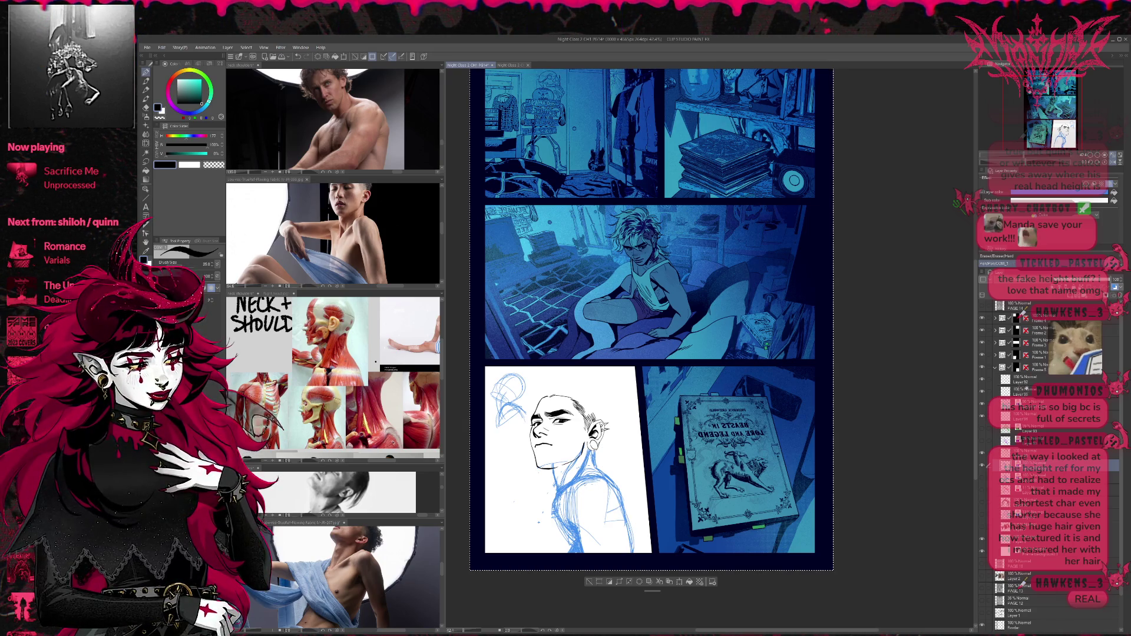
pyautogui.press('p')
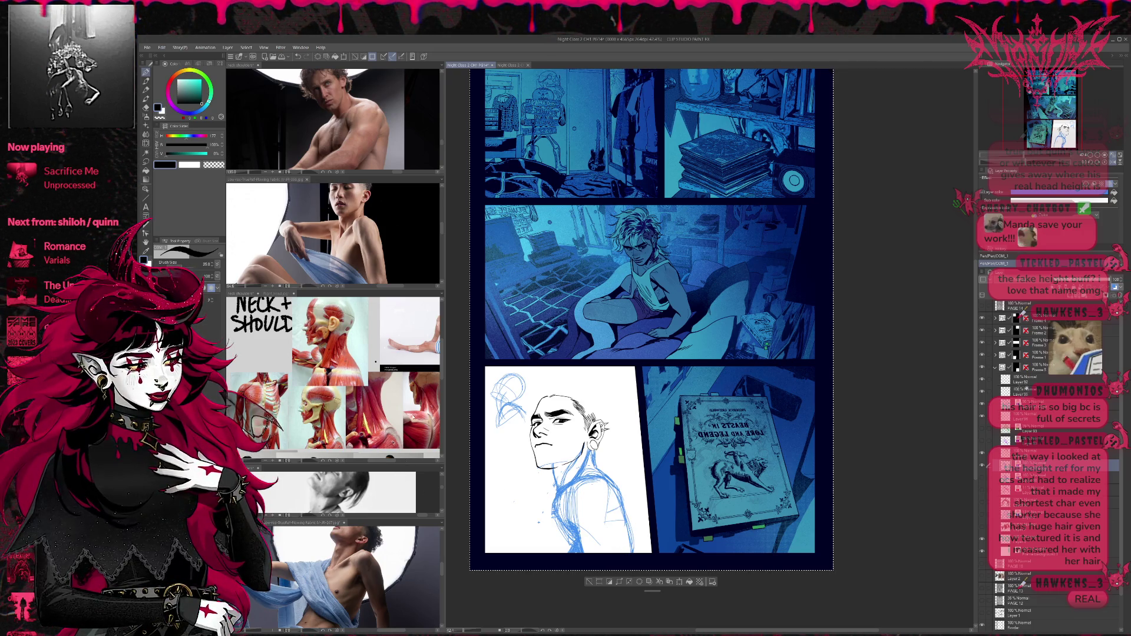
# Pan the neck-shoulders reference, then open a second unmirrored view of page PG14.
pyautogui.click(376, 362)
pyautogui.moveTo(376, 362); pyautogui.dragTo(329, 371)
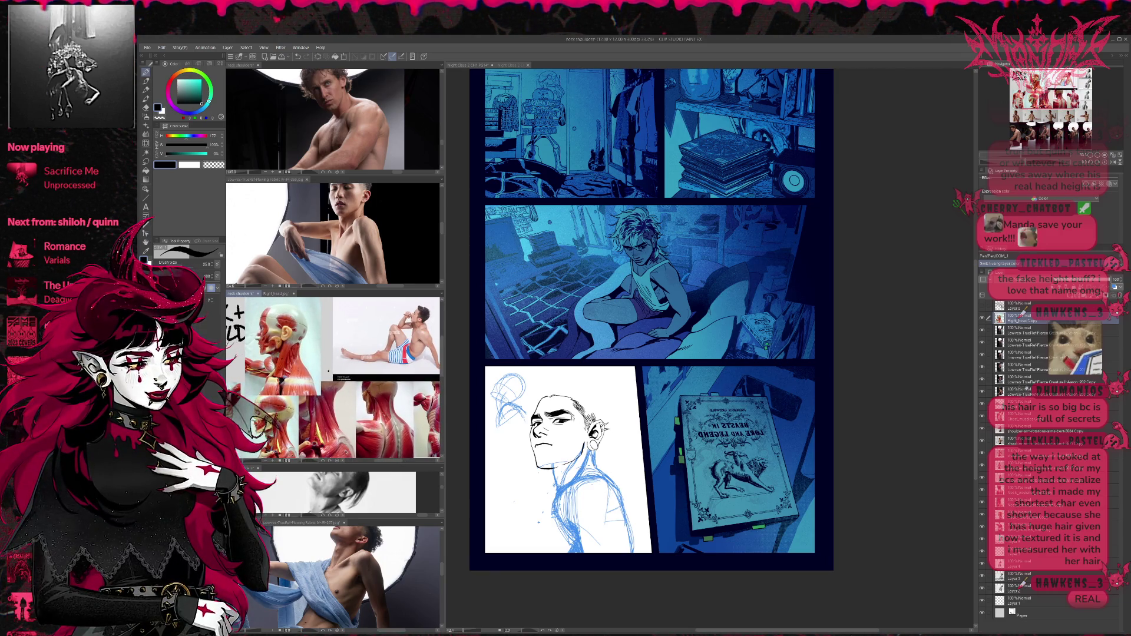
pyautogui.click(615, 429)
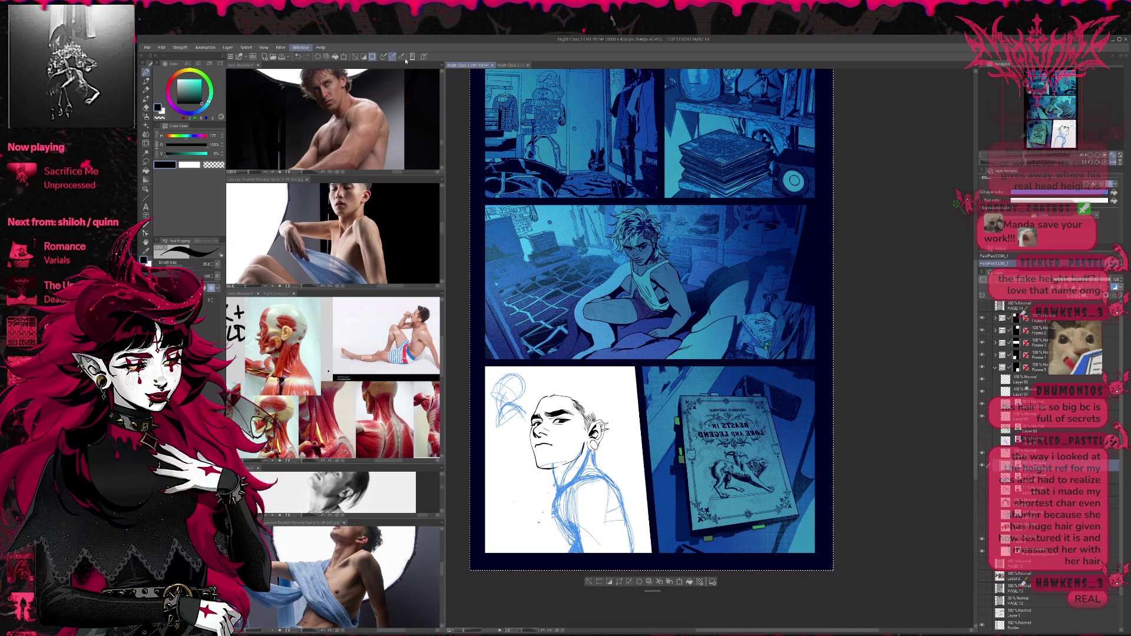
pyautogui.hotkey('ctrl', 'h')
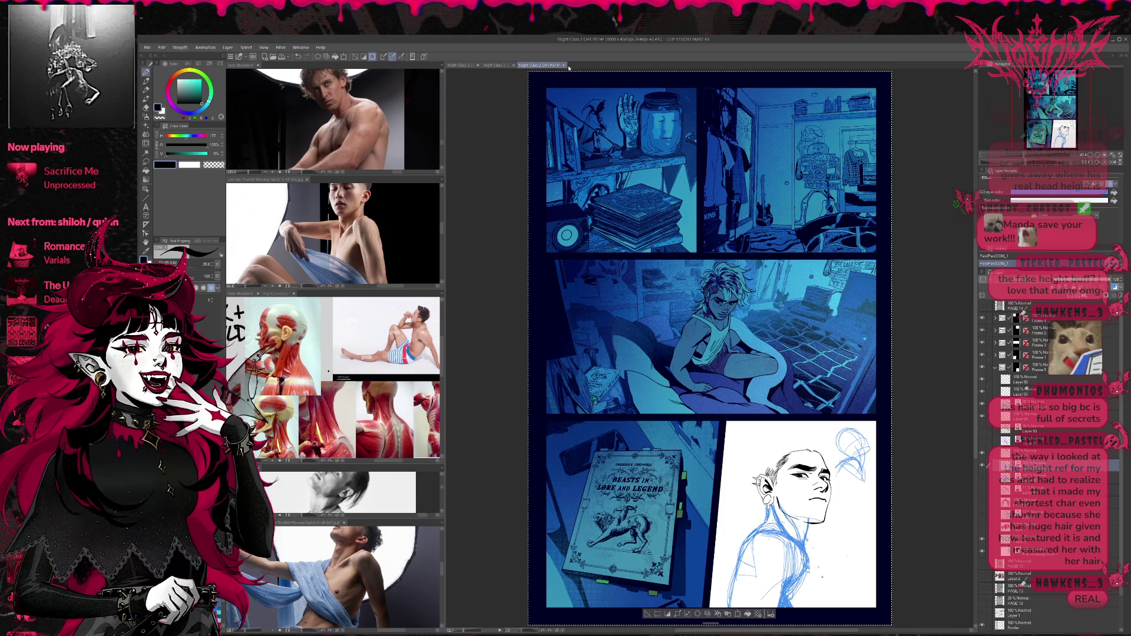
# Close the extra unmirrored page view and the Right_head reference.
pyautogui.click(564, 65)
pyautogui.click(240, 293)
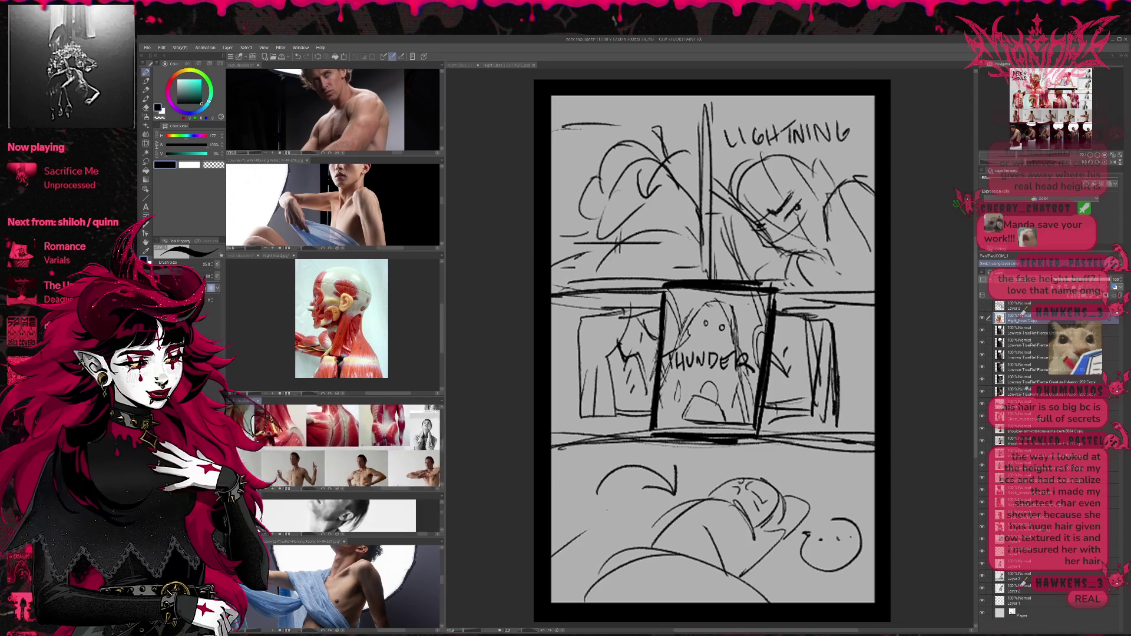
pyautogui.scroll(3, 353, 448)
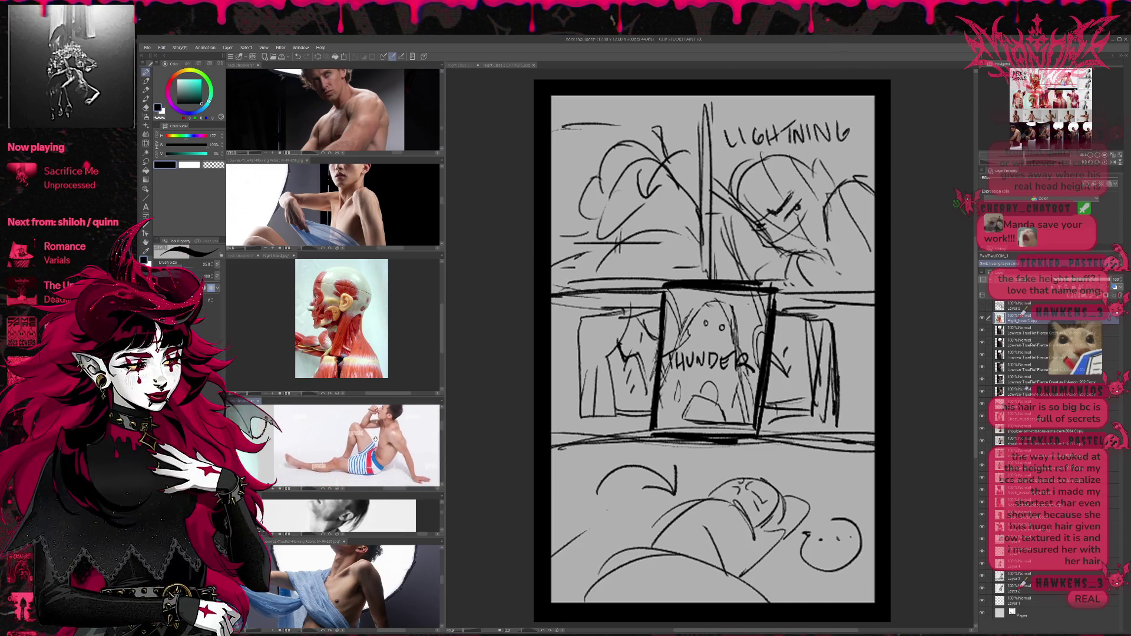
pyautogui.click(293, 254)
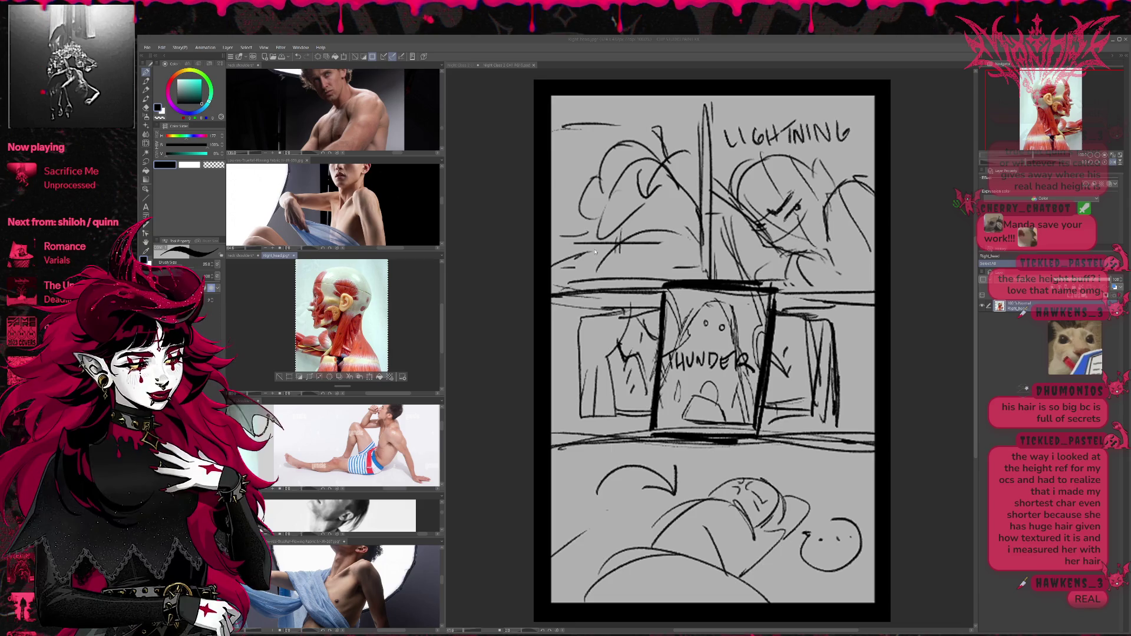
pyautogui.click(292, 255)
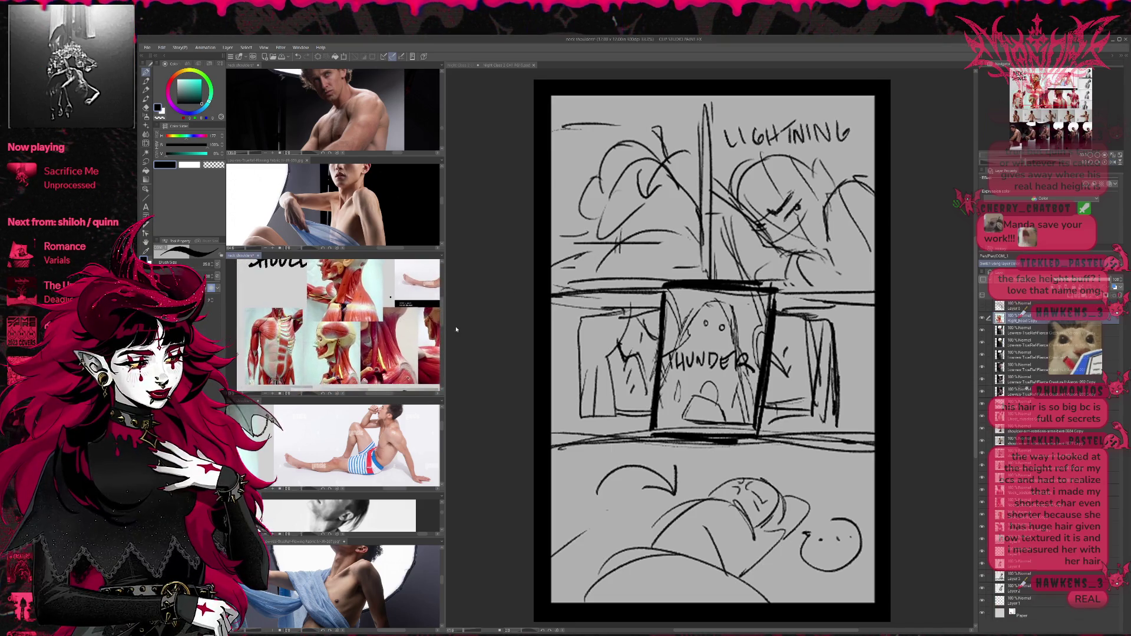
# Narrow the reference column, frame the shoulders in the reference, and return to PG14.
pyautogui.moveTo(443, 425); pyautogui.dragTo(348, 423)
pyautogui.scroll(3, 307, 448)
pyautogui.moveTo(268, 454)
pyautogui.mouseDown()
pyautogui.moveTo(282, 432)
pyautogui.moveTo(317, 426)
pyautogui.mouseUp()
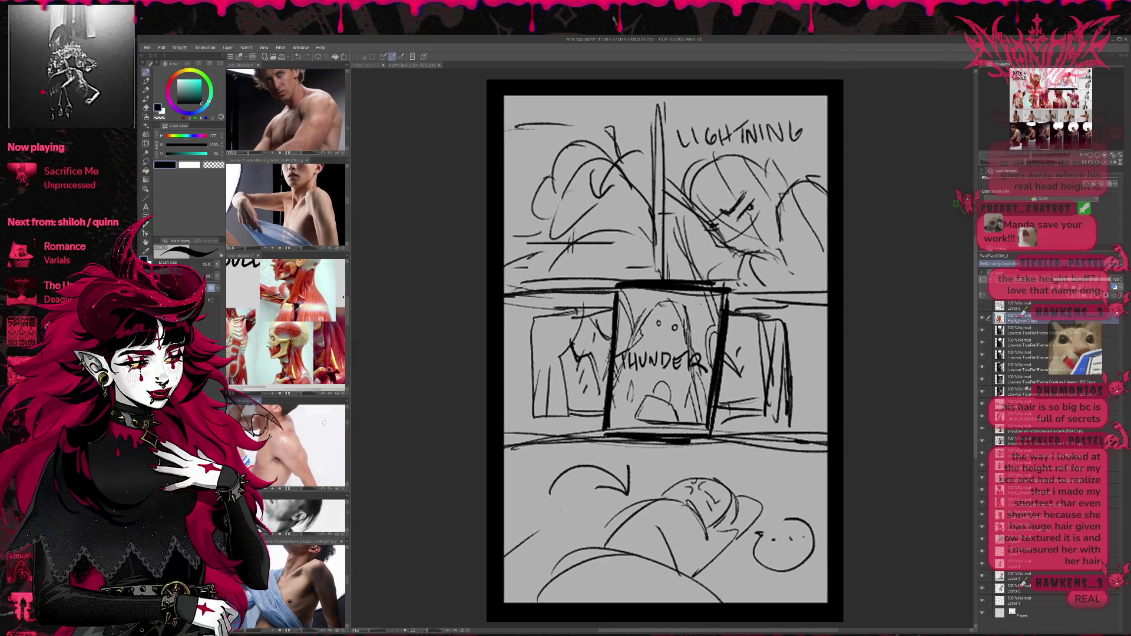
pyautogui.click(368, 65)
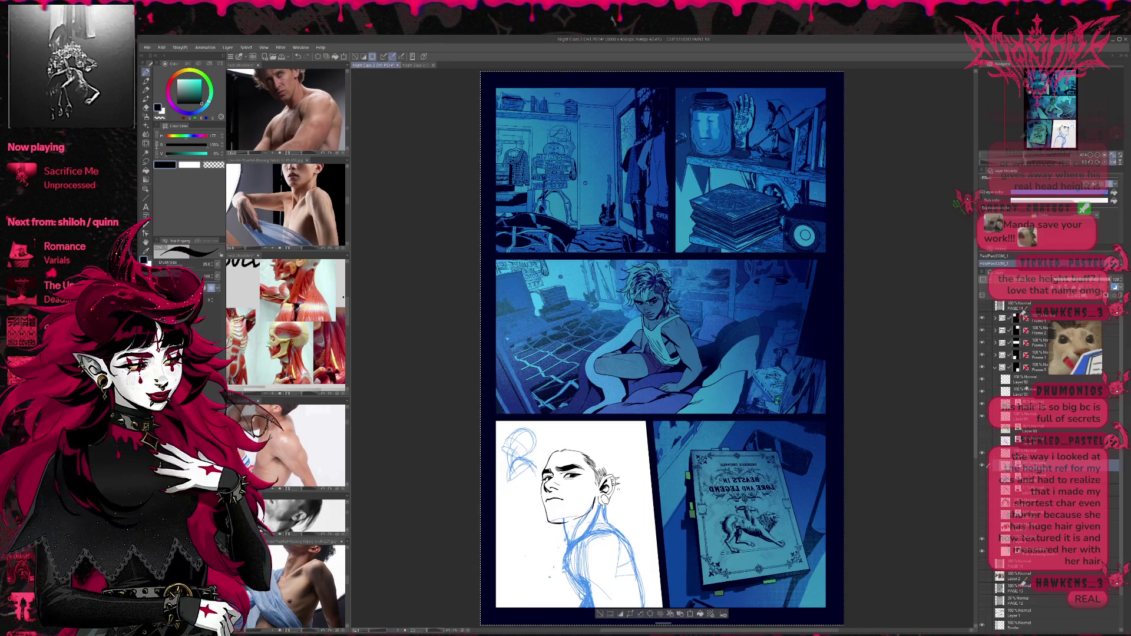
pyautogui.scroll(-2, 648, 347)
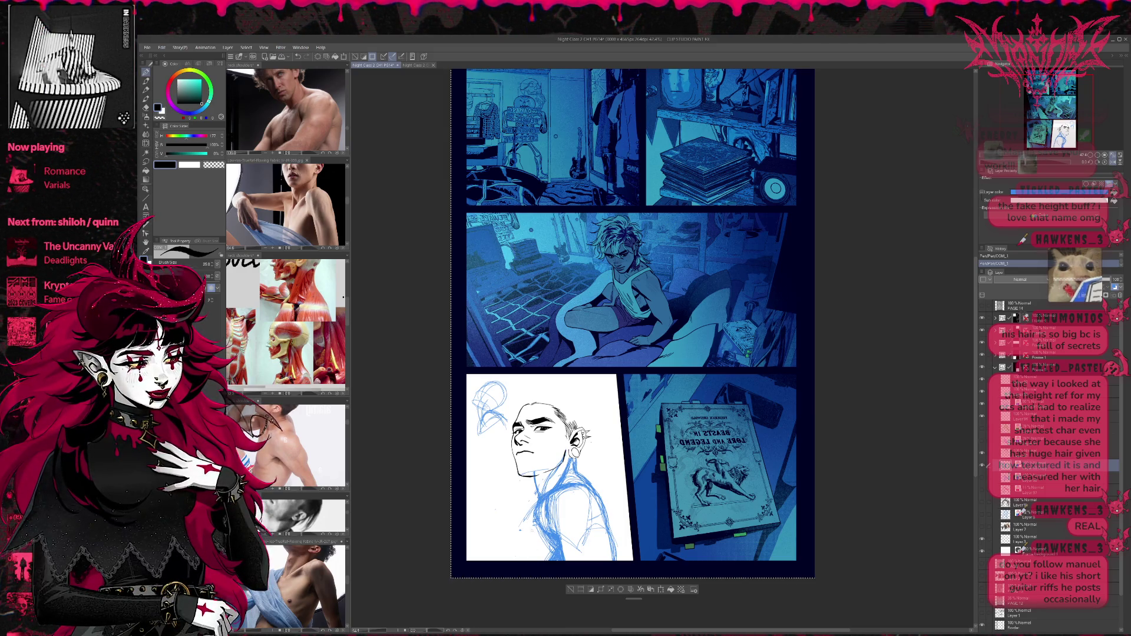
# Draw a short stroke along the figure's neck, checking it against the light-blue sketch layer.
pyautogui.moveTo(534, 508); pyautogui.dragTo(524, 536)
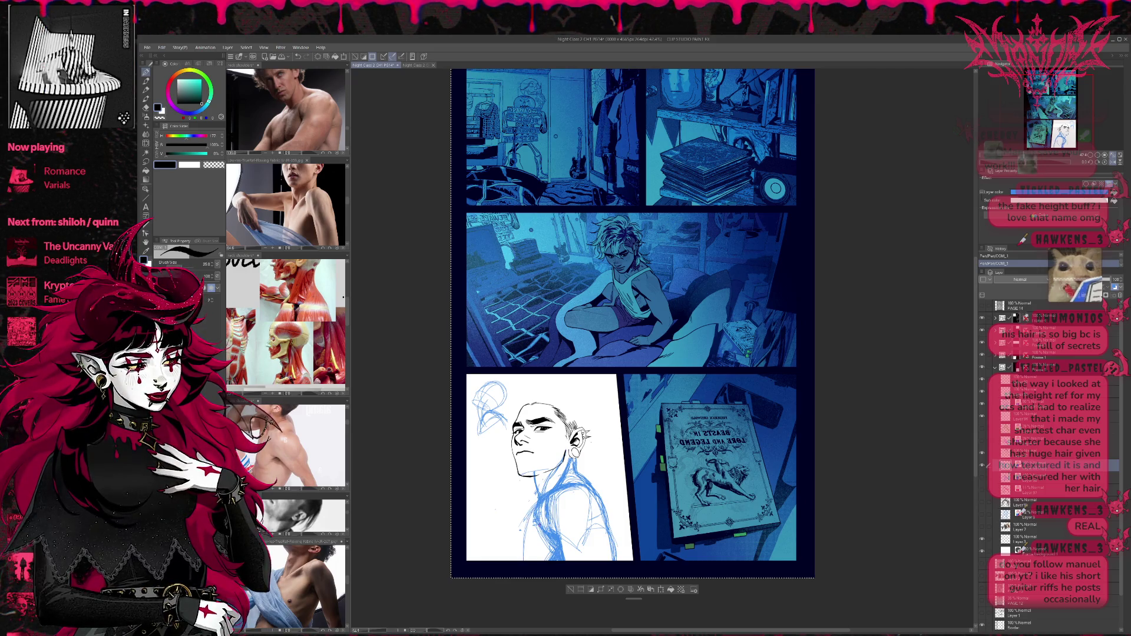
pyautogui.hotkey('ctrl', 'z')
pyautogui.hotkey('ctrl', 'y')
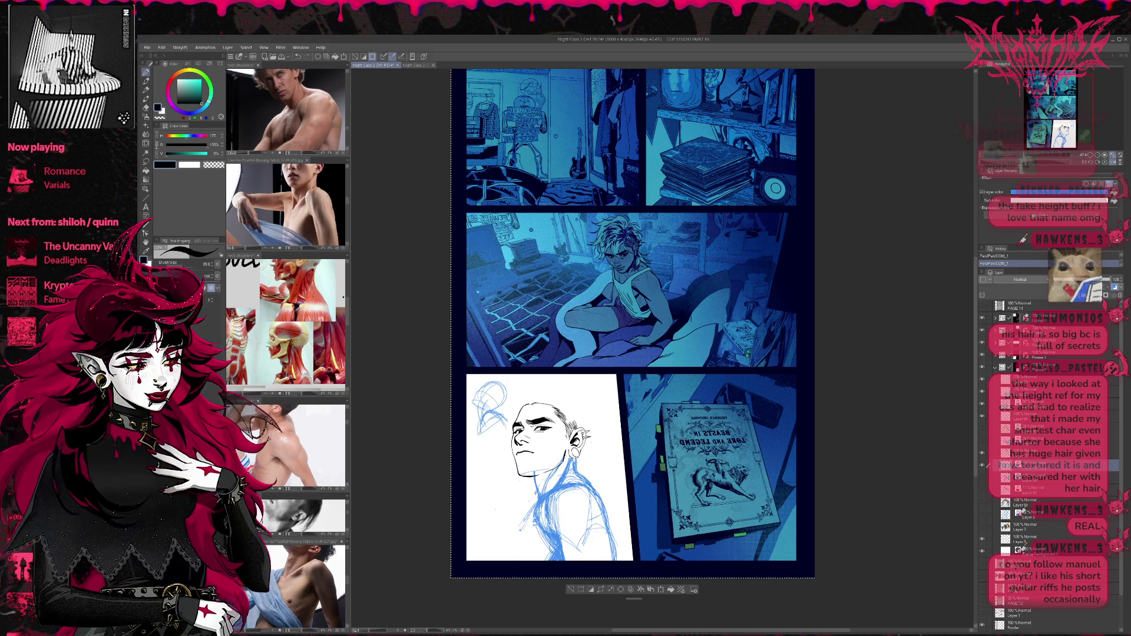
pyautogui.moveTo(535, 509); pyautogui.dragTo(516, 537)
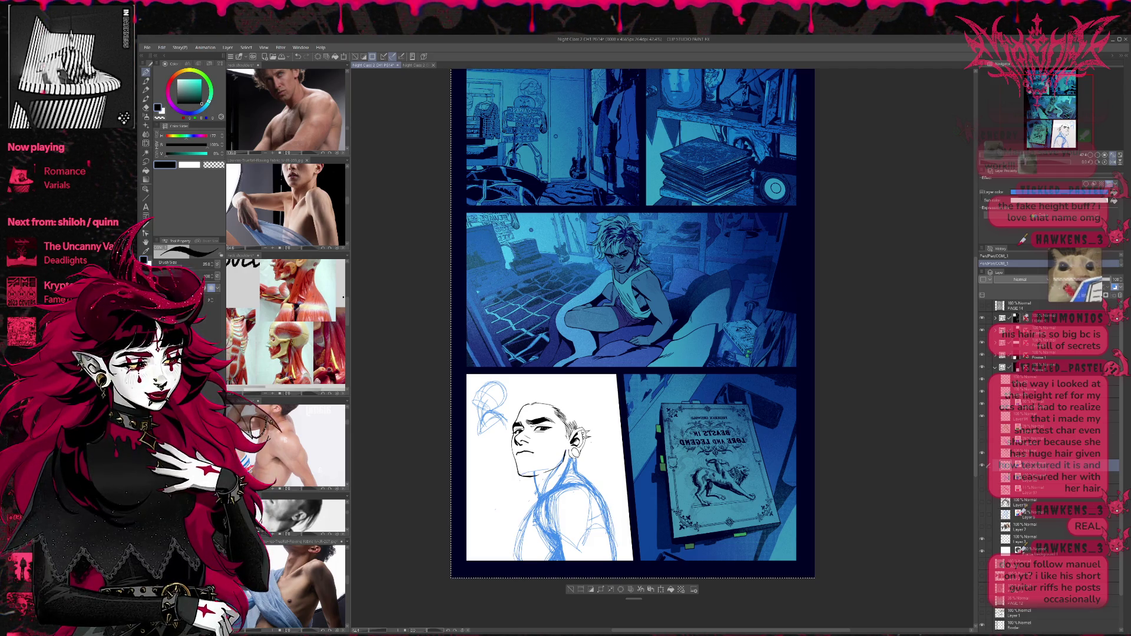
pyautogui.hotkey('ctrl', 'z')
pyautogui.click(981, 516)
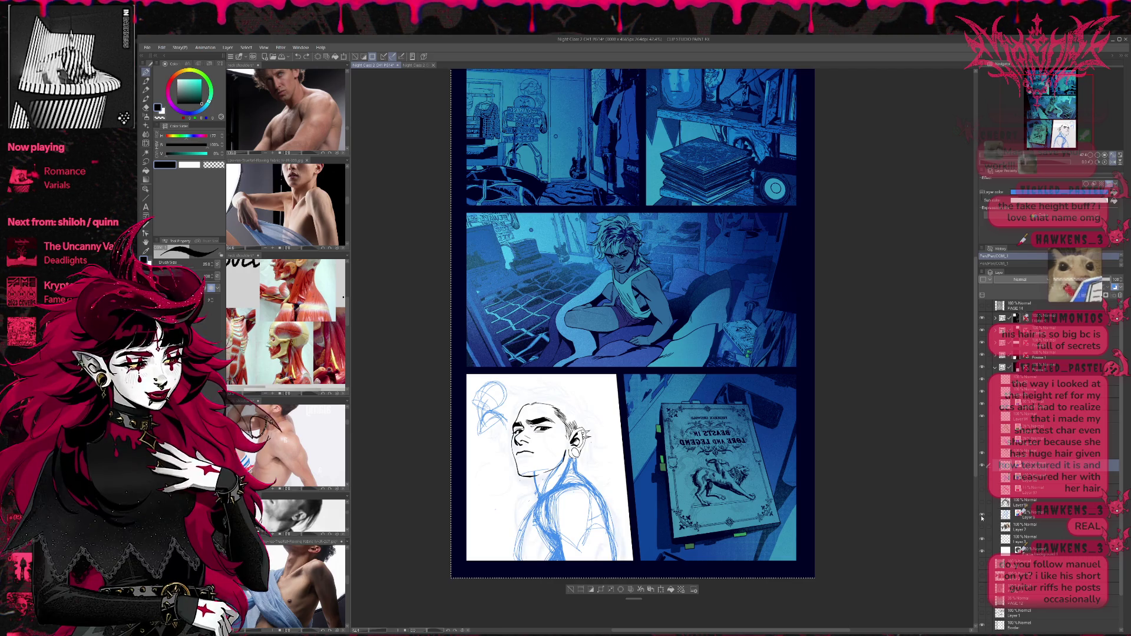
pyautogui.click(982, 516)
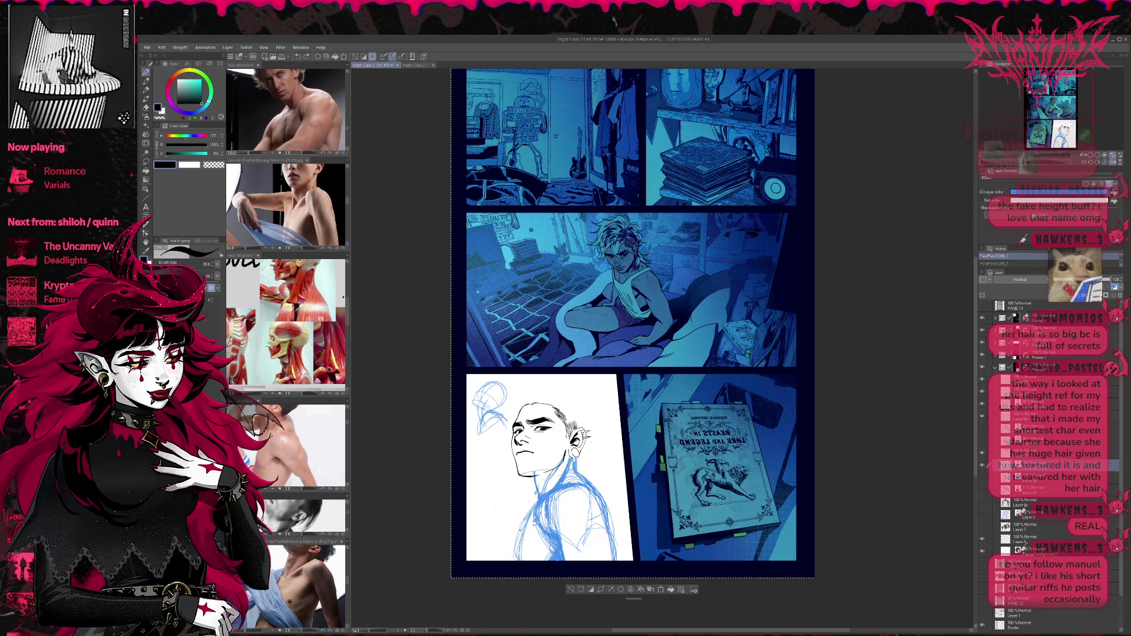
pyautogui.hotkey('ctrl', 'y')
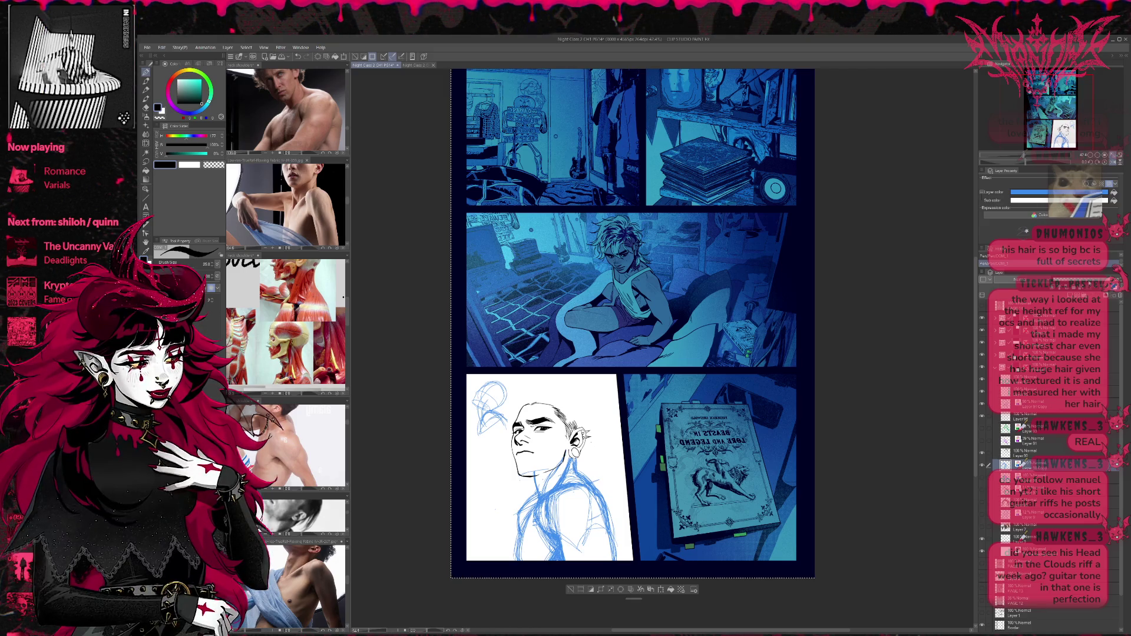
# Fade the blue sketch, add a new inking layer, and ink the figure's shoulder line.
pyautogui.click(1078, 281)
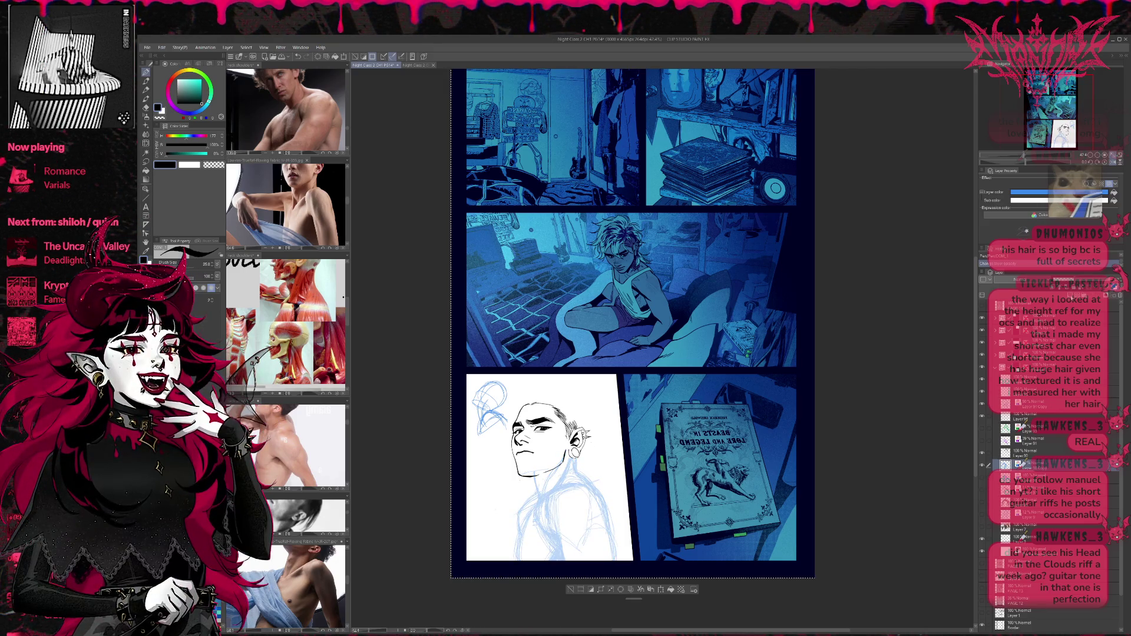
pyautogui.hotkey('ctrl', 'shift', 'n')
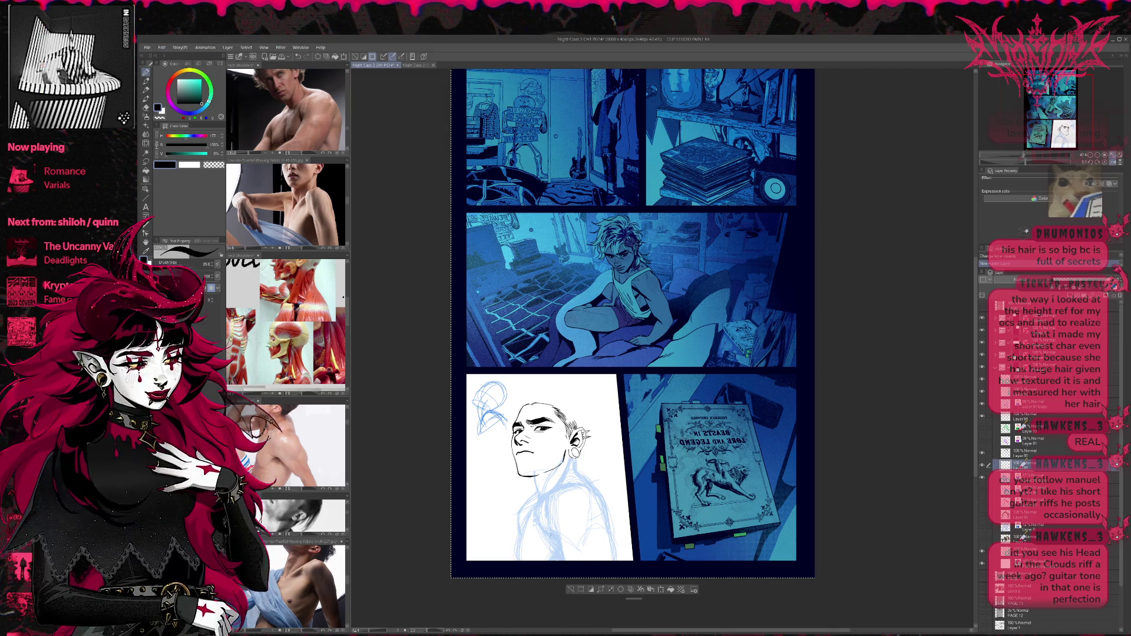
pyautogui.moveTo(546, 498); pyautogui.dragTo(571, 483)
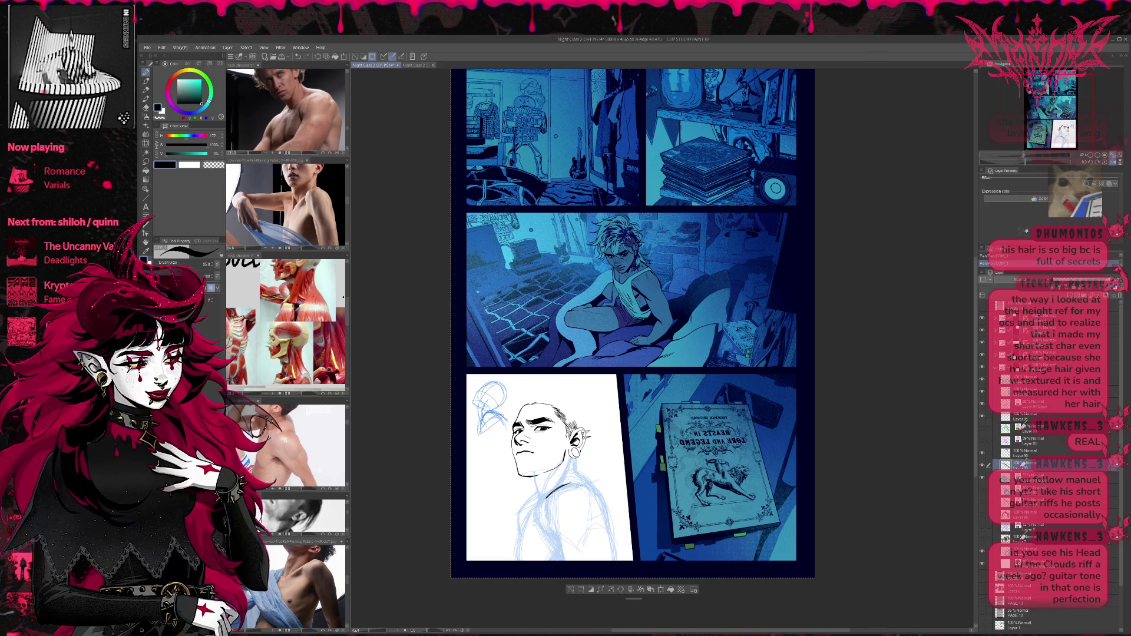
pyautogui.moveTo(568, 487); pyautogui.dragTo(582, 482)
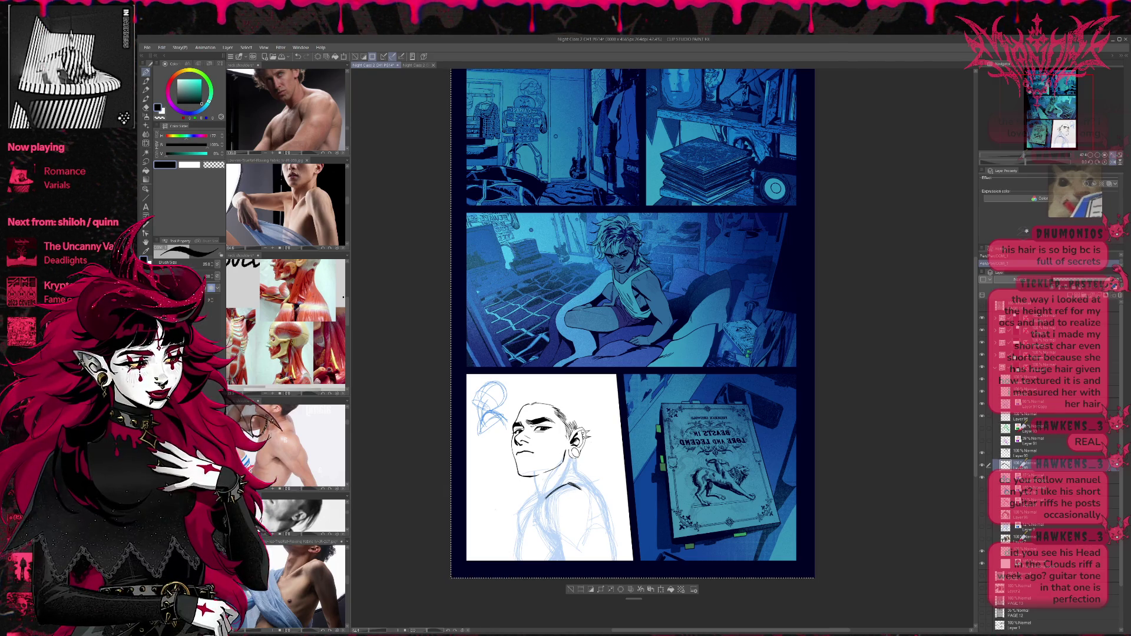
# Ink short strokes down the torso, undoing the strokes that miss.
pyautogui.moveTo(542, 500); pyautogui.dragTo(547, 536)
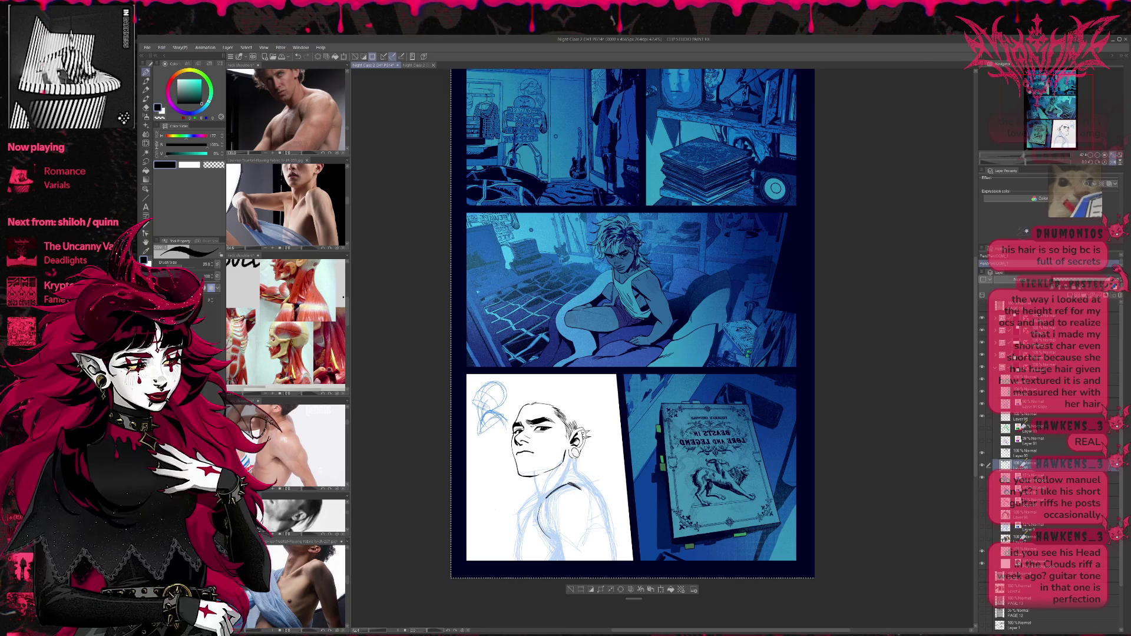
pyautogui.hotkey('ctrl', 'z')
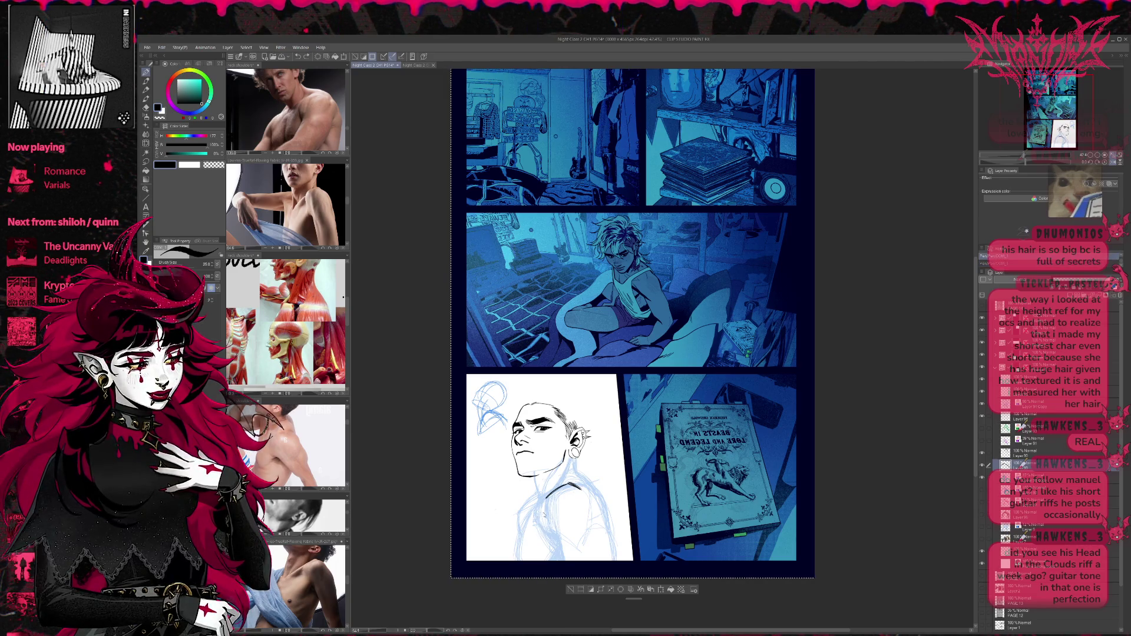
pyautogui.moveTo(542, 509); pyautogui.dragTo(546, 523)
pyautogui.press('e')
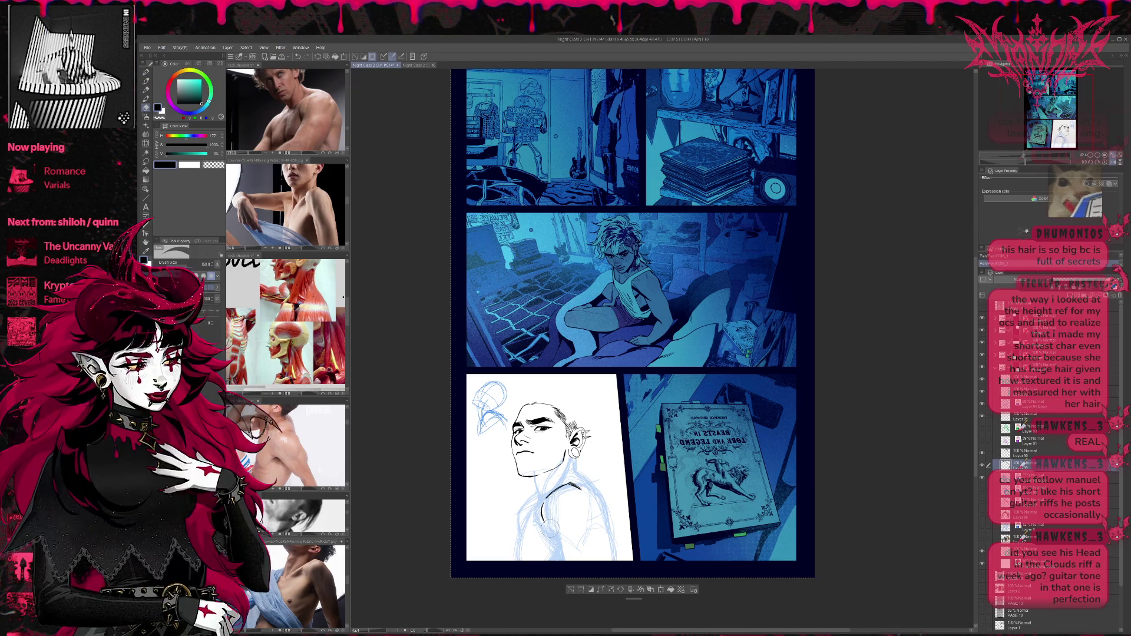
pyautogui.press('p')
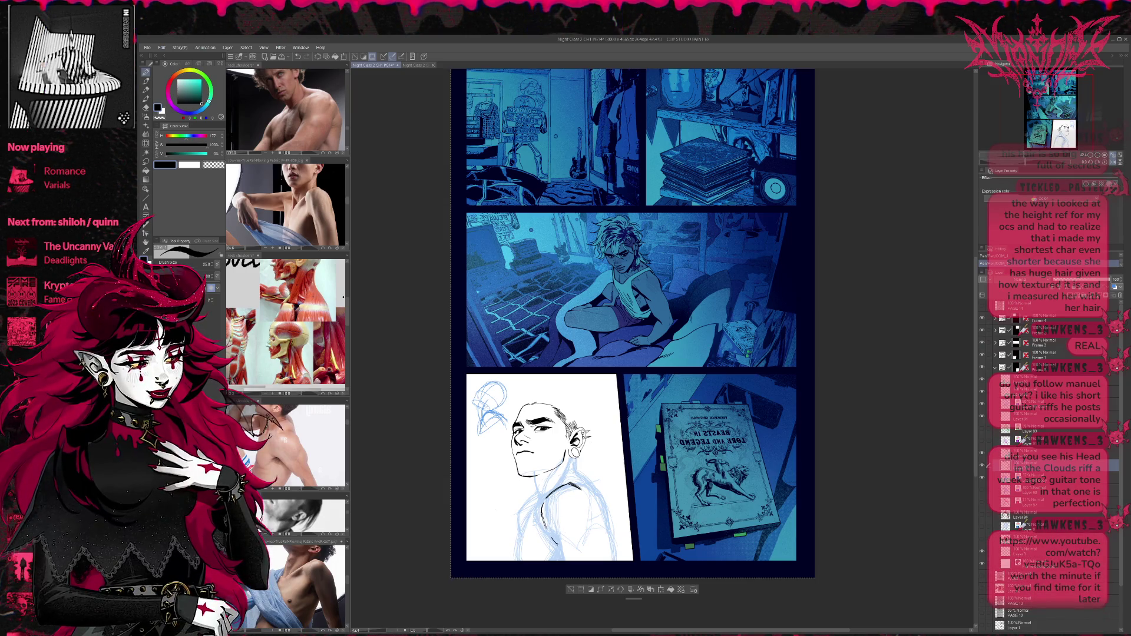
pyautogui.moveTo(554, 539); pyautogui.dragTo(561, 560)
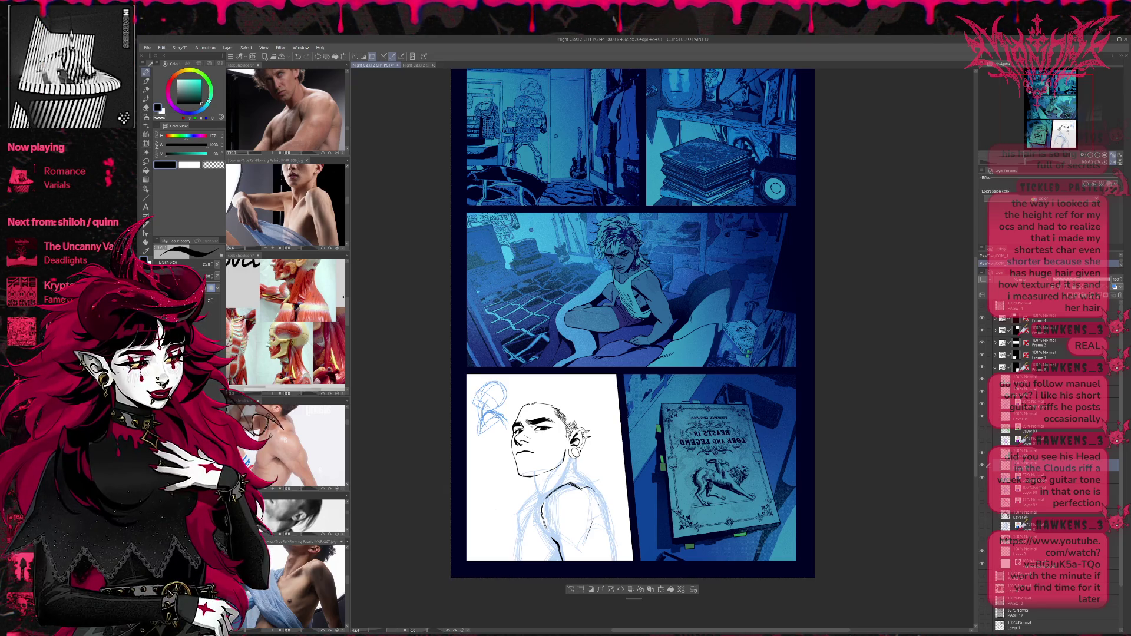
pyautogui.hotkey('ctrl', 'z')
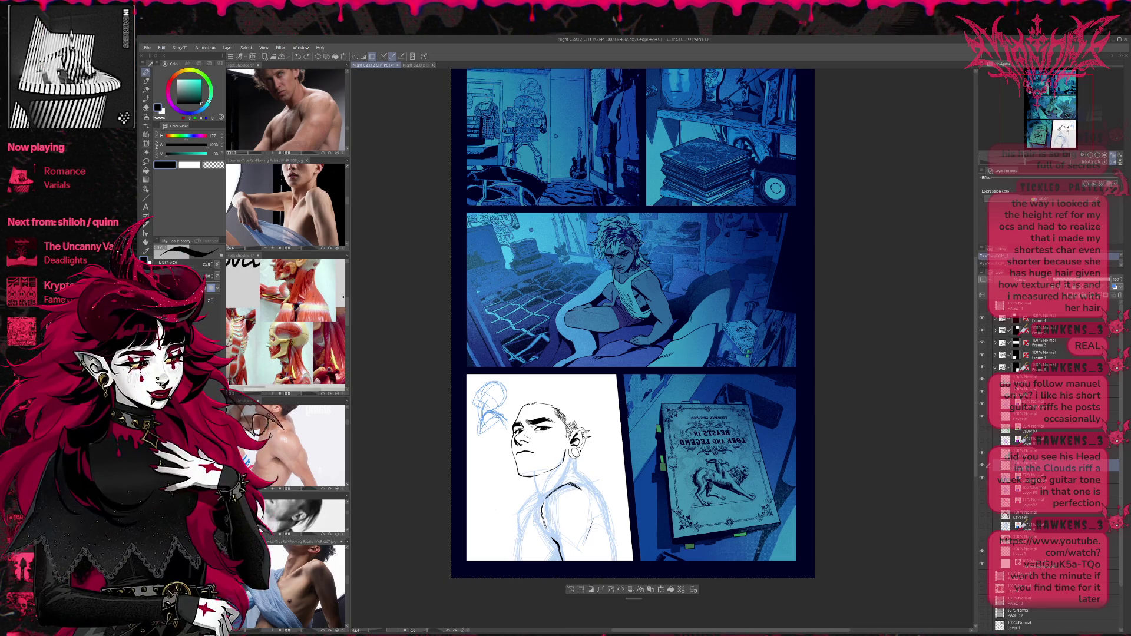
# Erase a stray shoulder mark, then ink the neck-shoulder line and right side of the torso.
pyautogui.press('e')
pyautogui.moveTo(577, 488); pyautogui.dragTo(557, 494)
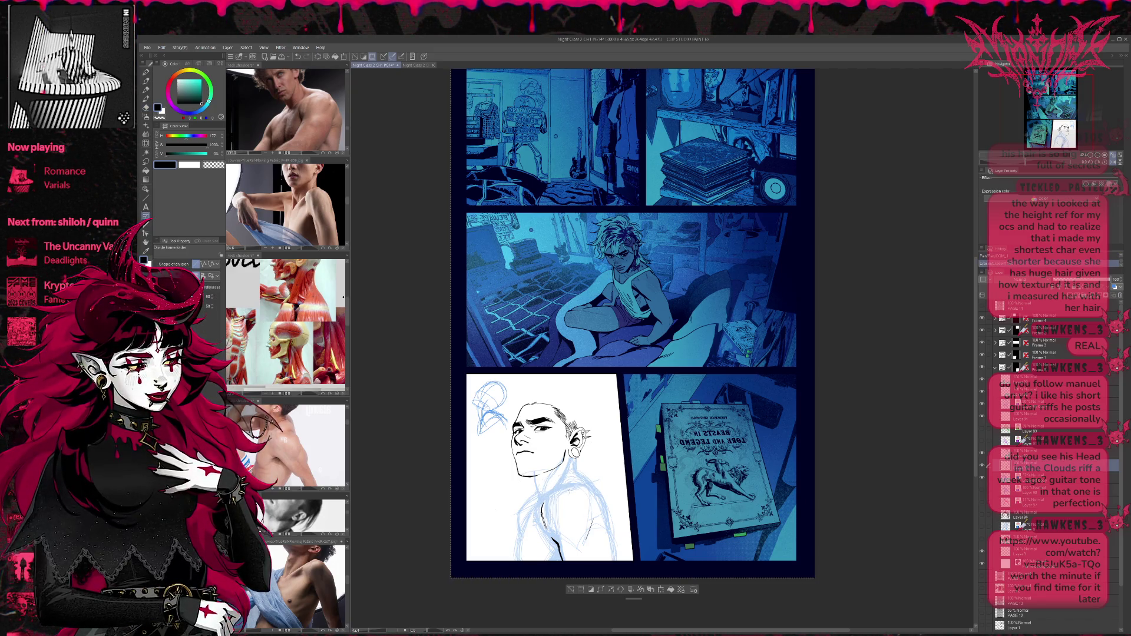
pyautogui.click(145, 71)
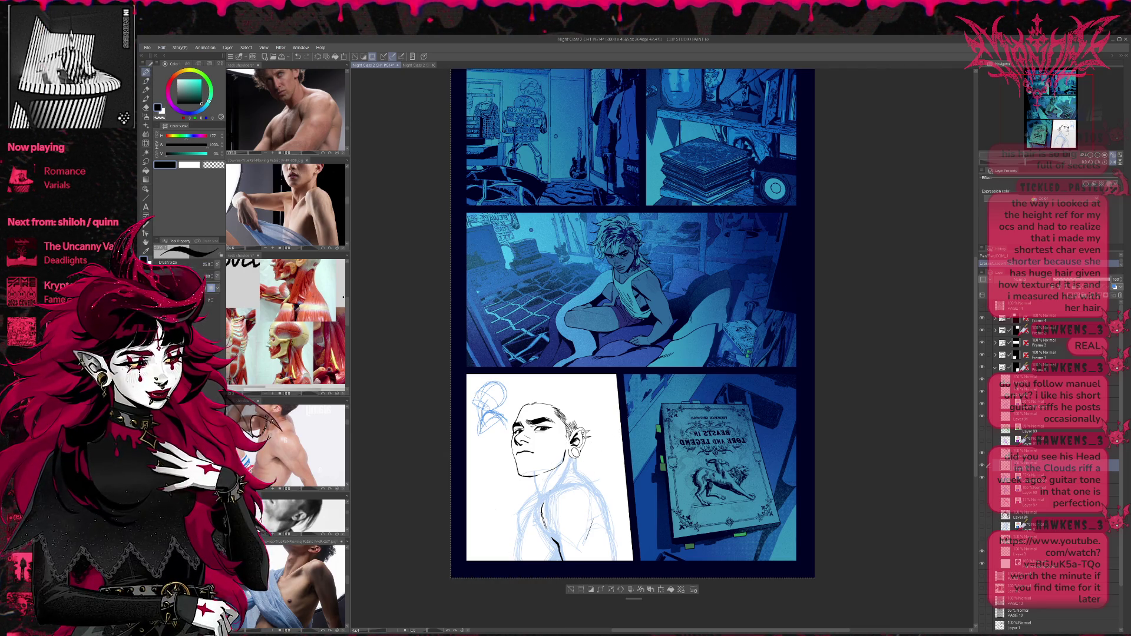
pyautogui.moveTo(553, 492); pyautogui.dragTo(582, 482)
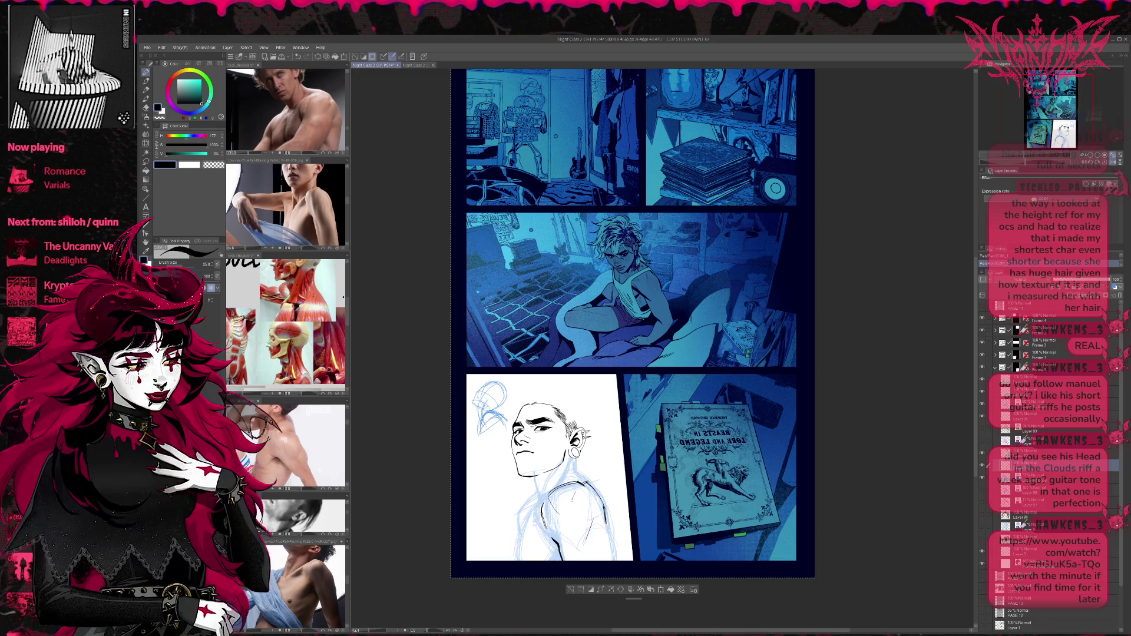
pyautogui.moveTo(568, 526); pyautogui.dragTo(580, 536)
pyautogui.moveTo(601, 498); pyautogui.dragTo(591, 531)
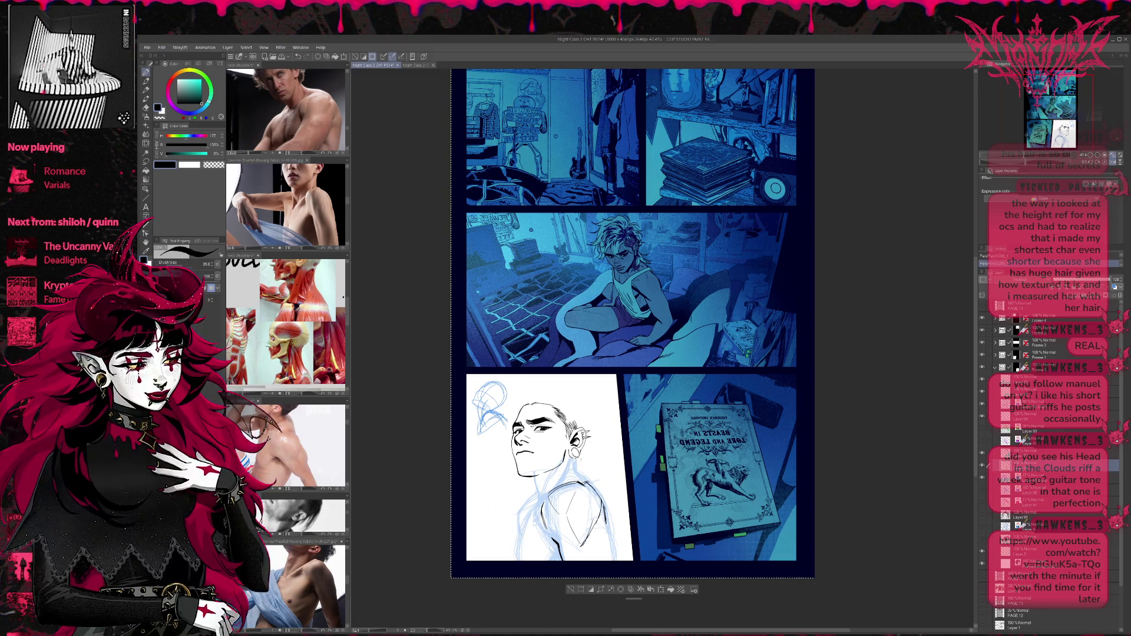
# Erase faint sketch lines on the torso and fill gaps in the torso line.
pyautogui.press('e')
pyautogui.moveTo(574, 526)
pyautogui.mouseDown()
pyautogui.moveTo(580, 501)
pyautogui.moveTo(606, 504)
pyautogui.moveTo(591, 528)
pyautogui.mouseUp()
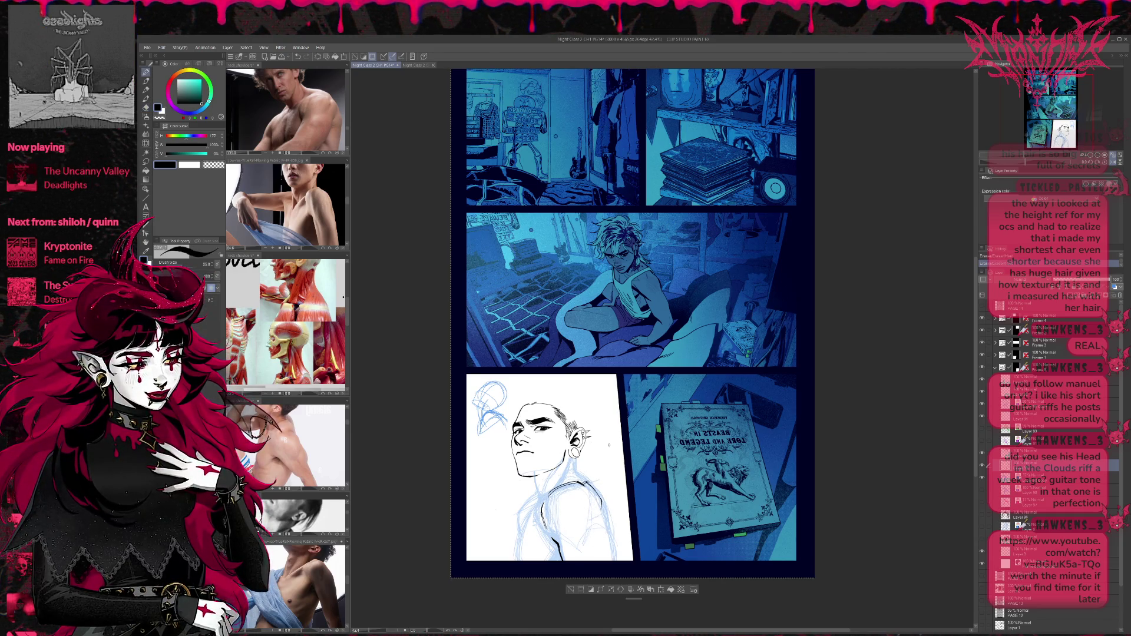
pyautogui.press('p')
pyautogui.moveTo(557, 488); pyautogui.dragTo(554, 474)
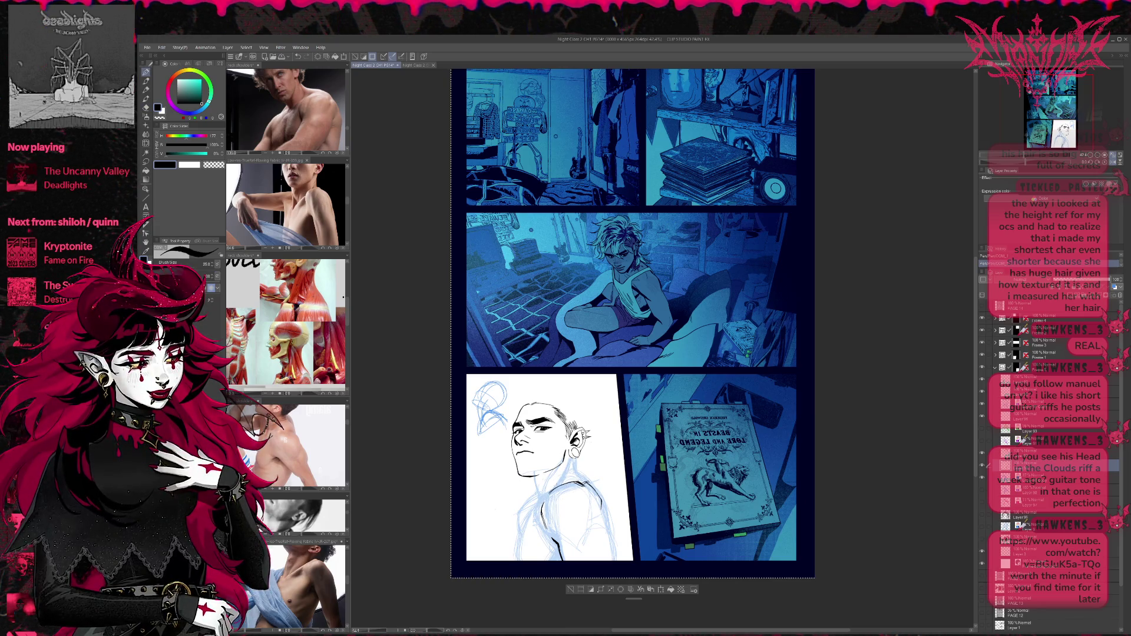
pyautogui.press('e')
pyautogui.moveTo(542, 498); pyautogui.dragTo(553, 527)
pyautogui.press('p')
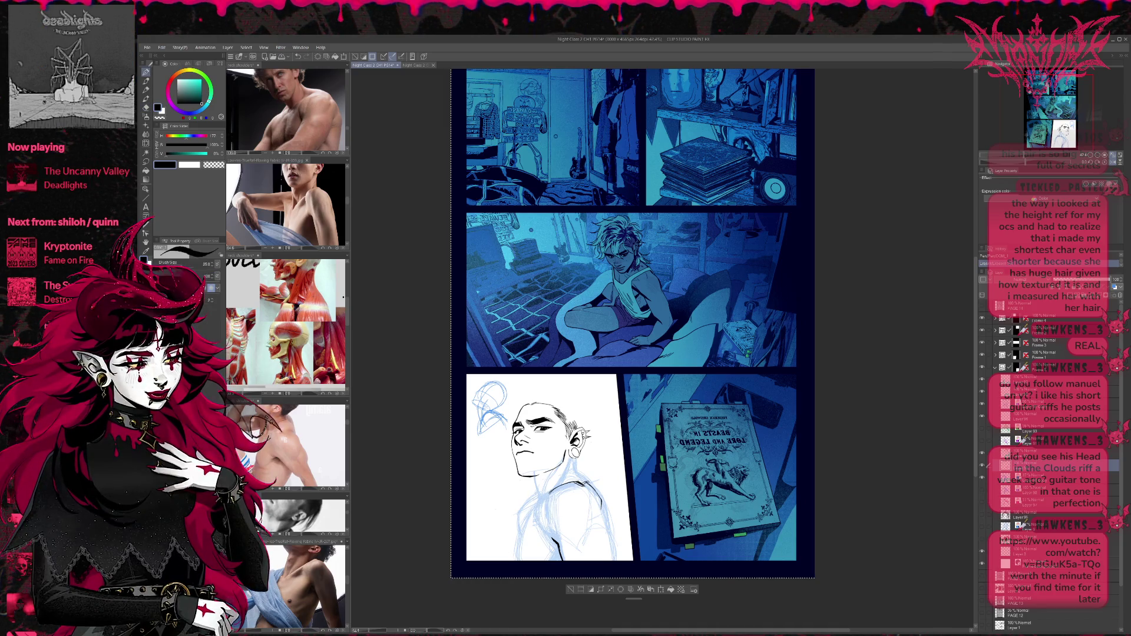
pyautogui.moveTo(544, 499); pyautogui.dragTo(552, 536)
# Erase small marks near the collar and lighten part of the shoulder line.
pyautogui.press('e')
pyautogui.moveTo(558, 486)
pyautogui.mouseDown()
pyautogui.moveTo(547, 490)
pyautogui.moveTo(564, 492)
pyautogui.mouseUp()
pyautogui.press('p')
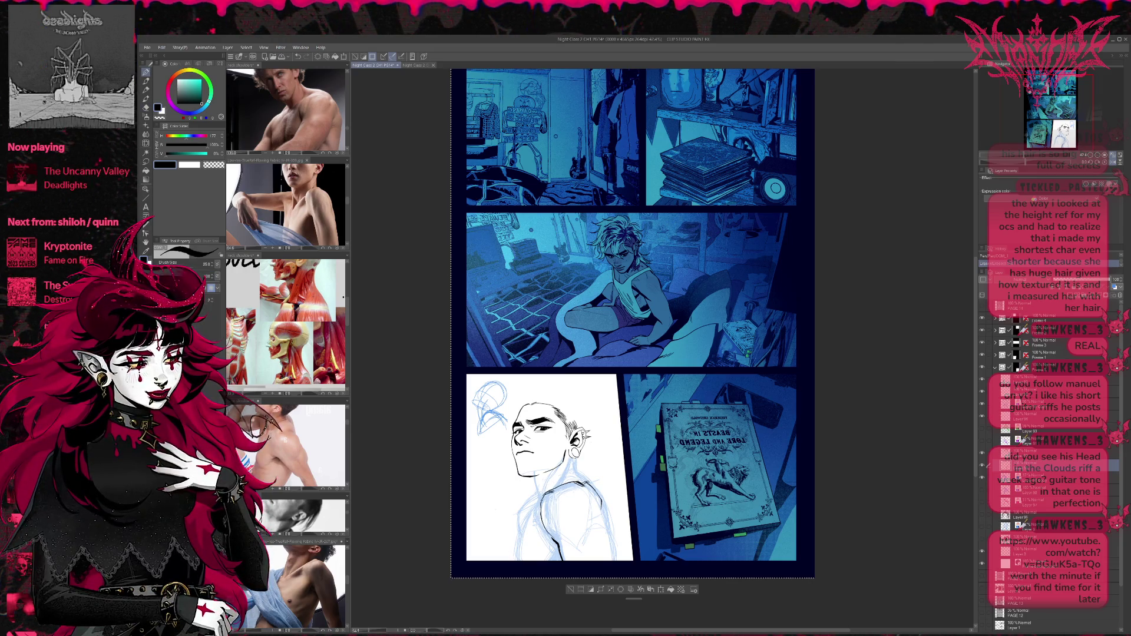
pyautogui.press('p')
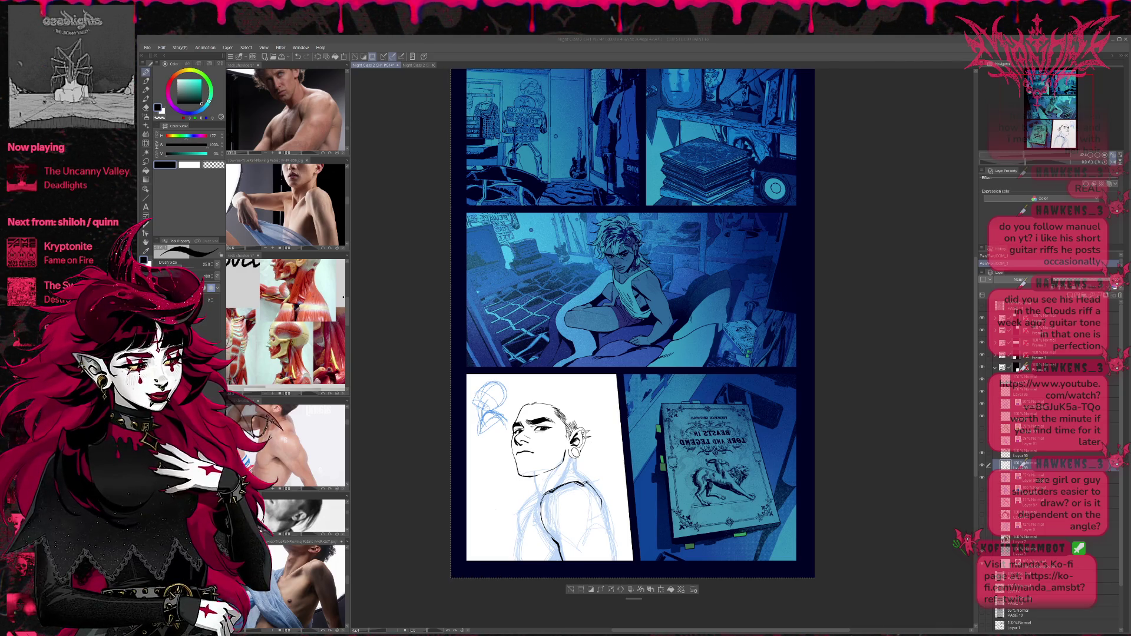
pyautogui.moveTo(542, 483); pyautogui.dragTo(547, 533)
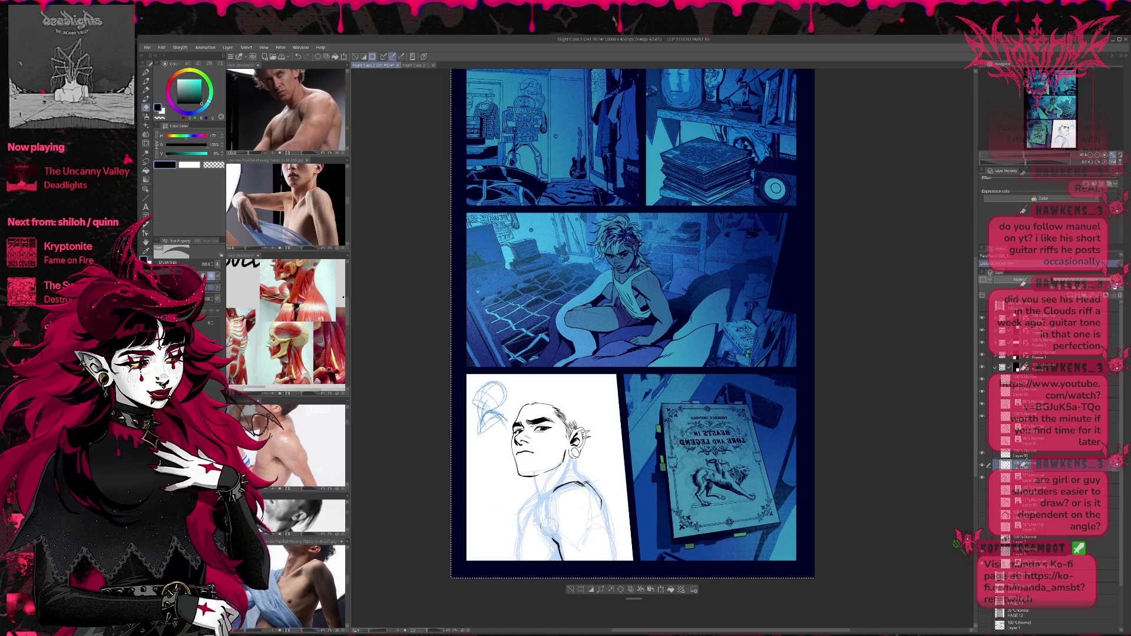
pyautogui.press('p')
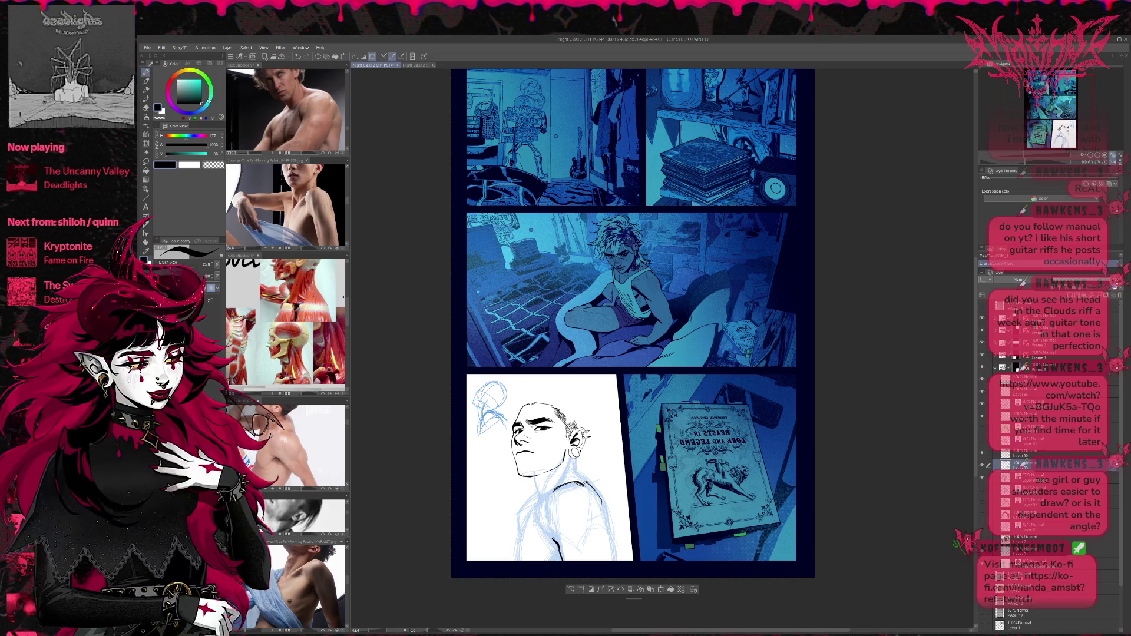
pyautogui.press('e')
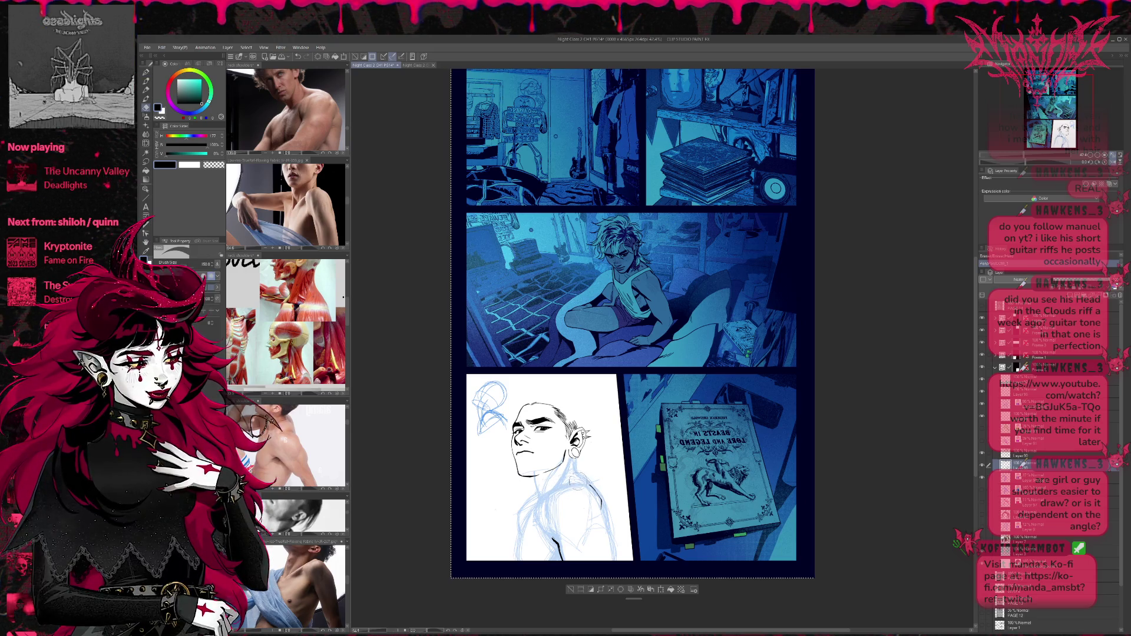
pyautogui.press('p')
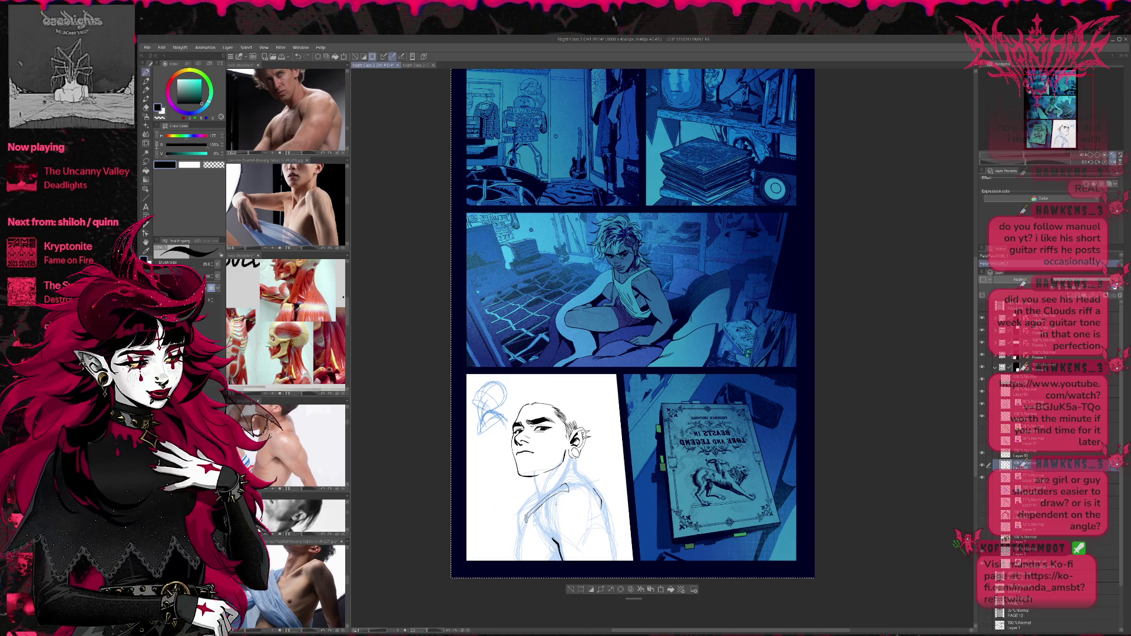
# Ink along the shoulder line and the arm-and-shoulder contour.
pyautogui.moveTo(548, 491); pyautogui.dragTo(580, 483)
pyautogui.moveTo(579, 482)
pyautogui.mouseDown()
pyautogui.moveTo(595, 498)
pyautogui.moveTo(584, 480)
pyautogui.moveTo(551, 513)
pyautogui.moveTo(580, 479)
pyautogui.mouseUp()
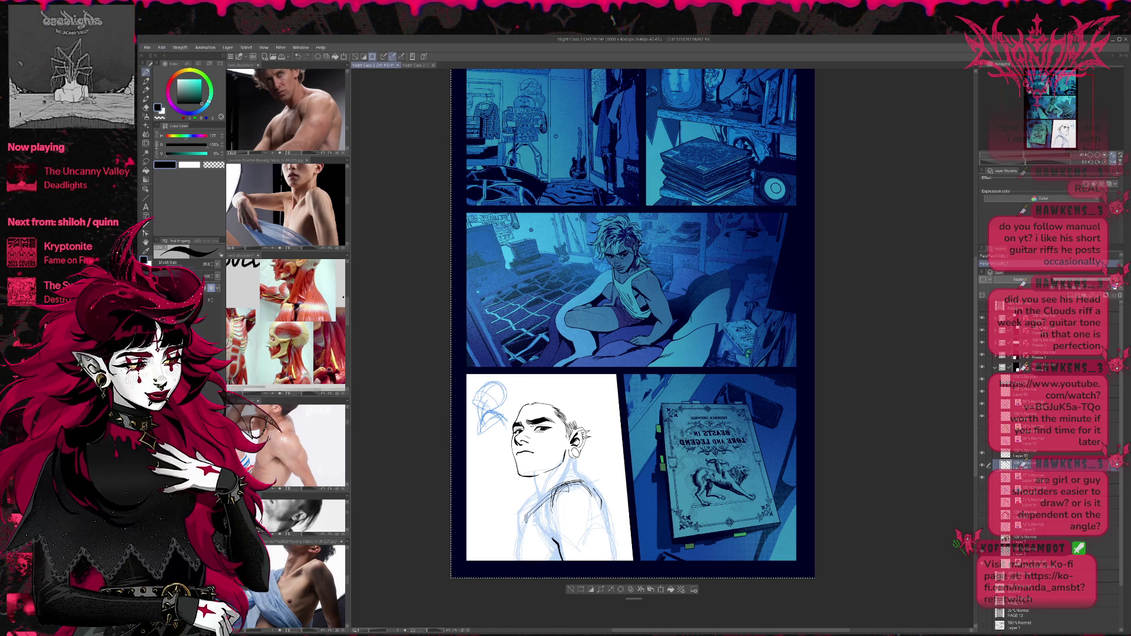
pyautogui.moveTo(540, 507)
pyautogui.mouseDown()
pyautogui.moveTo(554, 493)
pyautogui.moveTo(540, 537)
pyautogui.mouseUp()
pyautogui.moveTo(551, 498); pyautogui.dragTo(543, 537)
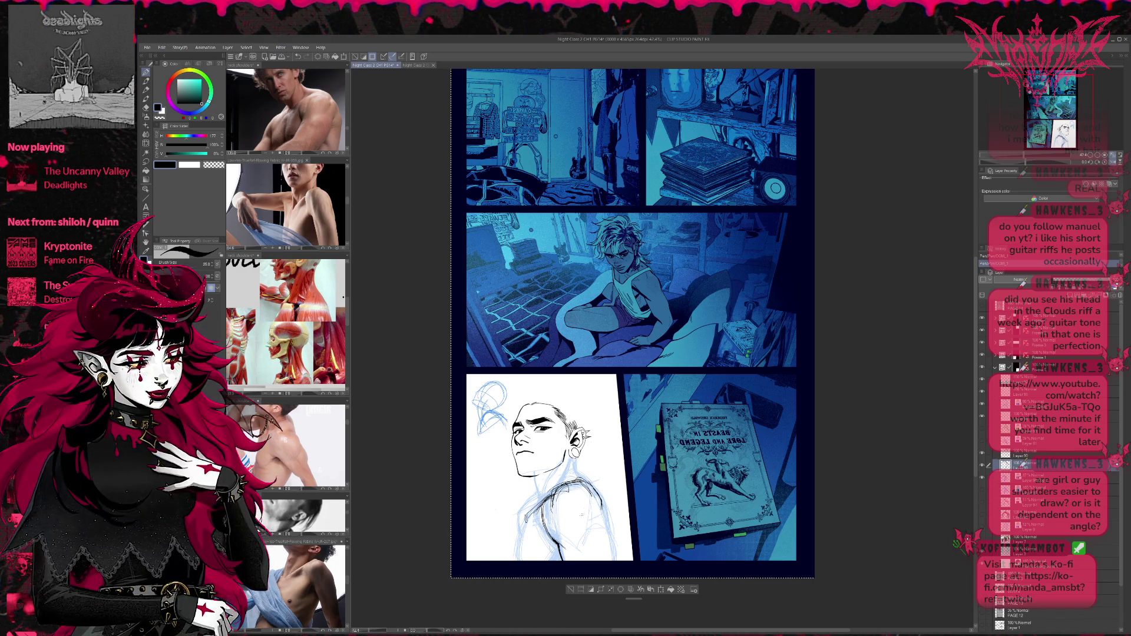
# Ink the right shoulder and arm contours downward, filling gaps in the shoulder line.
pyautogui.moveTo(590, 508); pyautogui.dragTo(580, 548)
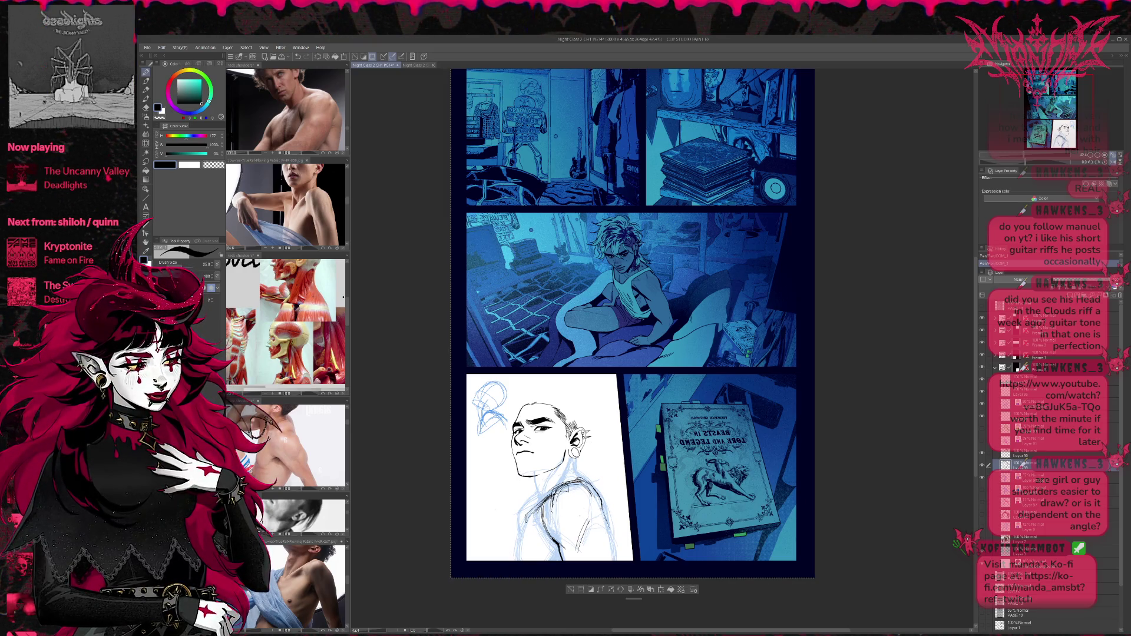
pyautogui.hotkey('ctrl', 'z')
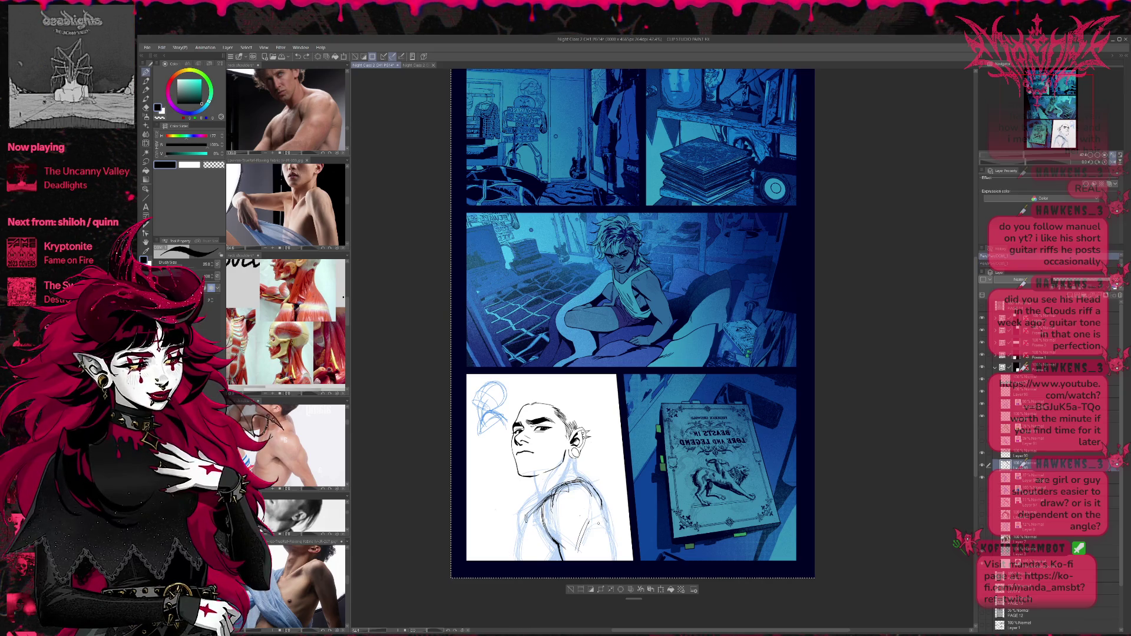
pyautogui.hotkey('ctrl', 'y')
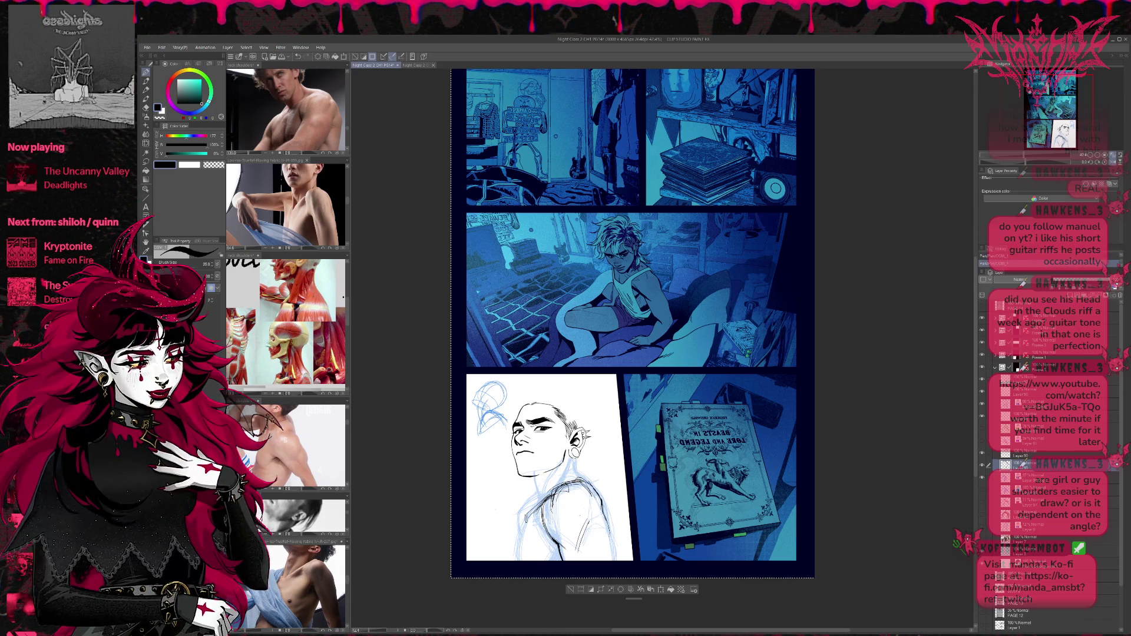
pyautogui.moveTo(608, 510); pyautogui.dragTo(602, 537)
pyautogui.moveTo(605, 497); pyautogui.dragTo(601, 537)
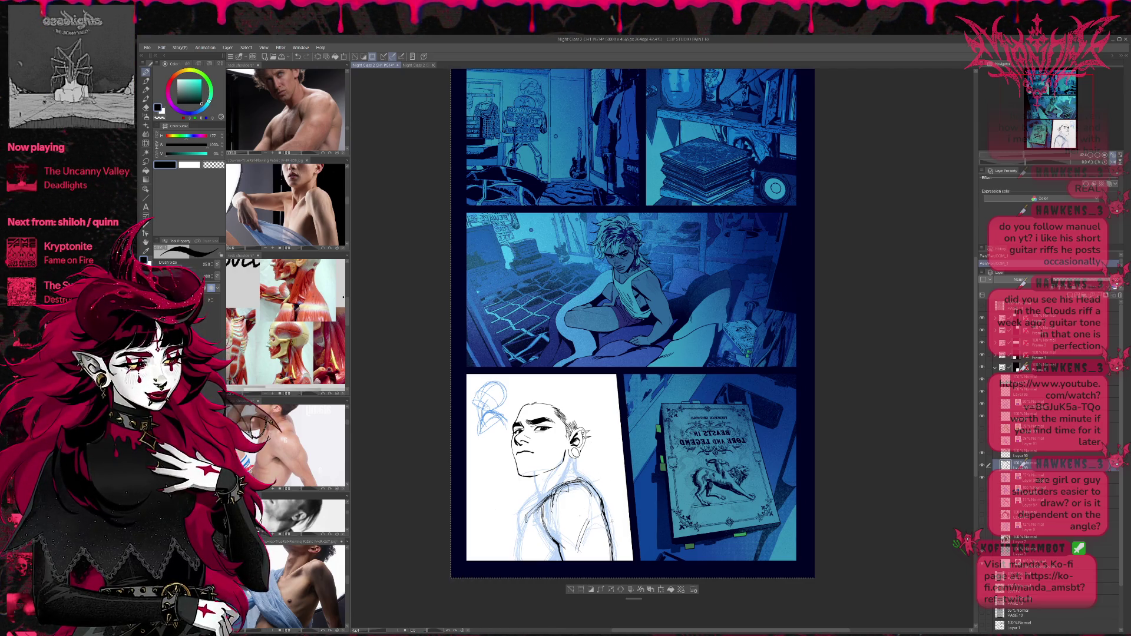
pyautogui.moveTo(591, 485)
pyautogui.mouseDown()
pyautogui.moveTo(610, 531)
pyautogui.moveTo(602, 518)
pyautogui.mouseUp()
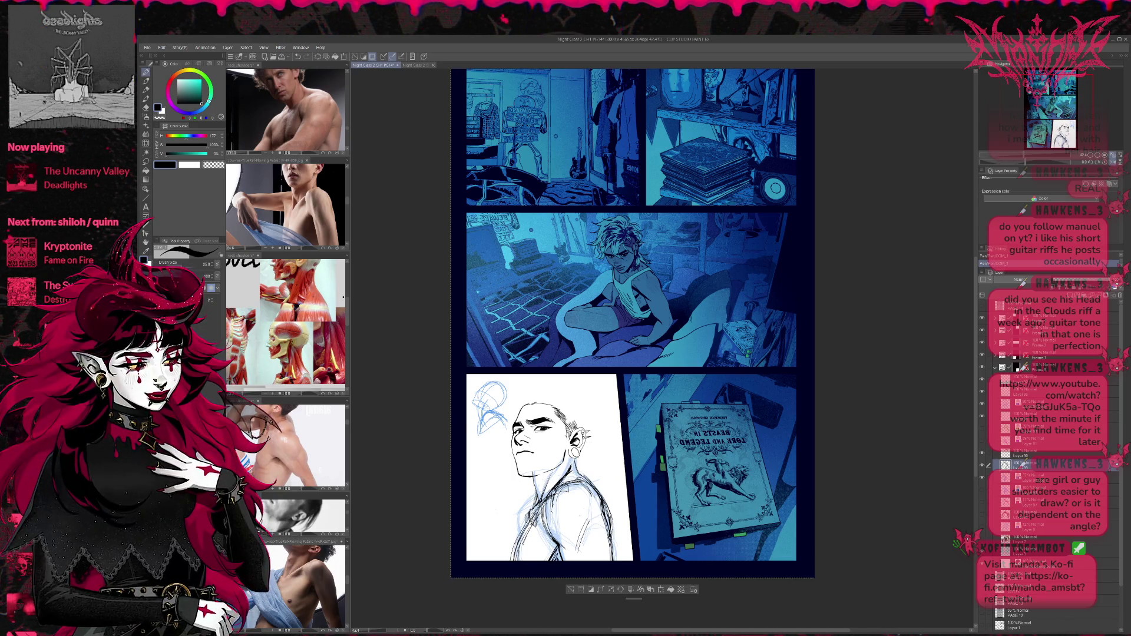
# Reveal the underlying sketch layers, then sketch dark lines along the shirt collar.
pyautogui.click(982, 483)
pyautogui.click(983, 478)
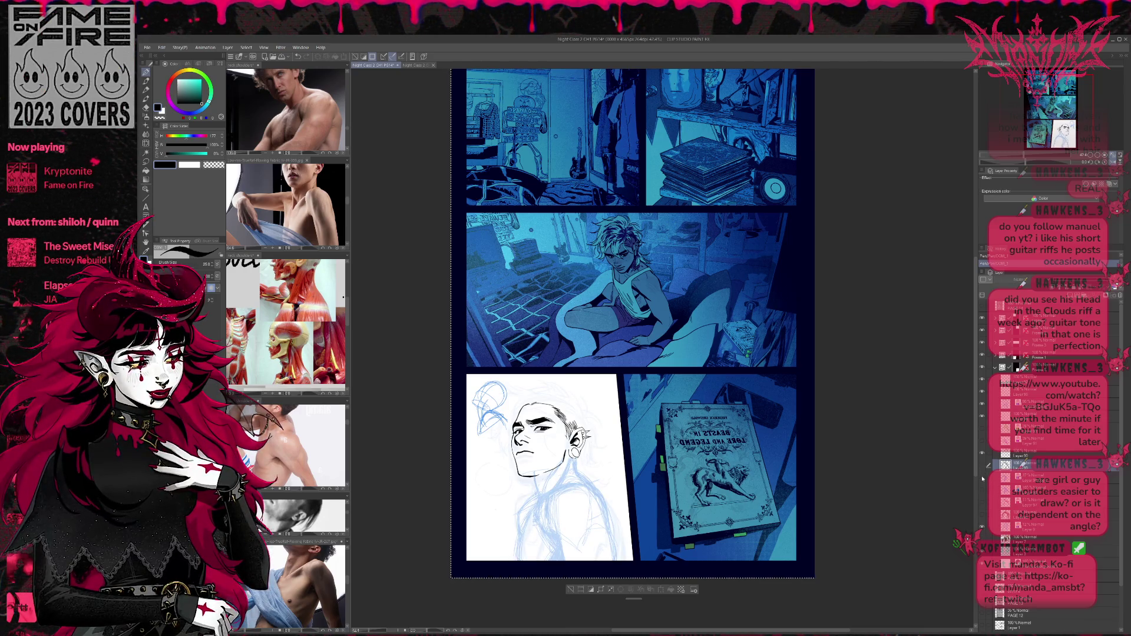
pyautogui.click(982, 478)
pyautogui.click(983, 465)
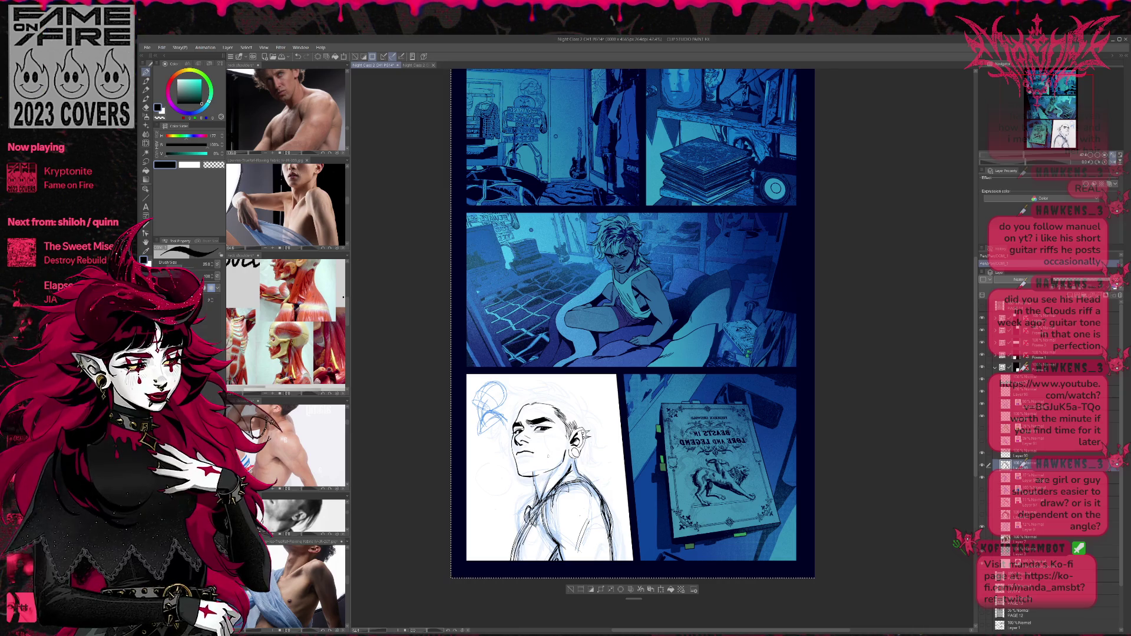
pyautogui.moveTo(533, 501); pyautogui.dragTo(517, 536)
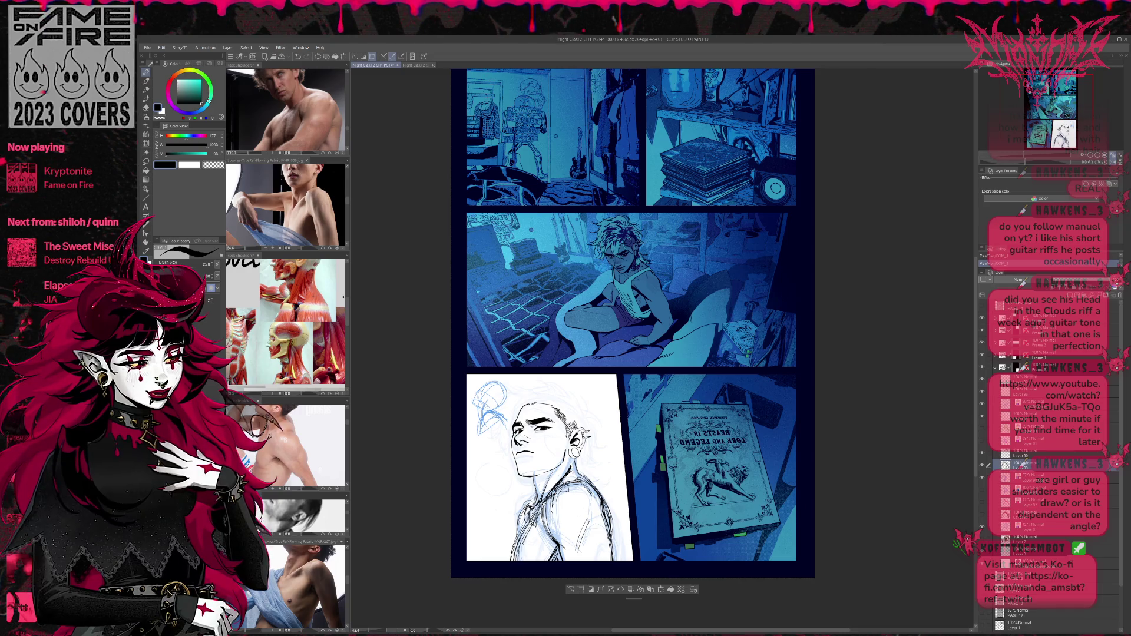
# Rough in the shirt collar, shoulder line and left shirt edge with dark strokes.
pyautogui.moveTo(533, 492)
pyautogui.mouseDown()
pyautogui.moveTo(520, 517)
pyautogui.moveTo(522, 503)
pyautogui.mouseUp()
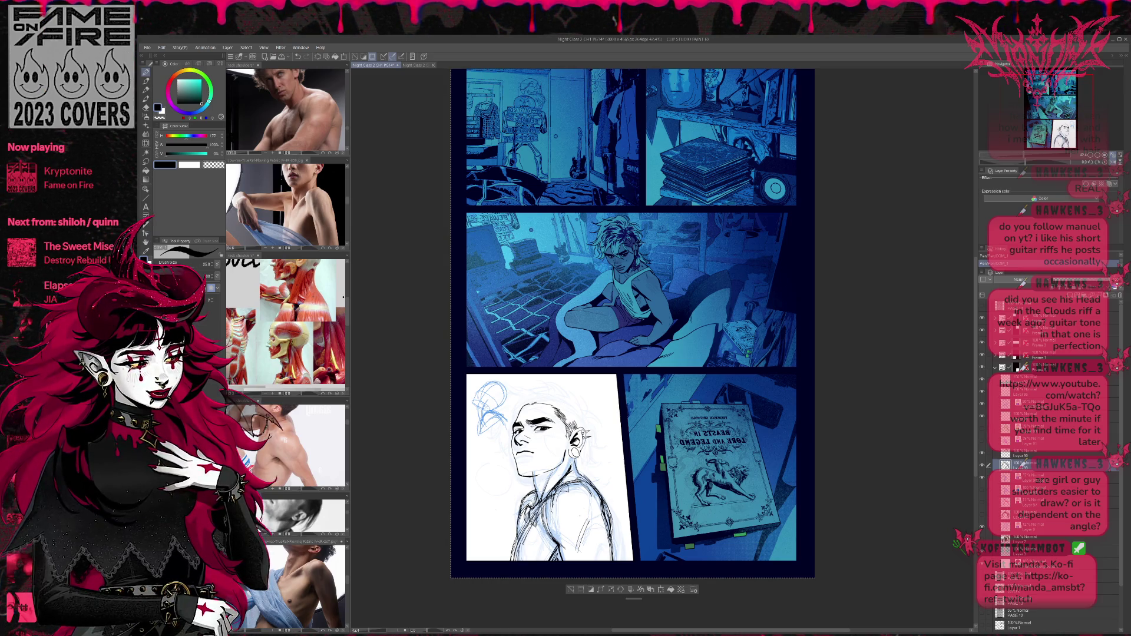
pyautogui.moveTo(583, 483)
pyautogui.mouseDown()
pyautogui.moveTo(556, 492)
pyautogui.moveTo(517, 535)
pyautogui.moveTo(512, 562)
pyautogui.mouseUp()
pyautogui.moveTo(525, 515); pyautogui.dragTo(510, 561)
pyautogui.moveTo(607, 492); pyautogui.dragTo(595, 525)
pyautogui.moveTo(578, 476)
pyautogui.mouseDown()
pyautogui.moveTo(540, 501)
pyautogui.moveTo(575, 483)
pyautogui.moveTo(615, 564)
pyautogui.mouseUp()
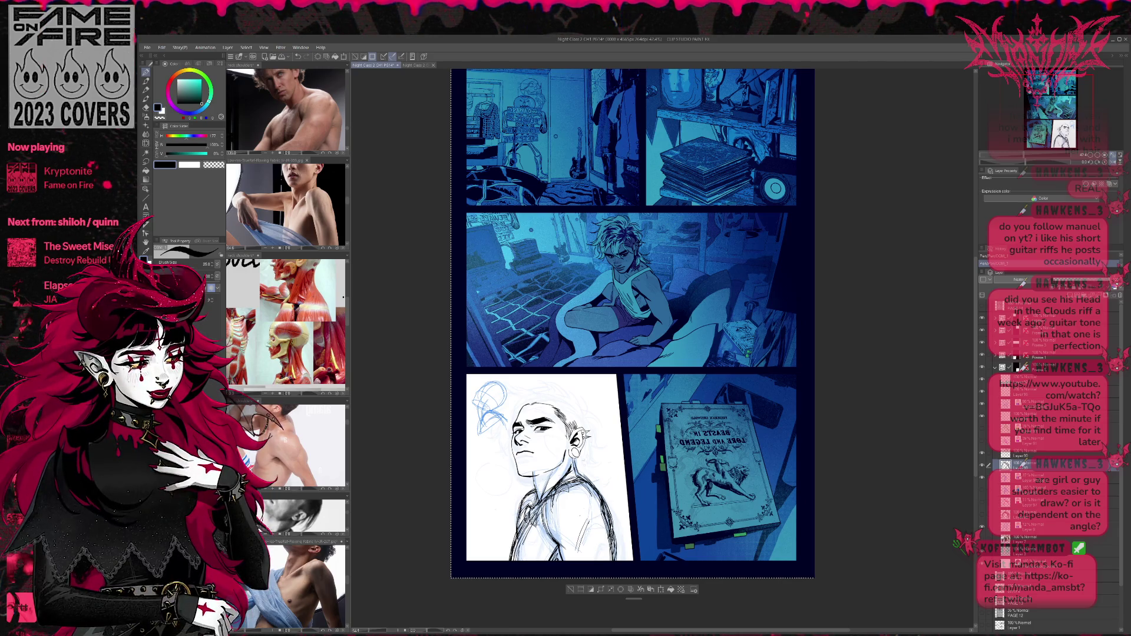
pyautogui.moveTo(541, 514); pyautogui.dragTo(553, 536)
pyautogui.moveTo(551, 505)
pyautogui.mouseDown()
pyautogui.moveTo(555, 520)
pyautogui.moveTo(616, 537)
pyautogui.mouseUp()
# Undo and erase the right-shoulder strokes, then sketch a new right-shoulder line.
pyautogui.hotkey('ctrl', 'z')
pyautogui.hotkey('ctrl', 'z')
pyautogui.hotkey('ctrl', 'z')
pyautogui.press('e')
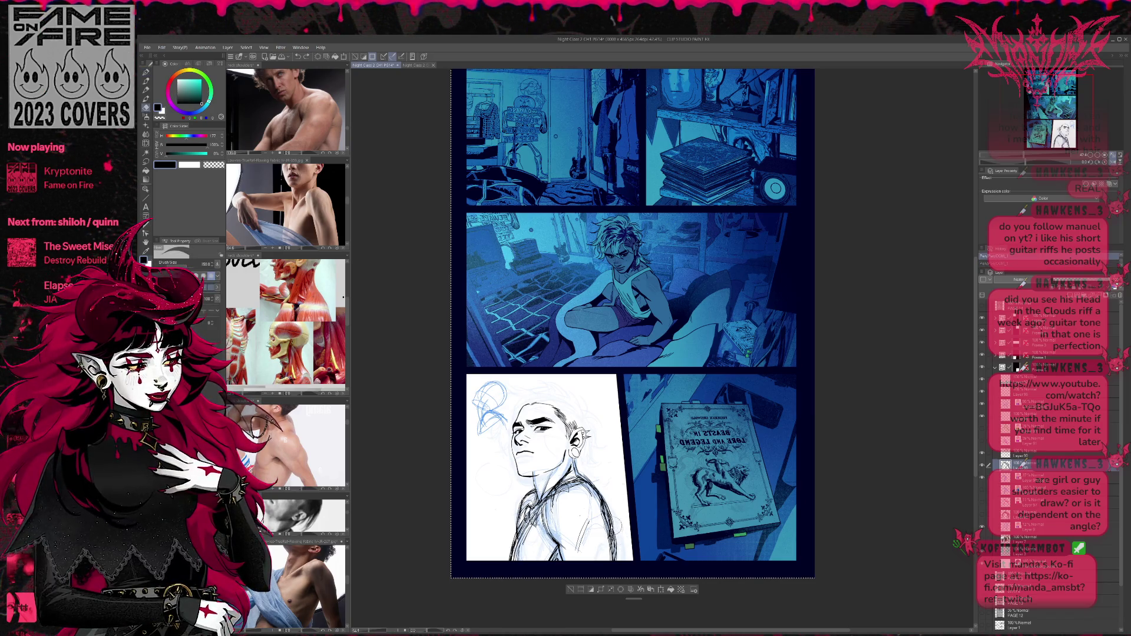
pyautogui.moveTo(611, 500); pyautogui.dragTo(604, 531)
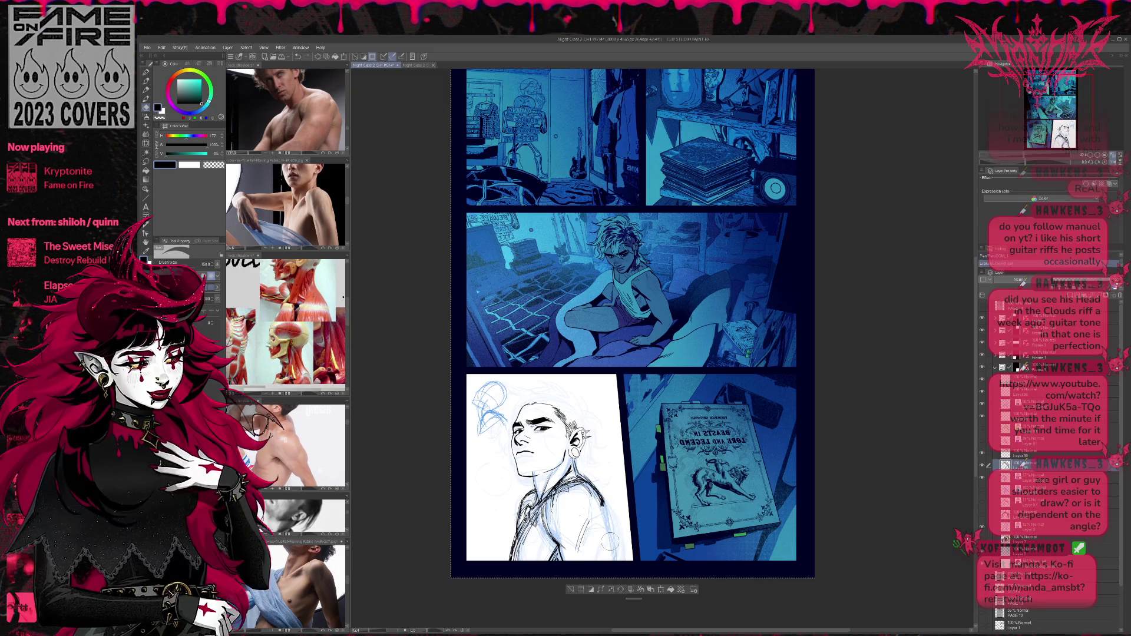
pyautogui.press('p')
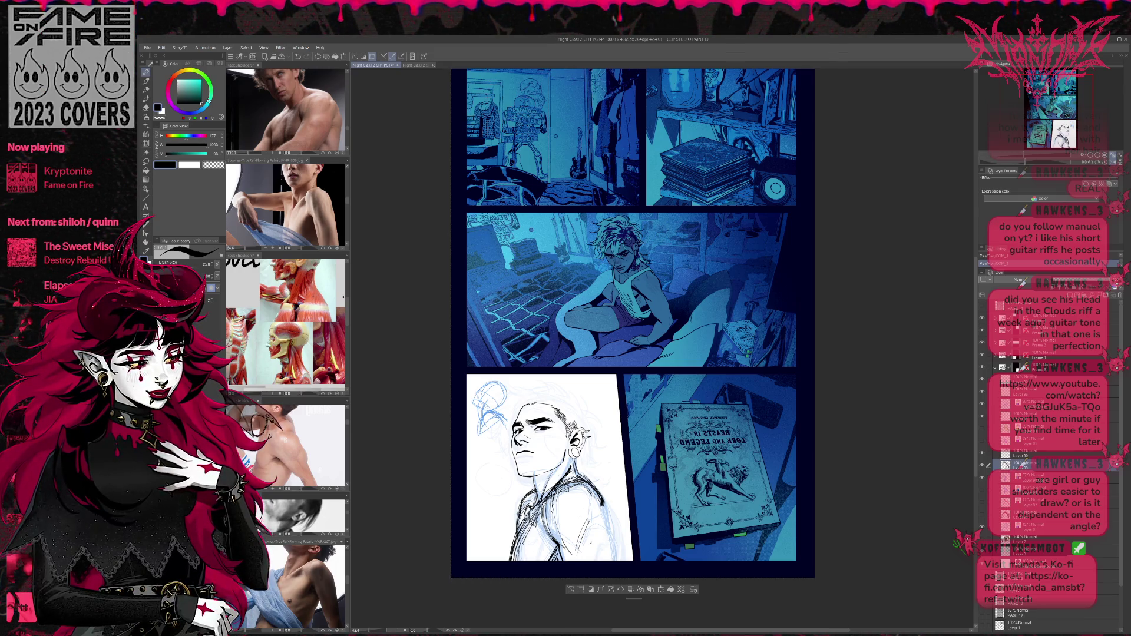
pyautogui.moveTo(607, 502); pyautogui.dragTo(598, 536)
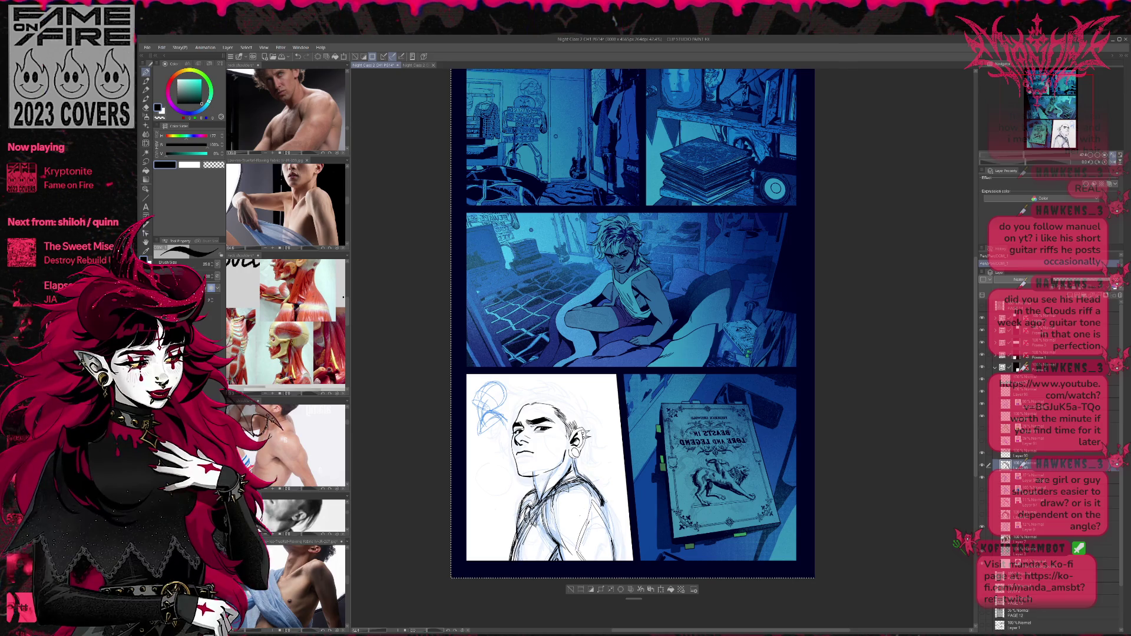
# Erase stray strokes near the shoulder and redraw the shoulder line.
pyautogui.press('e')
pyautogui.moveTo(606, 488); pyautogui.dragTo(595, 519)
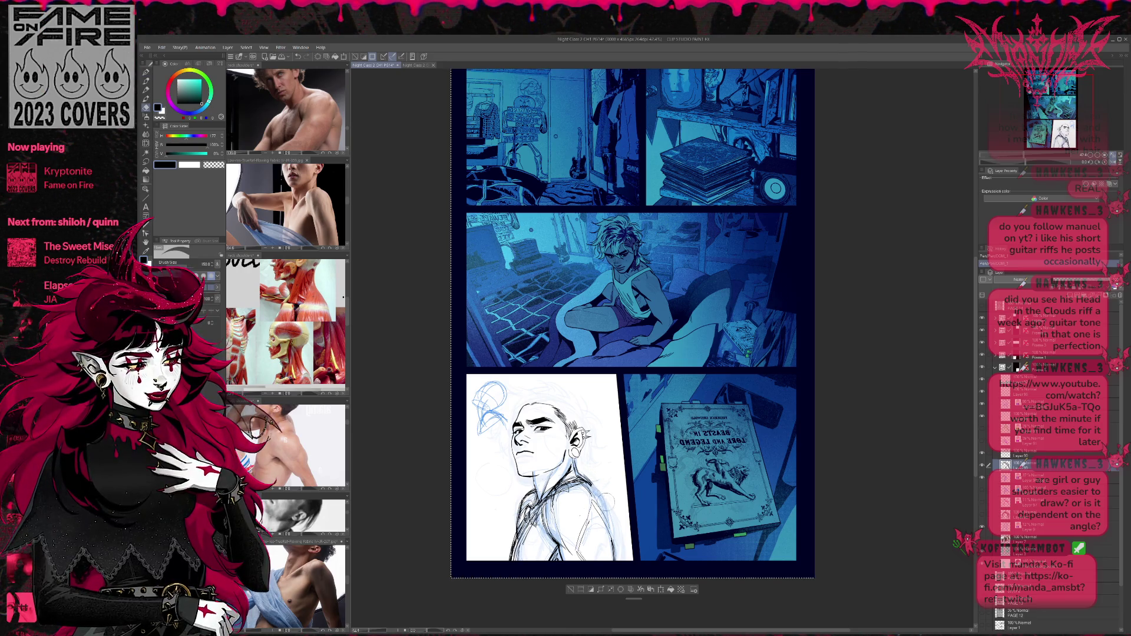
pyautogui.moveTo(604, 474); pyautogui.dragTo(595, 489)
pyautogui.press('p')
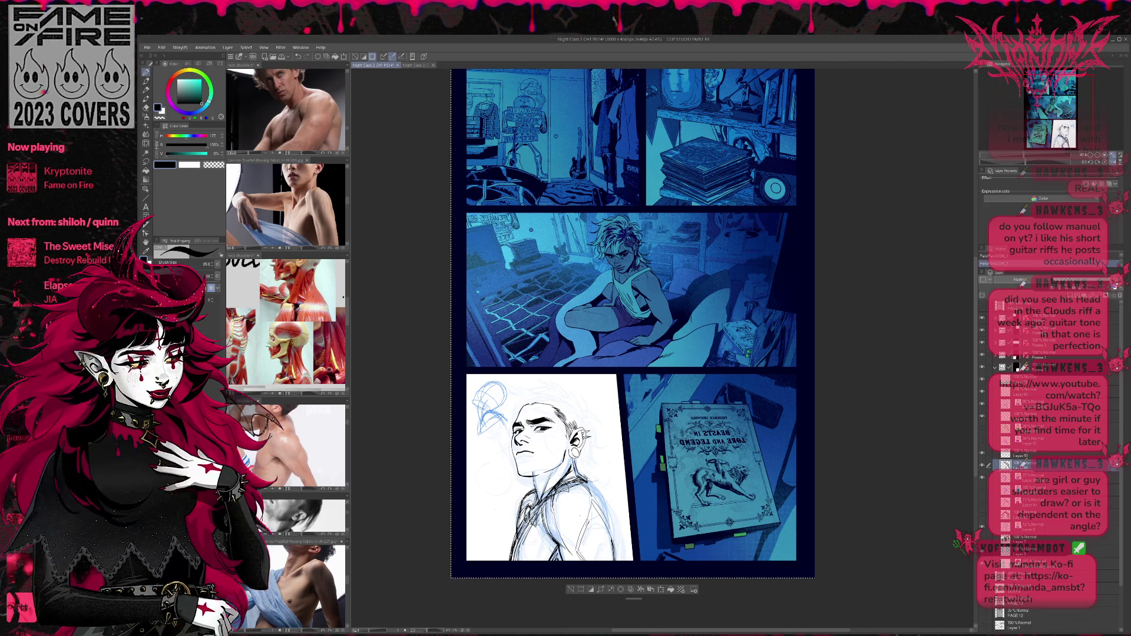
pyautogui.moveTo(596, 473); pyautogui.dragTo(586, 497)
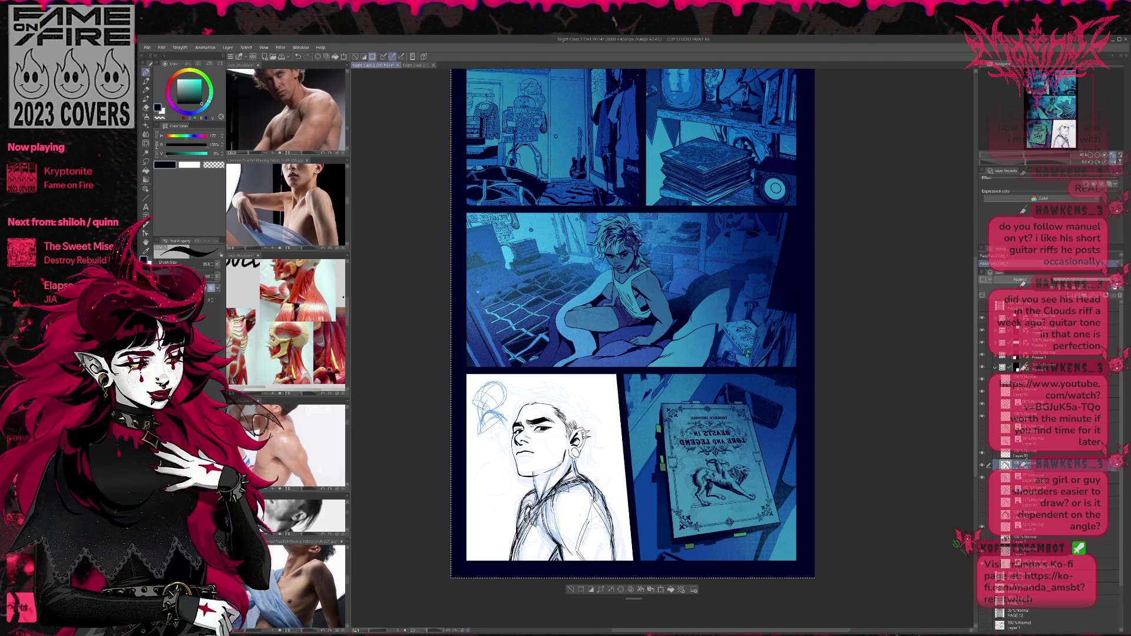
# Add dark rough strokes across the shirt, then faint pen lines near the top of the head.
pyautogui.moveTo(560, 539); pyautogui.dragTo(560, 560)
pyautogui.moveTo(601, 496); pyautogui.dragTo(612, 562)
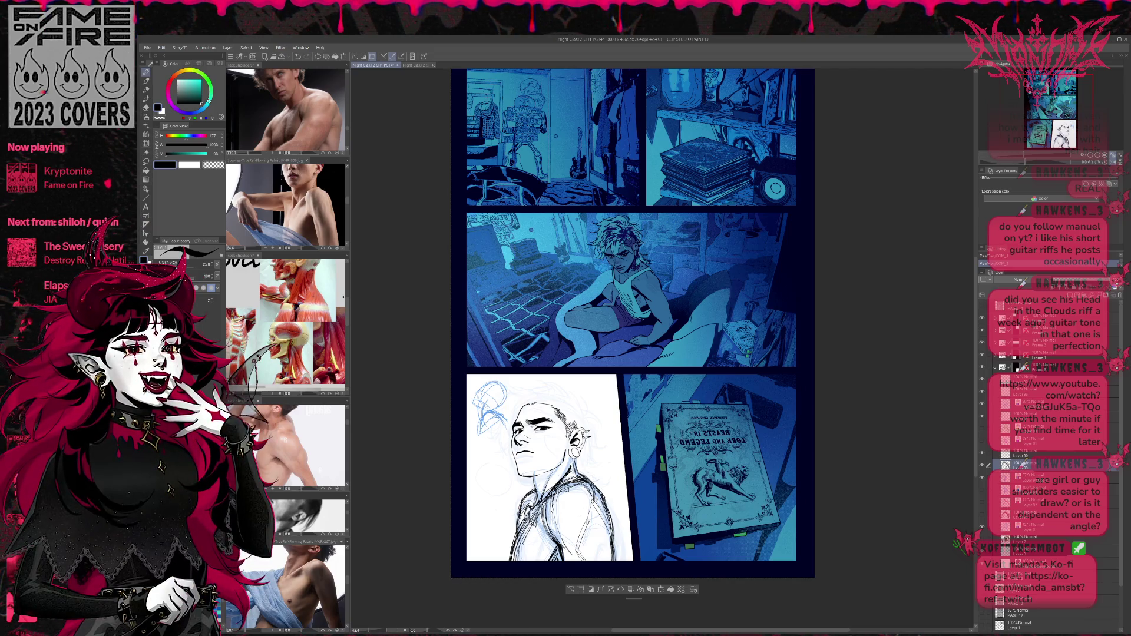
pyautogui.press('e')
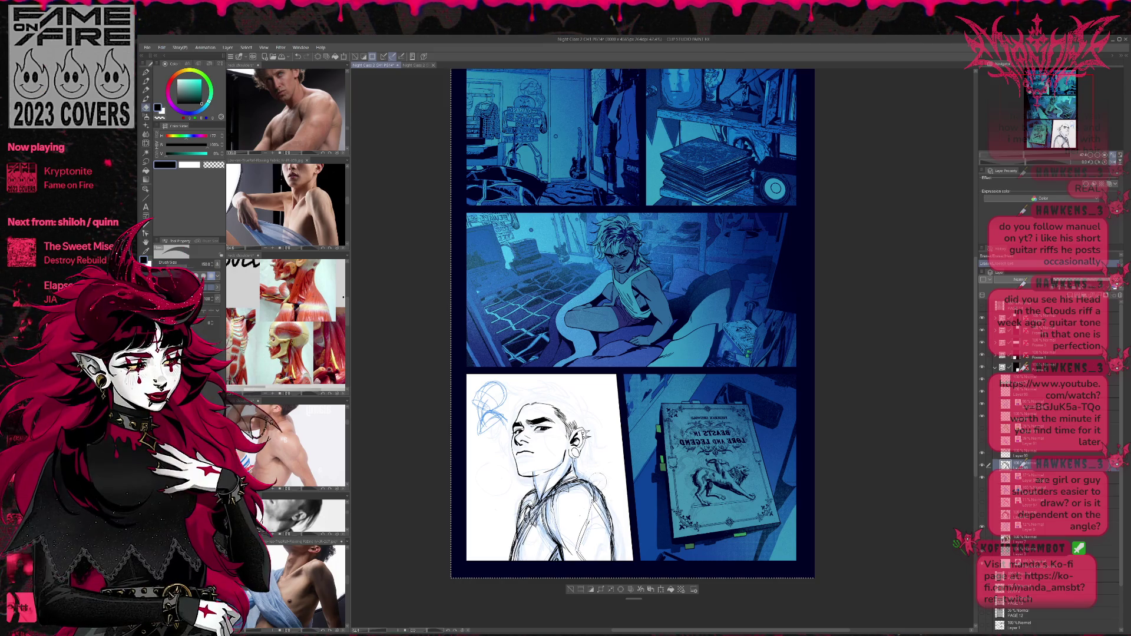
pyautogui.press('p')
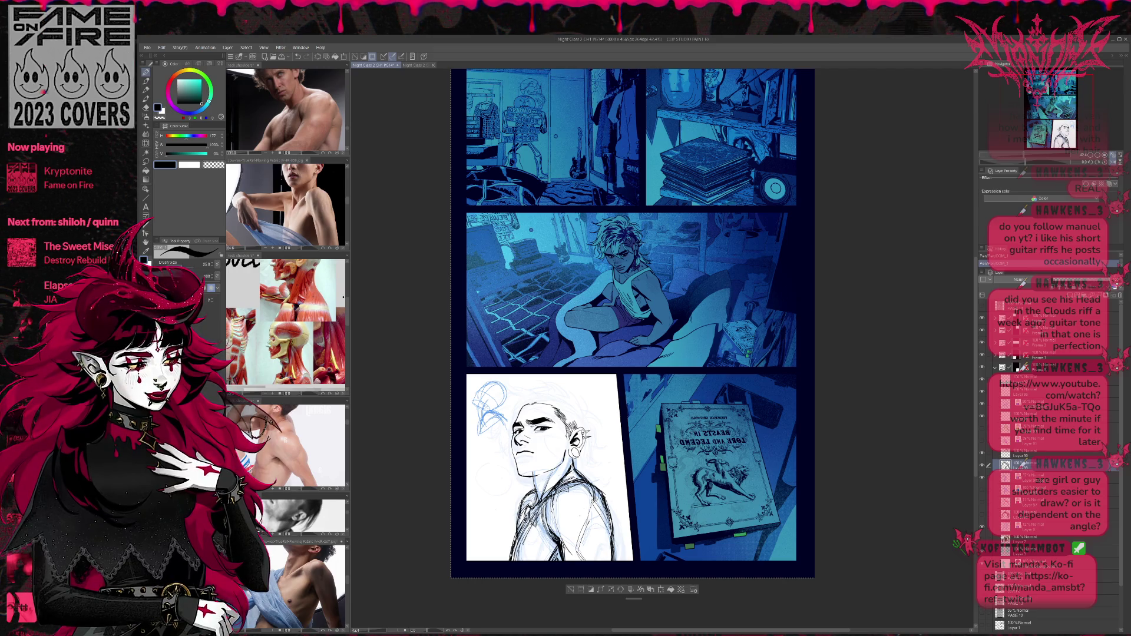
pyautogui.press('p')
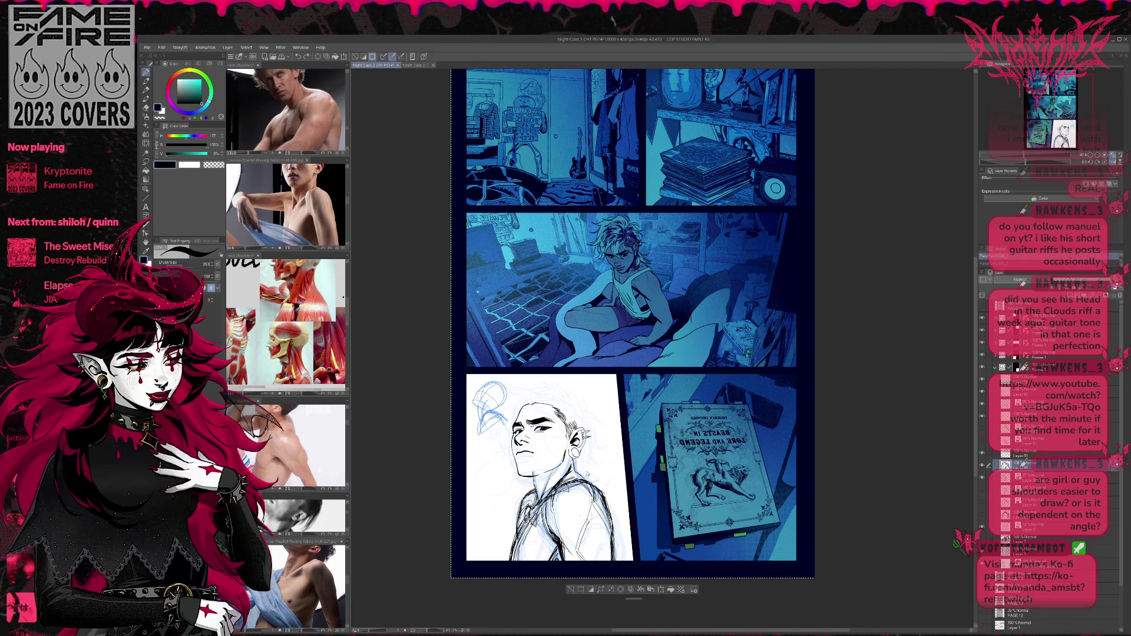
pyautogui.moveTo(519, 386); pyautogui.dragTo(554, 382)
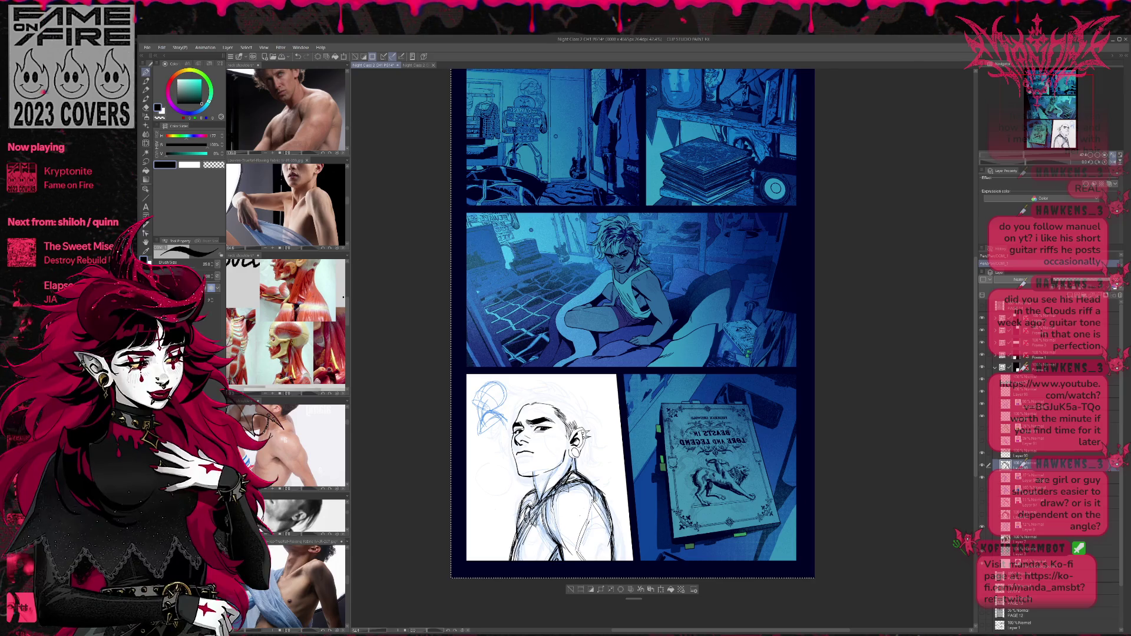
# Toggle the dark torso sketch layer to compare, and cancel two unwanted whole-page transforms.
pyautogui.click(983, 470)
pyautogui.click(982, 469)
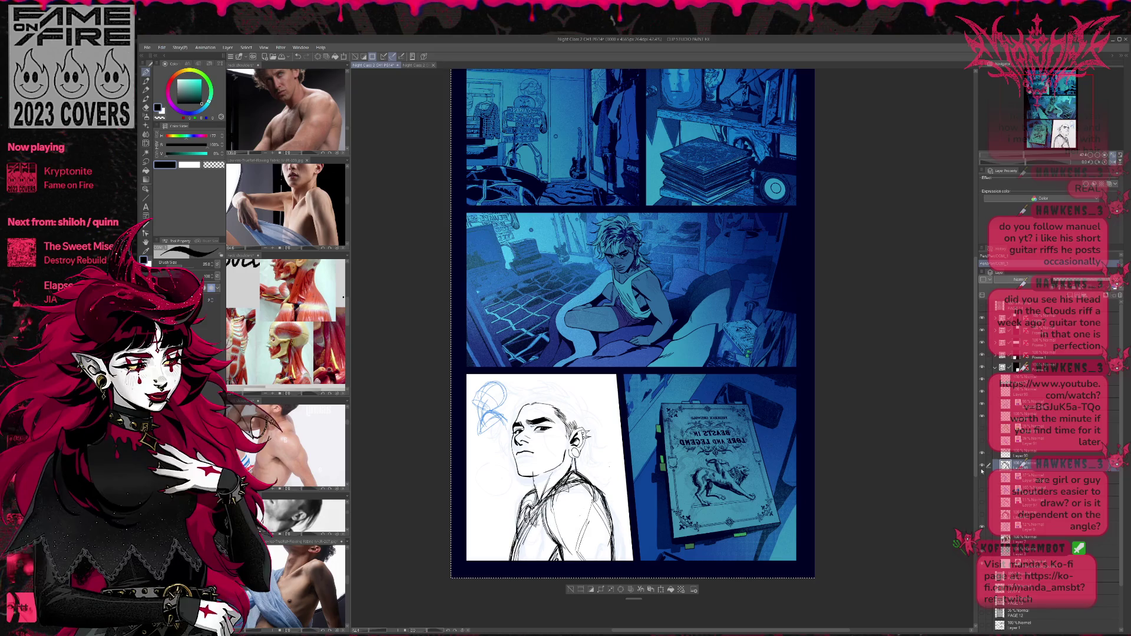
pyautogui.click(982, 470)
pyautogui.click(982, 469)
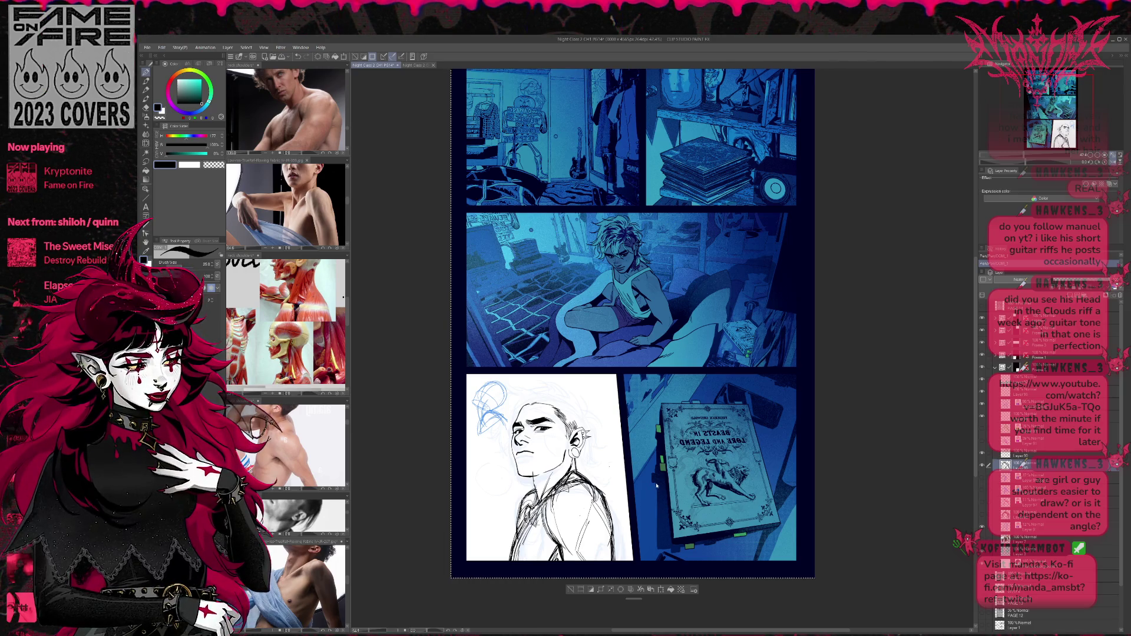
pyautogui.hotkey('ctrl', 't')
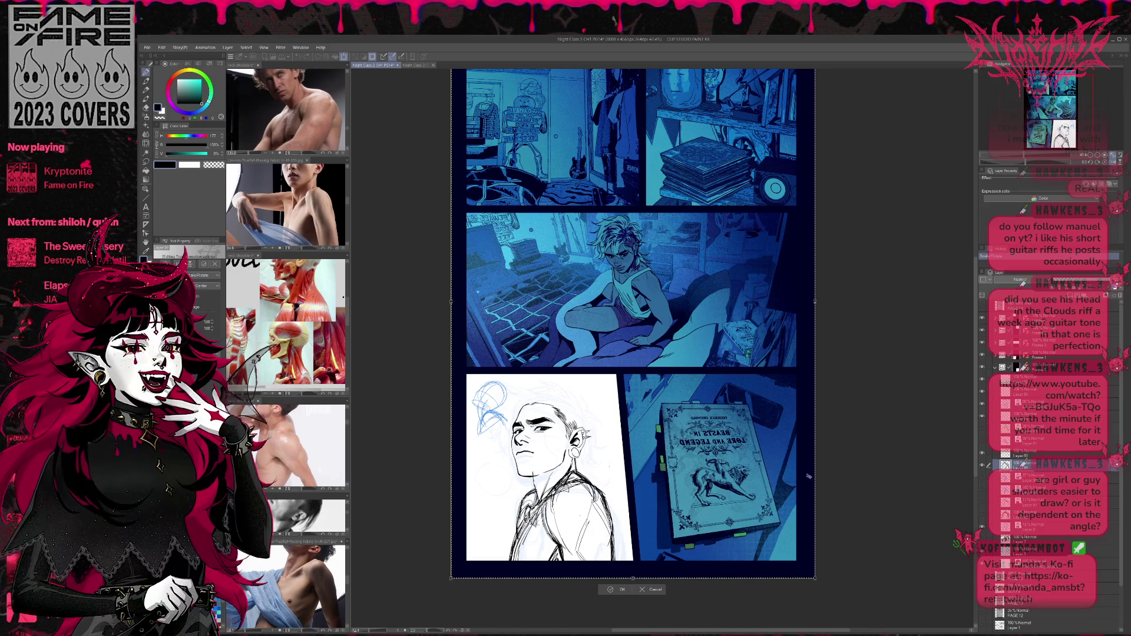
pyautogui.click(654, 589)
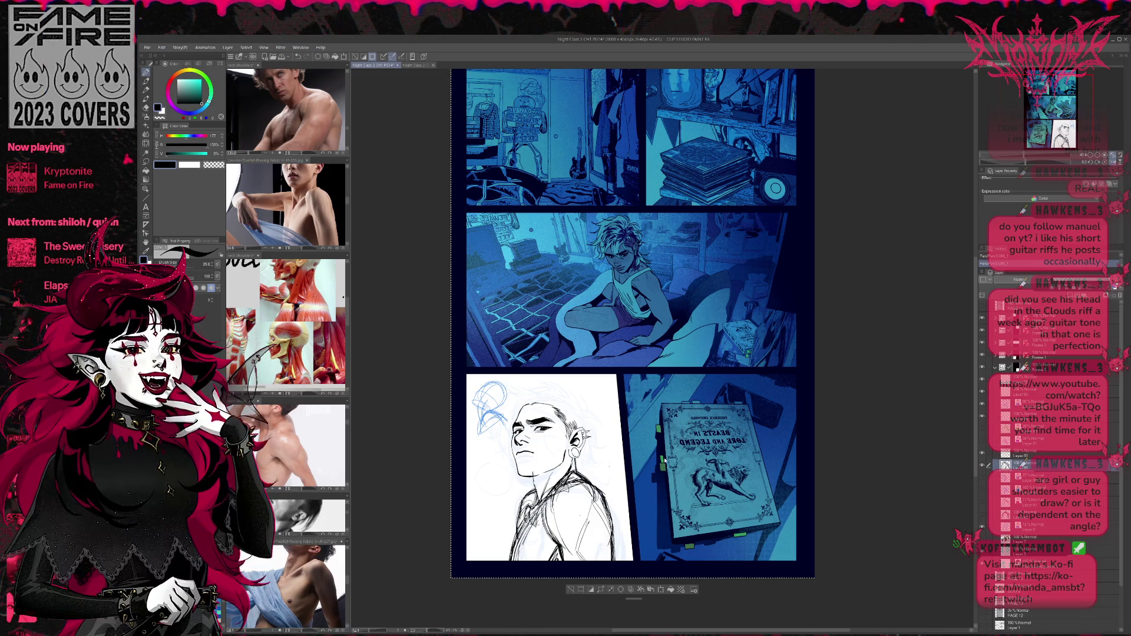
pyautogui.hotkey('ctrl', 't')
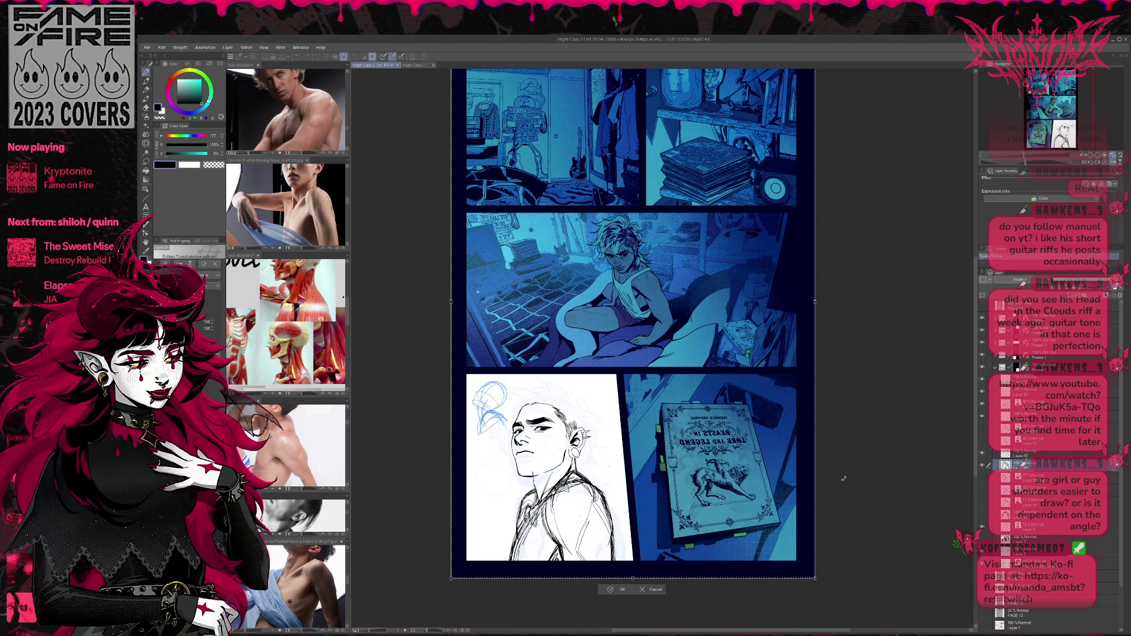
pyautogui.click(643, 590)
# Clear the page selection, then shift and slightly rotate the dark body sketch into place.
pyautogui.click(982, 466)
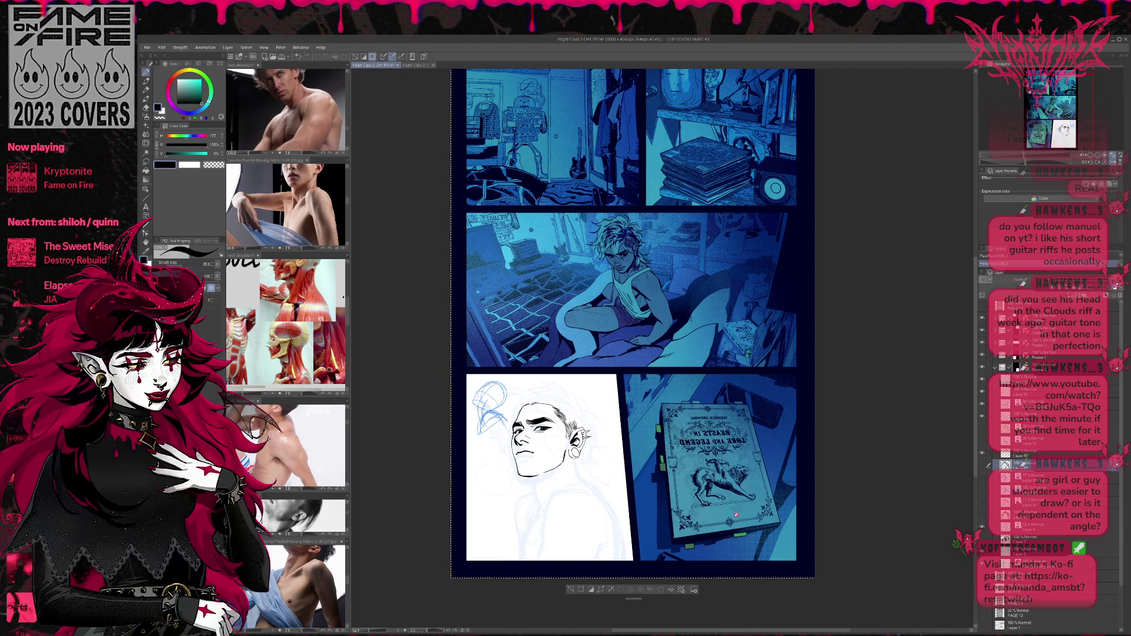
pyautogui.hotkey('ctrl', 'd')
pyautogui.click(982, 465)
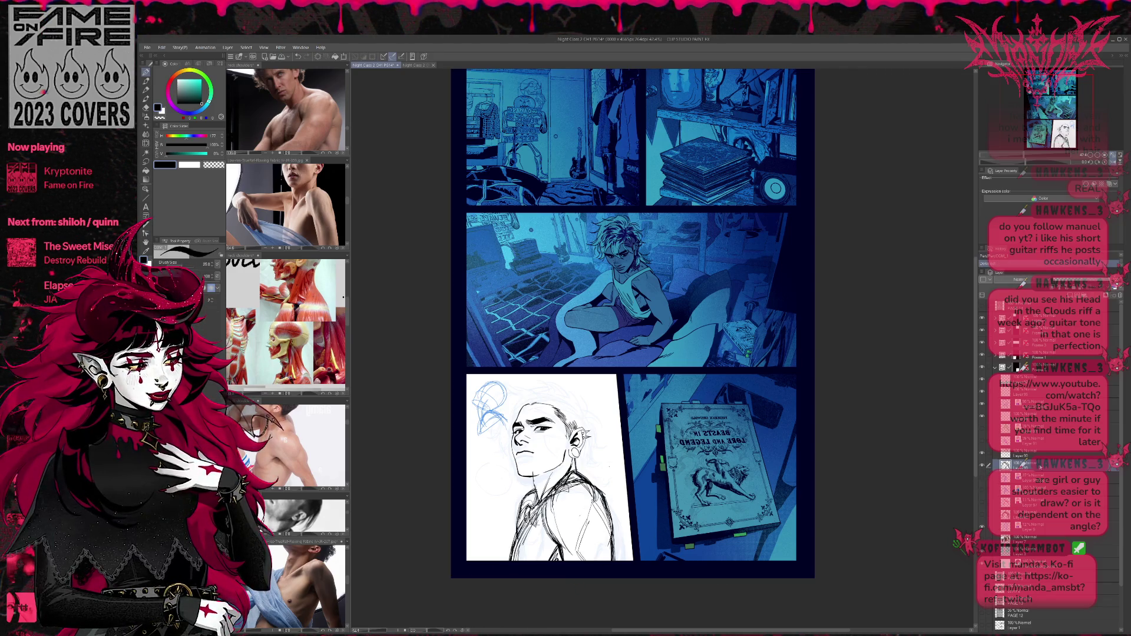
pyautogui.hotkey('ctrl', 't')
pyautogui.moveTo(559, 507); pyautogui.dragTo(561, 507)
pyautogui.moveTo(598, 540); pyautogui.dragTo(587, 545)
pyautogui.moveTo(642, 510); pyautogui.dragTo(641, 510)
pyautogui.moveTo(566, 512); pyautogui.dragTo(552, 518)
pyautogui.moveTo(648, 509); pyautogui.dragTo(646, 504)
pyautogui.moveTo(553, 518)
pyautogui.mouseDown()
pyautogui.moveTo(573, 516)
pyautogui.moveTo(562, 517)
pyautogui.moveTo(609, 546)
pyautogui.mouseUp()
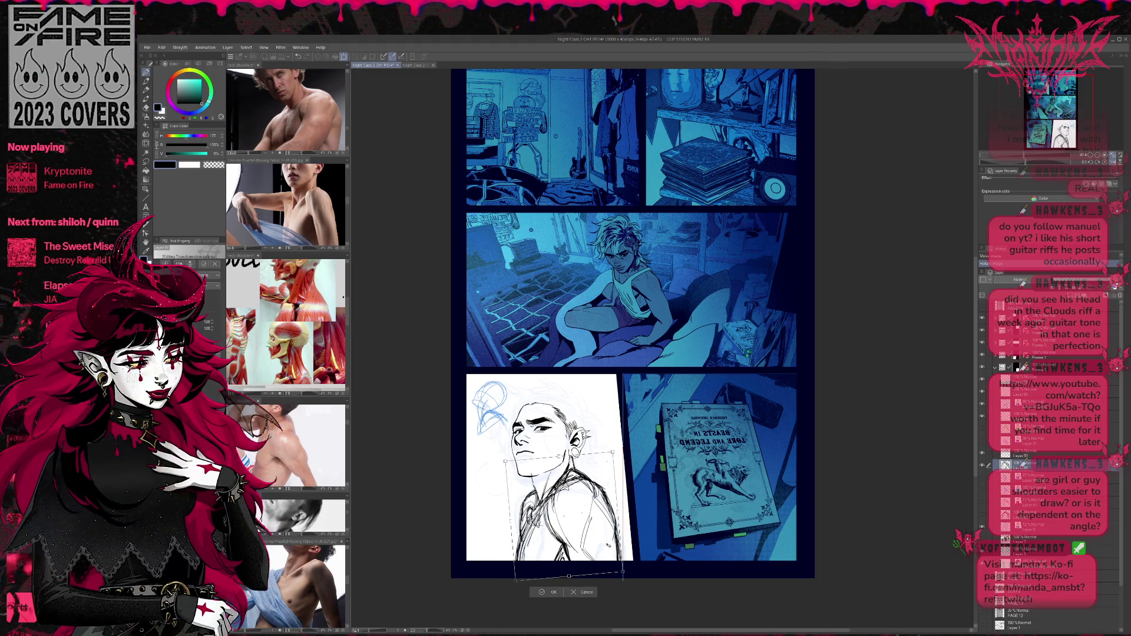
pyautogui.moveTo(609, 545); pyautogui.dragTo(613, 544)
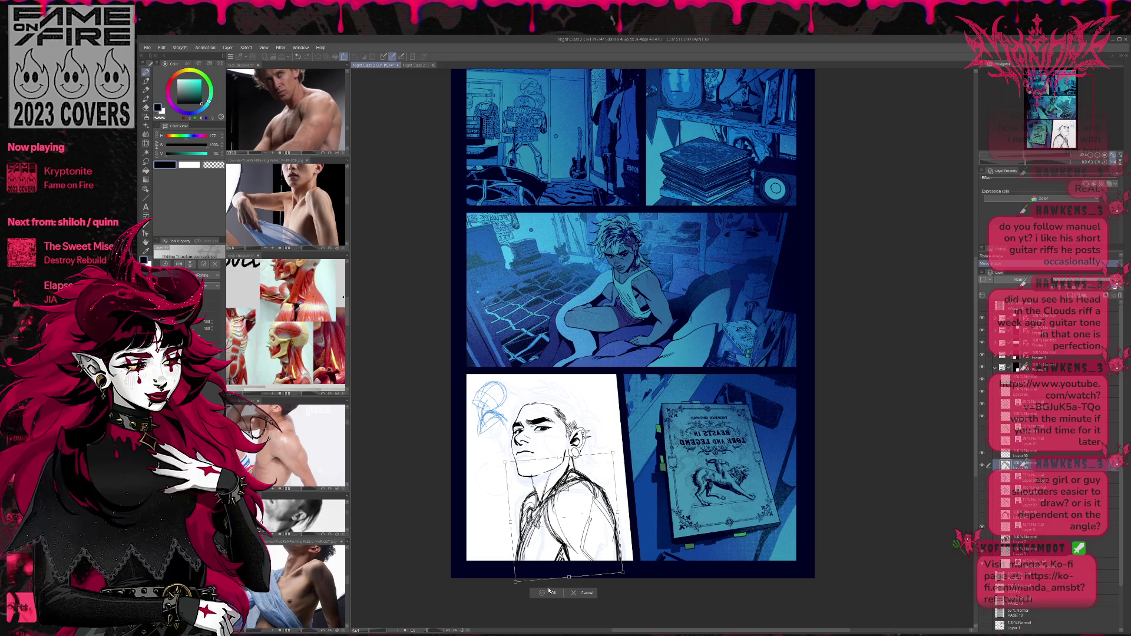
pyautogui.press('Return')
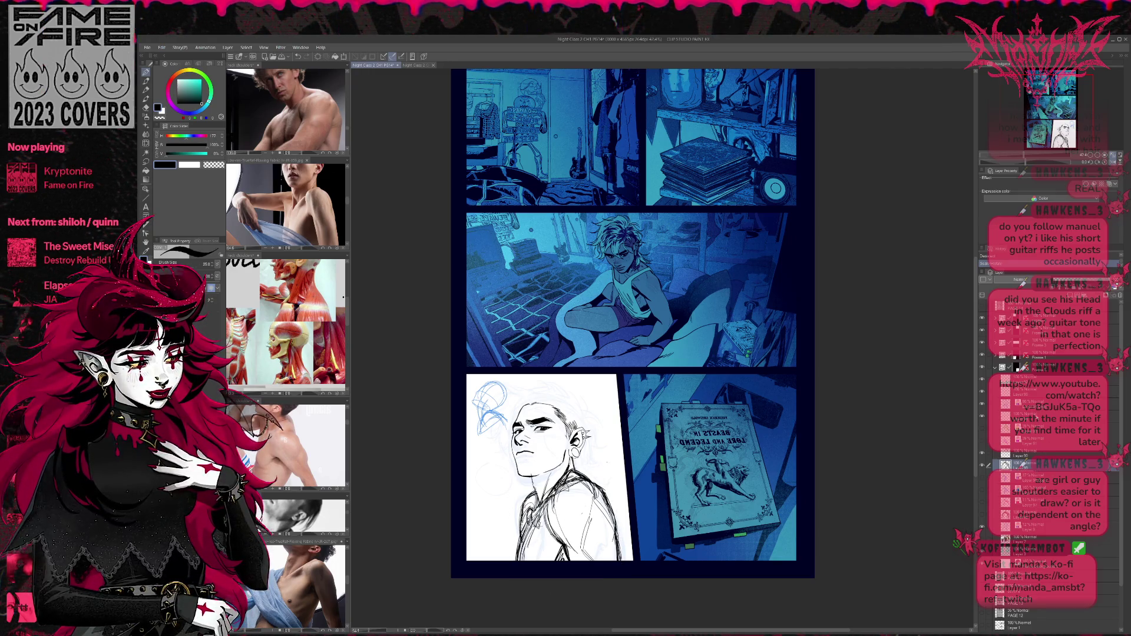
# Add a second layer and move both sketch layers left, reducing their tilt.
pyautogui.keyDown('ctrl'); pyautogui.click(1013, 456); pyautogui.keyUp('ctrl')
pyautogui.hotkey('ctrl', 't')
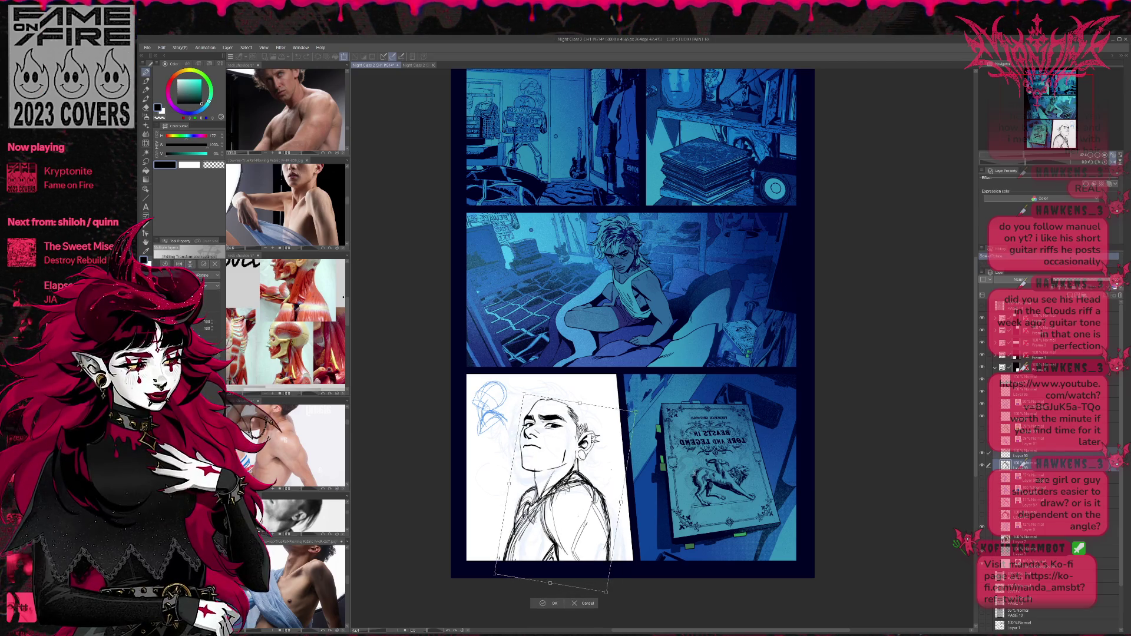
pyautogui.moveTo(565, 471); pyautogui.dragTo(553, 471)
pyautogui.moveTo(639, 471)
pyautogui.mouseDown()
pyautogui.moveTo(654, 500)
pyautogui.moveTo(620, 506)
pyautogui.mouseUp()
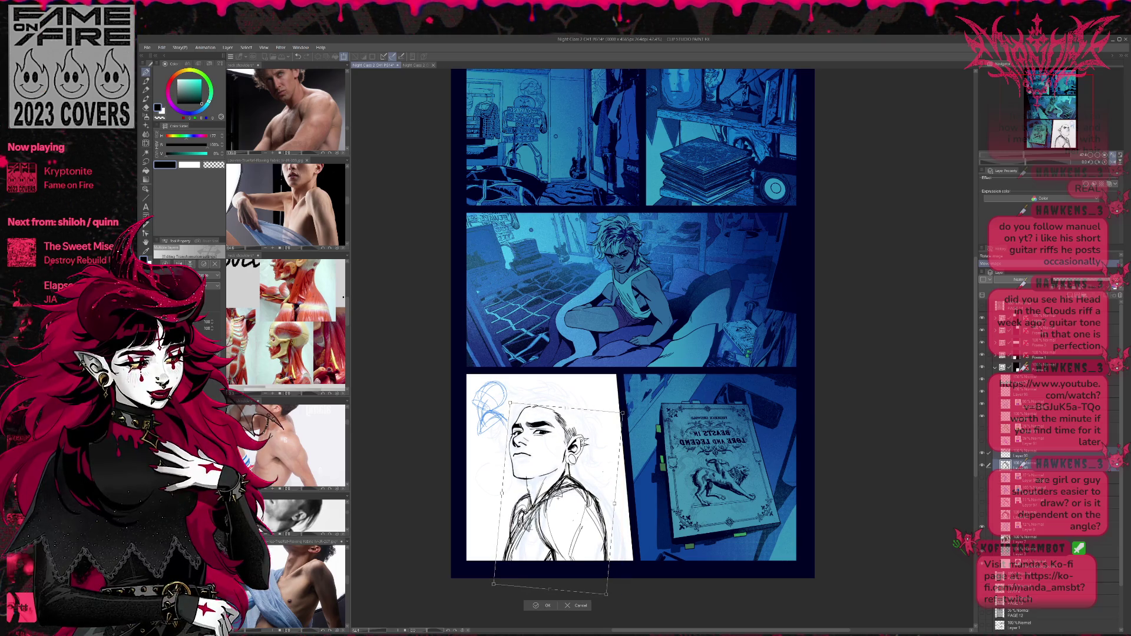
pyautogui.press('Return')
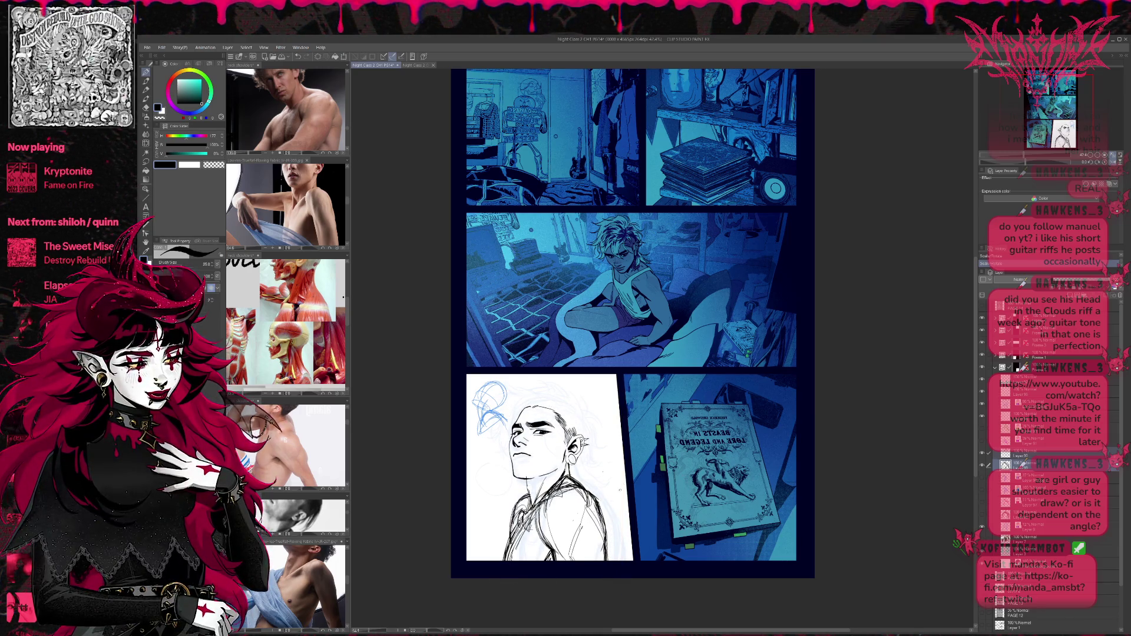
# Toggle the blue head sketch and black body lineart layers on and off to compare.
pyautogui.click(983, 405)
pyautogui.click(982, 405)
pyautogui.click(982, 465)
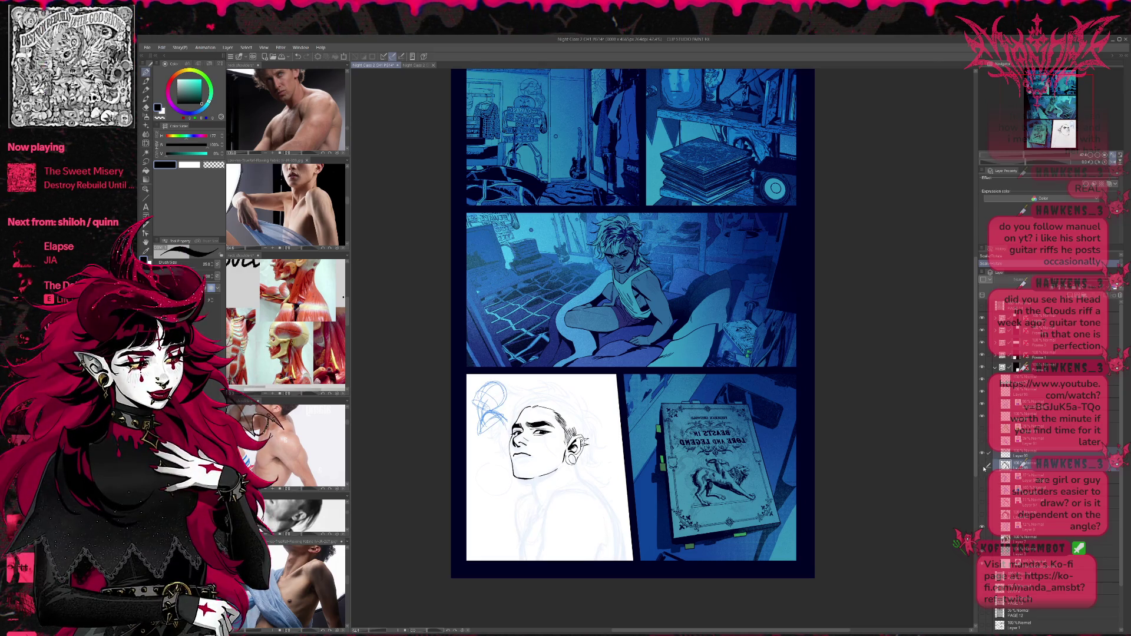
pyautogui.click(983, 465)
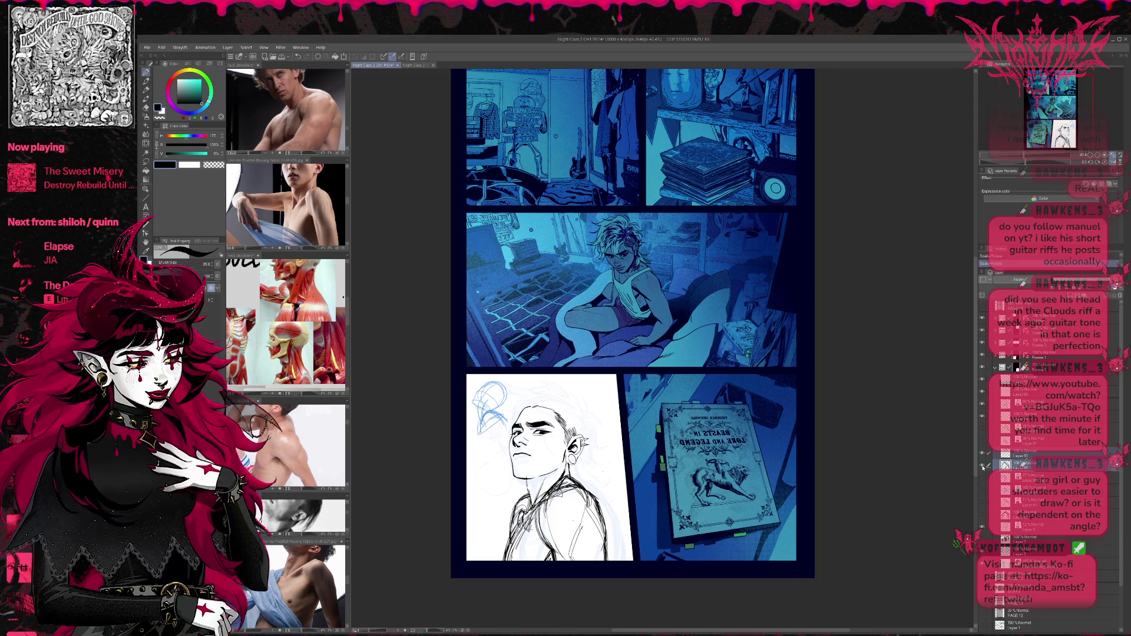
pyautogui.click(984, 405)
pyautogui.click(984, 405)
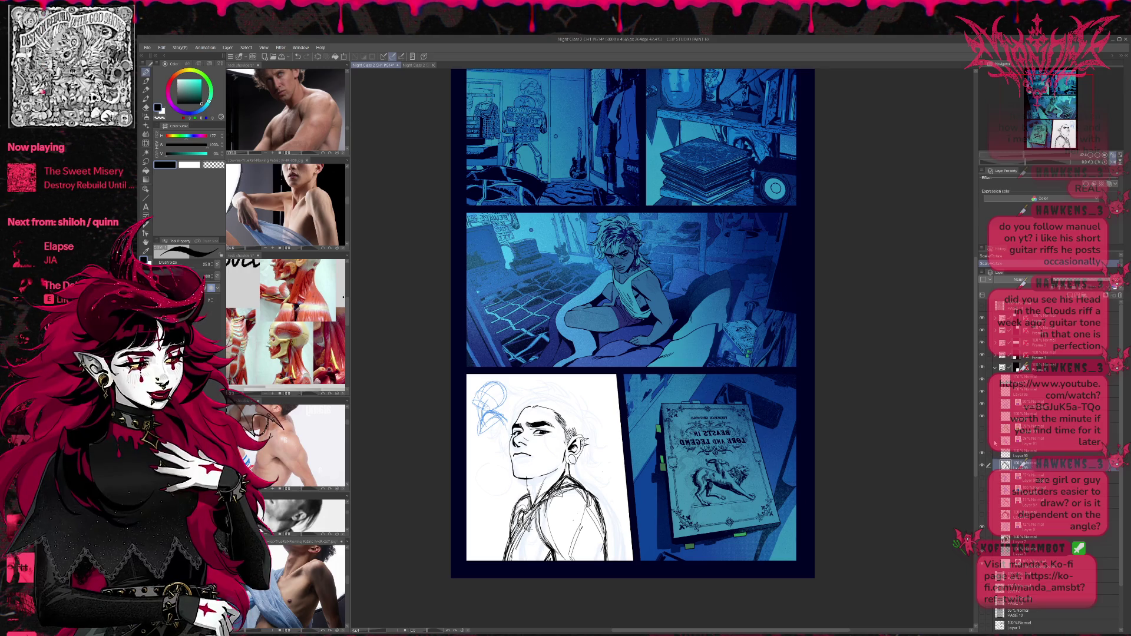
# Lasso the torso linework and move it slightly up and to the right.
pyautogui.press('m')
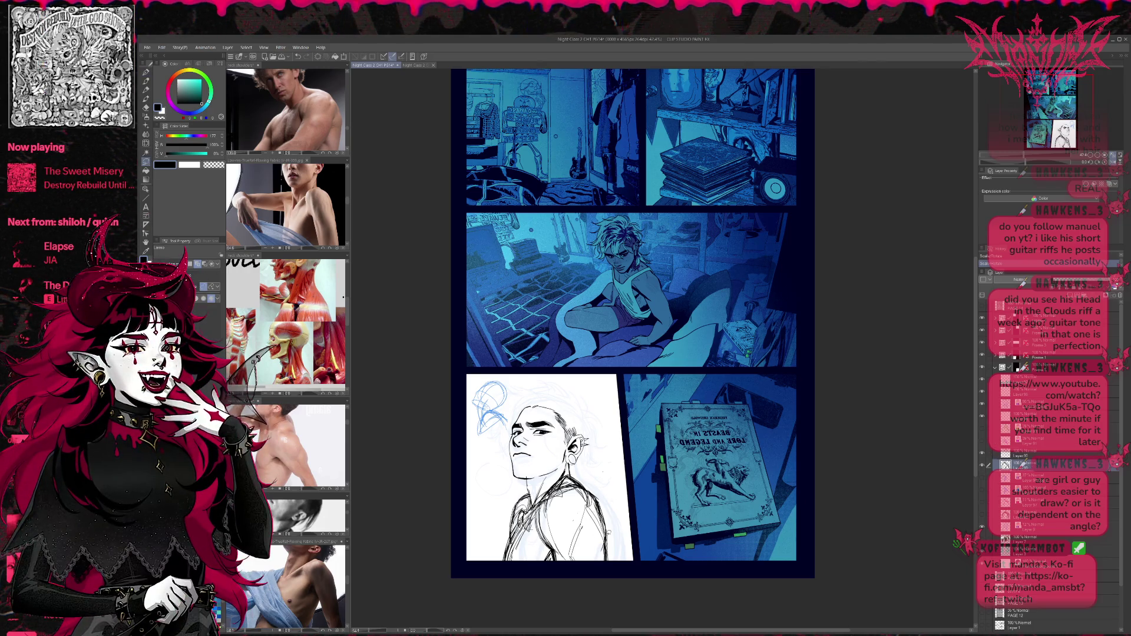
pyautogui.moveTo(608, 566)
pyautogui.mouseDown()
pyautogui.moveTo(555, 558)
pyautogui.moveTo(538, 504)
pyautogui.moveTo(553, 486)
pyautogui.moveTo(614, 500)
pyautogui.moveTo(623, 550)
pyautogui.mouseUp()
pyautogui.hotkey('ctrl', 't')
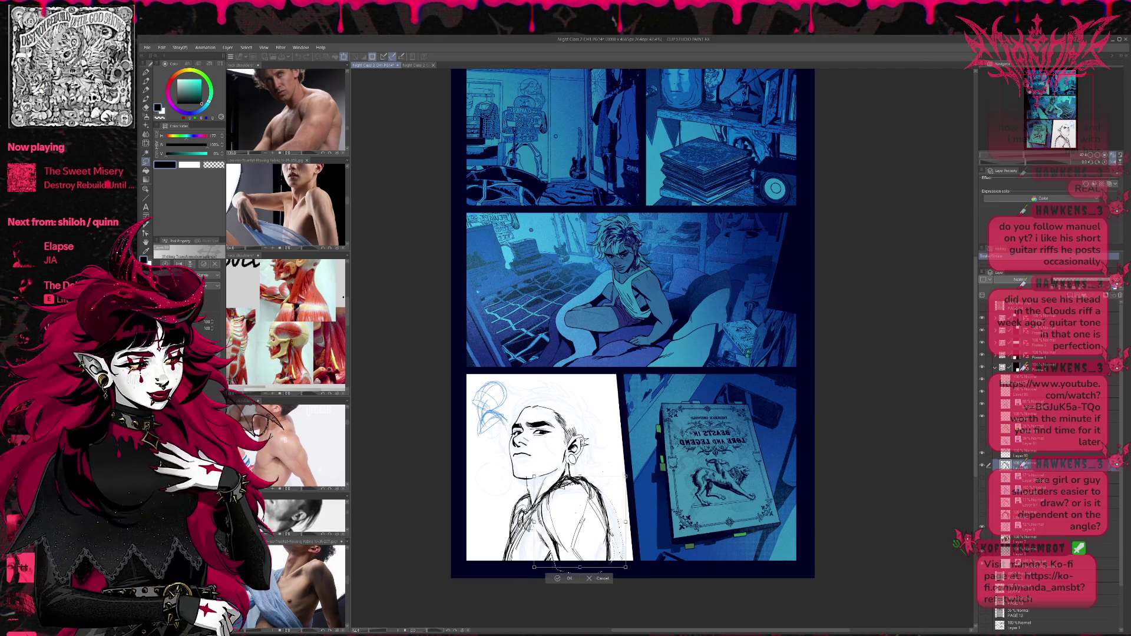
pyautogui.moveTo(577, 519); pyautogui.dragTo(610, 532)
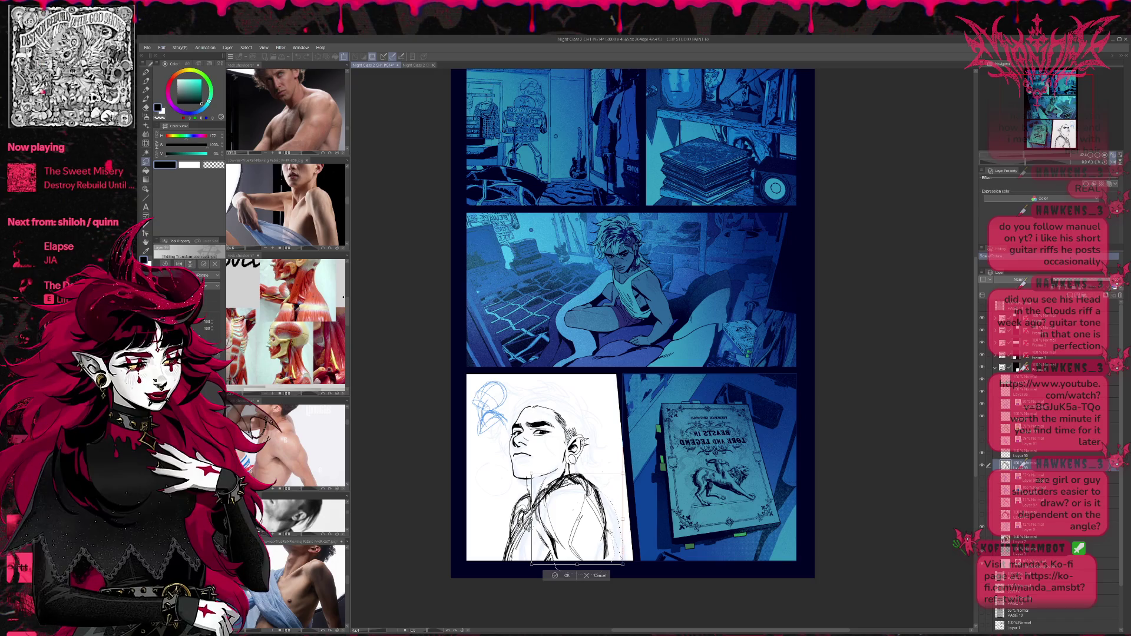
pyautogui.click(560, 575)
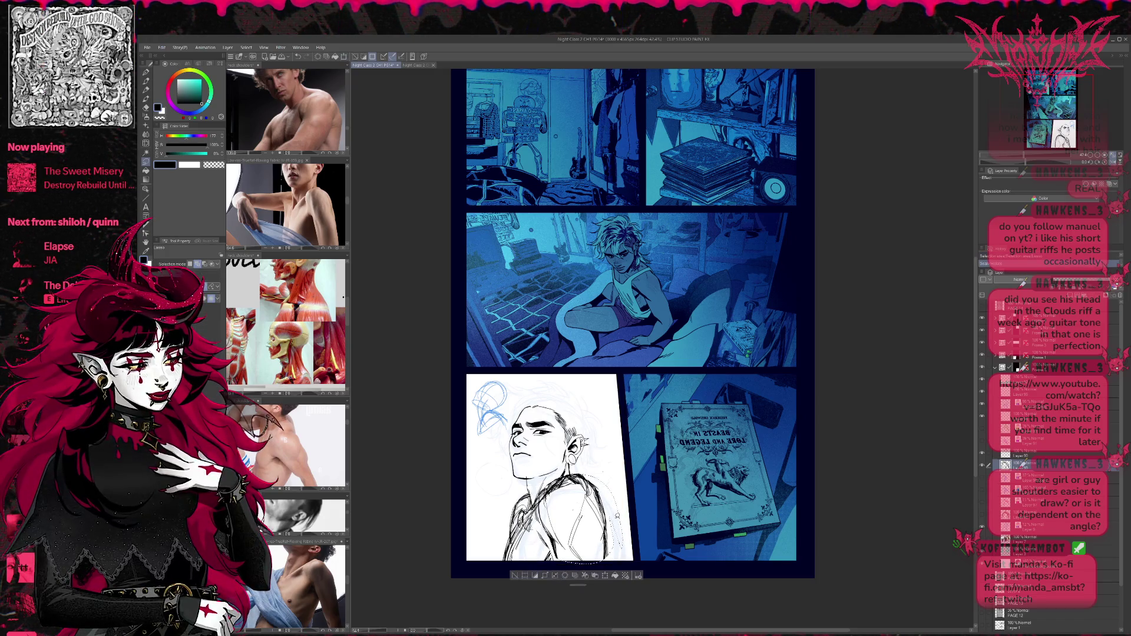
# Deselect, lighten stray sketch lines with the eraser, and ink the shoulder and chest lines.
pyautogui.press('e')
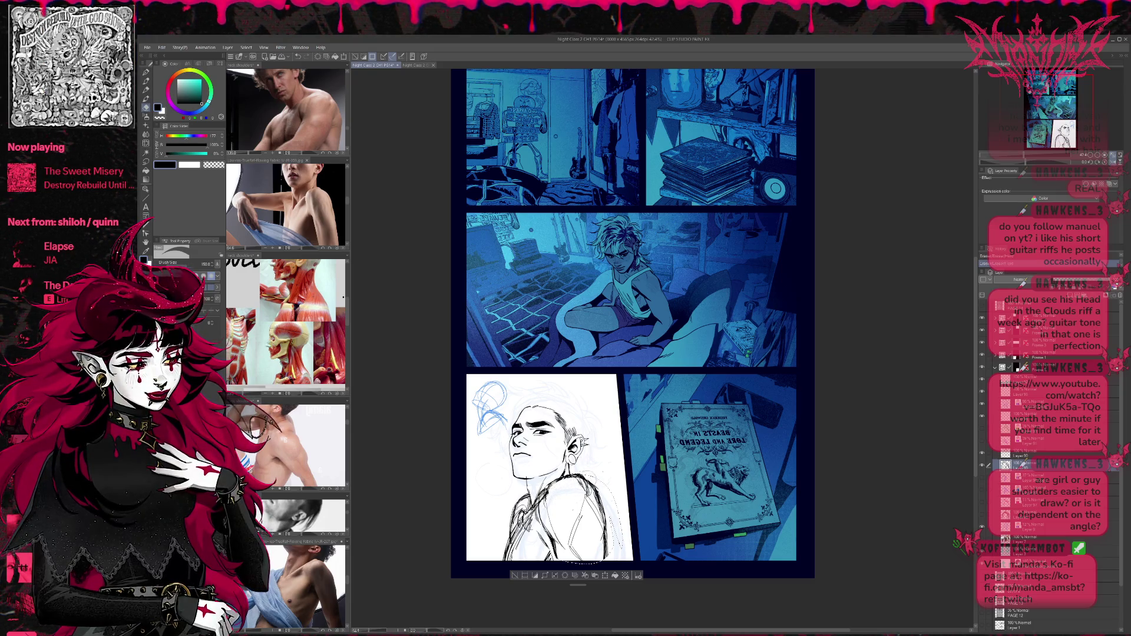
pyautogui.click(514, 575)
pyautogui.moveTo(533, 529)
pyautogui.mouseDown()
pyautogui.moveTo(537, 545)
pyautogui.moveTo(614, 568)
pyautogui.mouseUp()
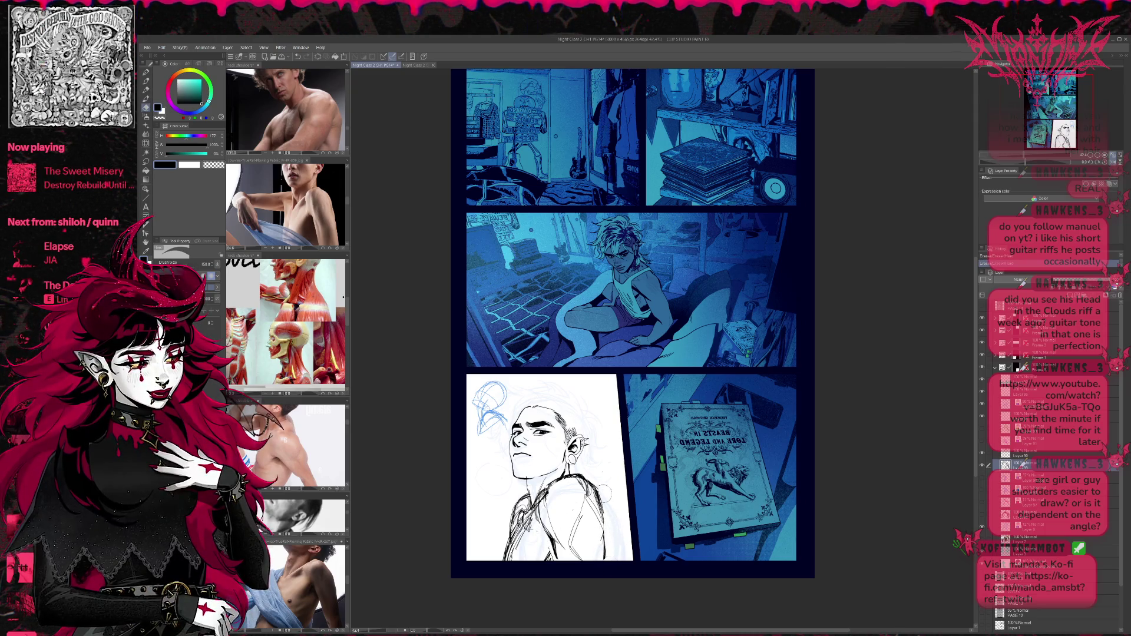
pyautogui.press('p')
pyautogui.moveTo(605, 520)
pyautogui.mouseDown()
pyautogui.moveTo(604, 546)
pyautogui.moveTo(554, 562)
pyautogui.mouseUp()
pyautogui.moveTo(548, 521)
pyautogui.mouseDown()
pyautogui.moveTo(544, 540)
pyautogui.moveTo(557, 561)
pyautogui.mouseUp()
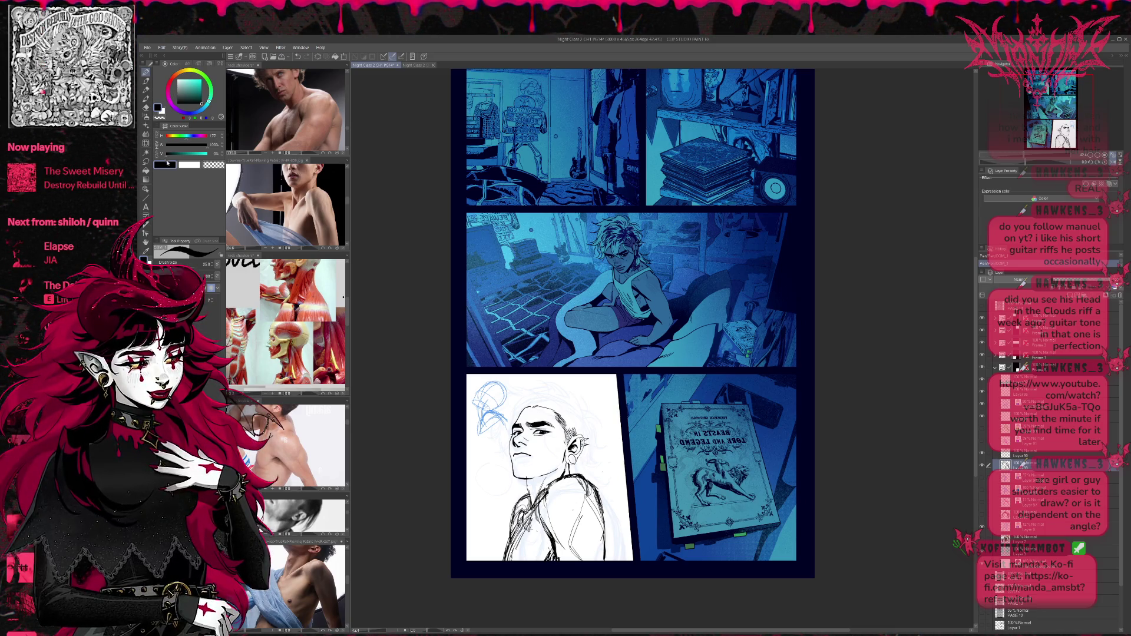
# Push the lower chest and shoulder lines with Liquify, then ink the figure's back line.
pyautogui.press('j')
pyautogui.moveTo(506, 543); pyautogui.dragTo(512, 577)
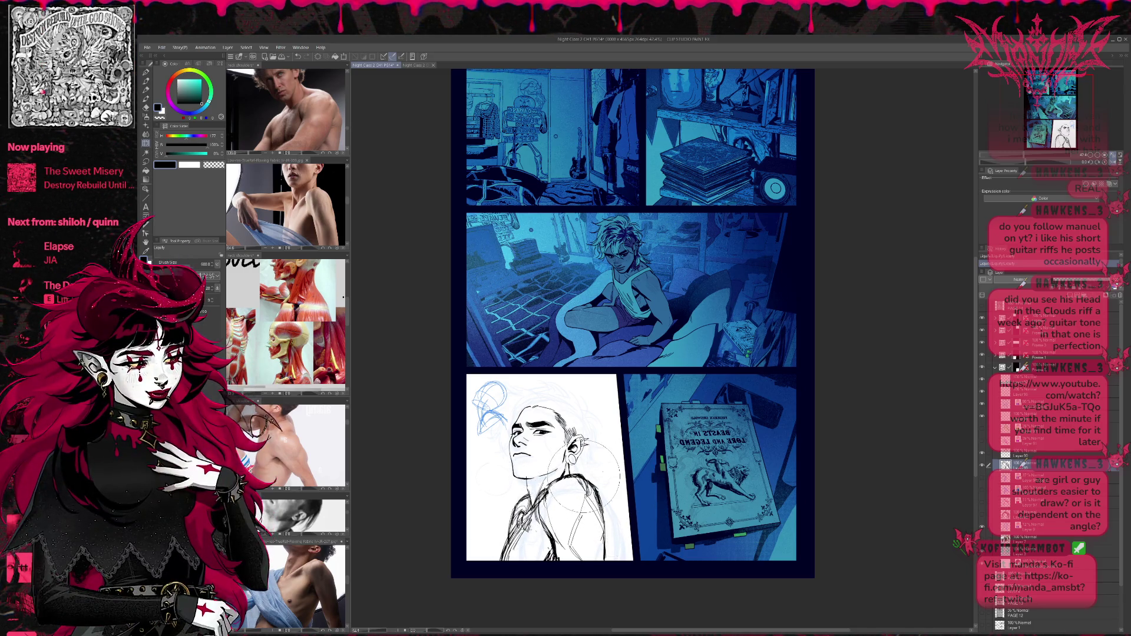
pyautogui.press('p')
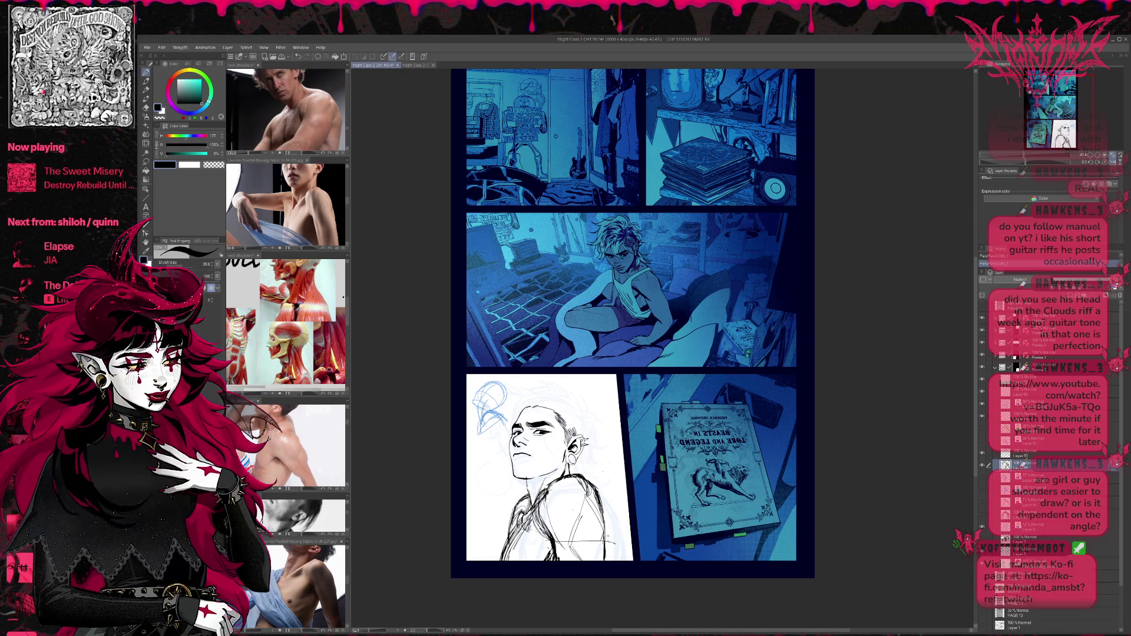
pyautogui.moveTo(600, 501); pyautogui.dragTo(610, 539)
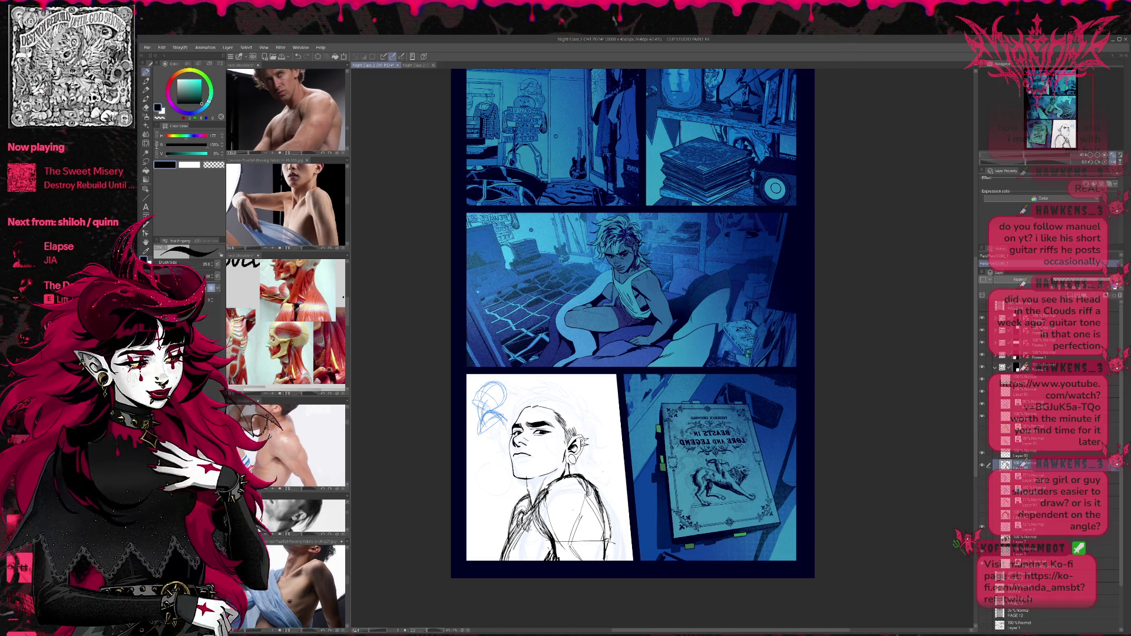
pyautogui.moveTo(600, 504); pyautogui.dragTo(609, 534)
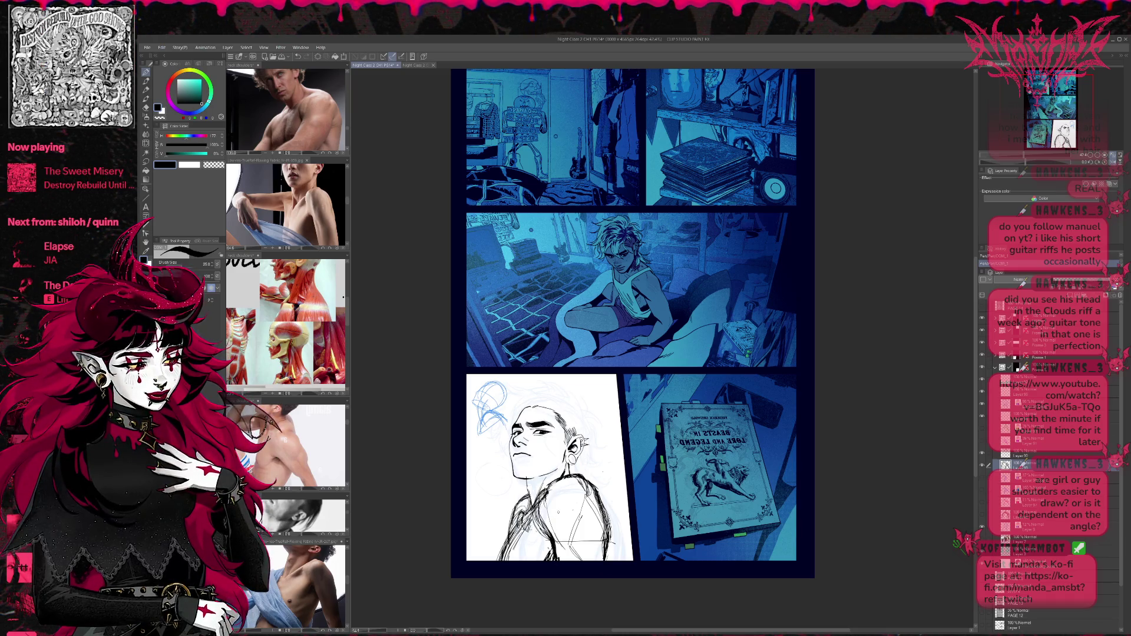
pyautogui.moveTo(531, 563); pyautogui.dragTo(536, 508)
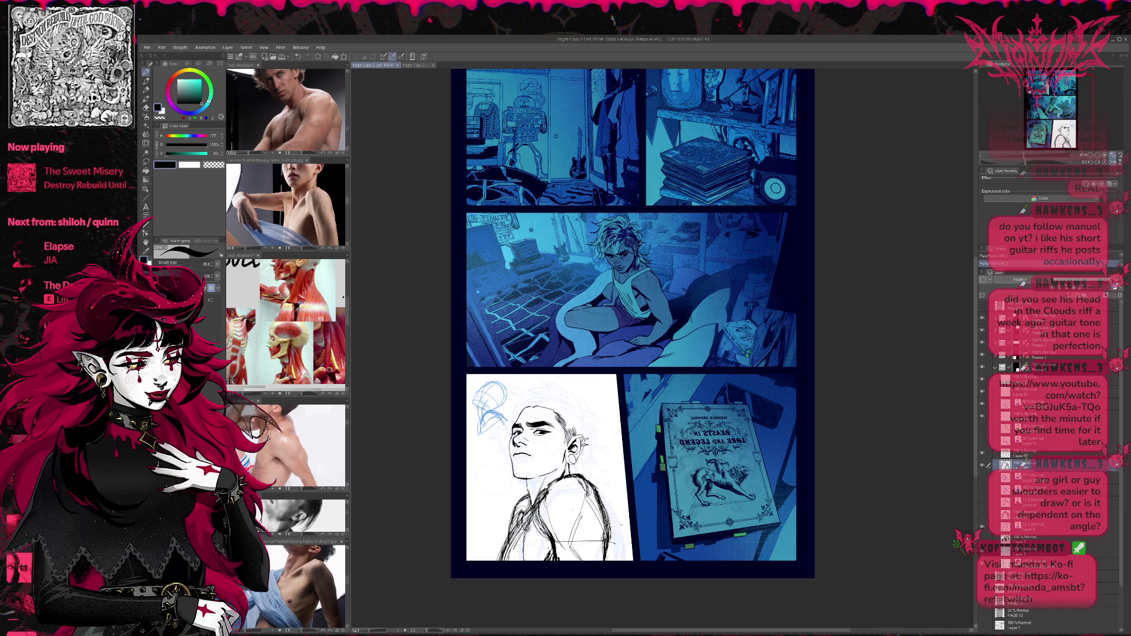
pyautogui.hotkey('ctrl', 't')
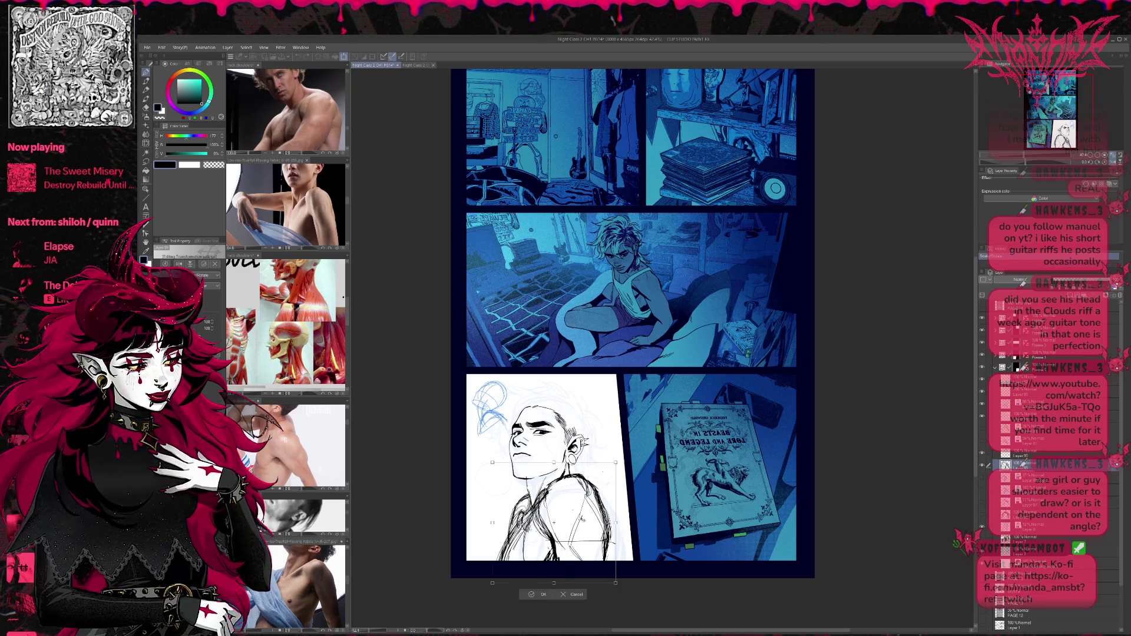
# Tint the torso sketch layer light blue and rotate it with Layer 90 slightly clockwise.
pyautogui.click(530, 595)
pyautogui.click(1115, 287)
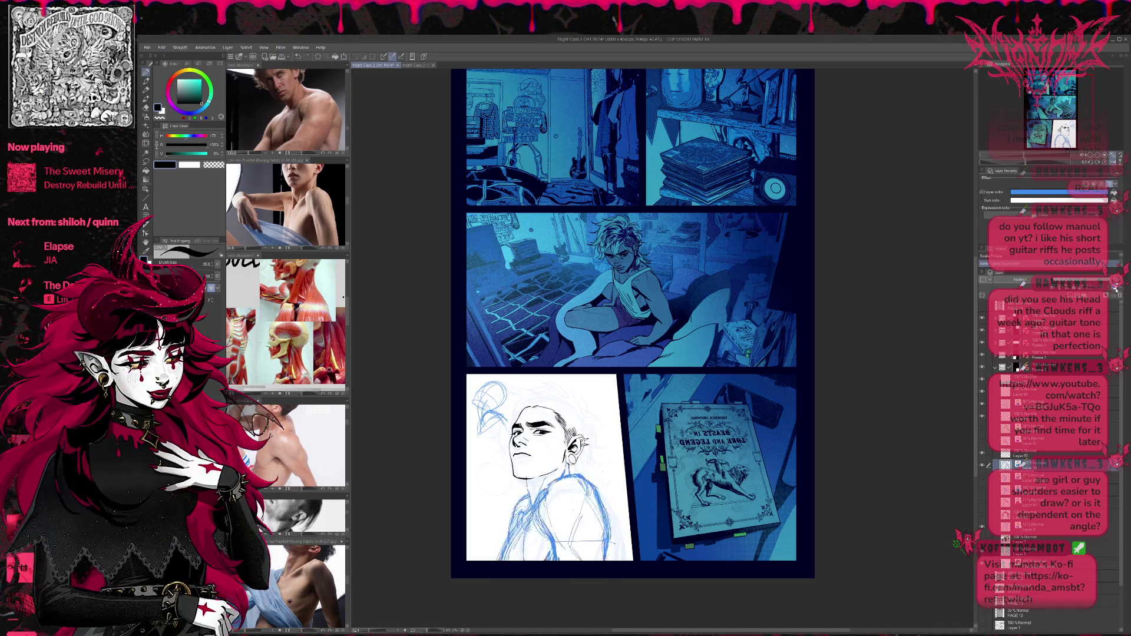
pyautogui.keyDown('ctrl'); pyautogui.click(1032, 454); pyautogui.keyUp('ctrl')
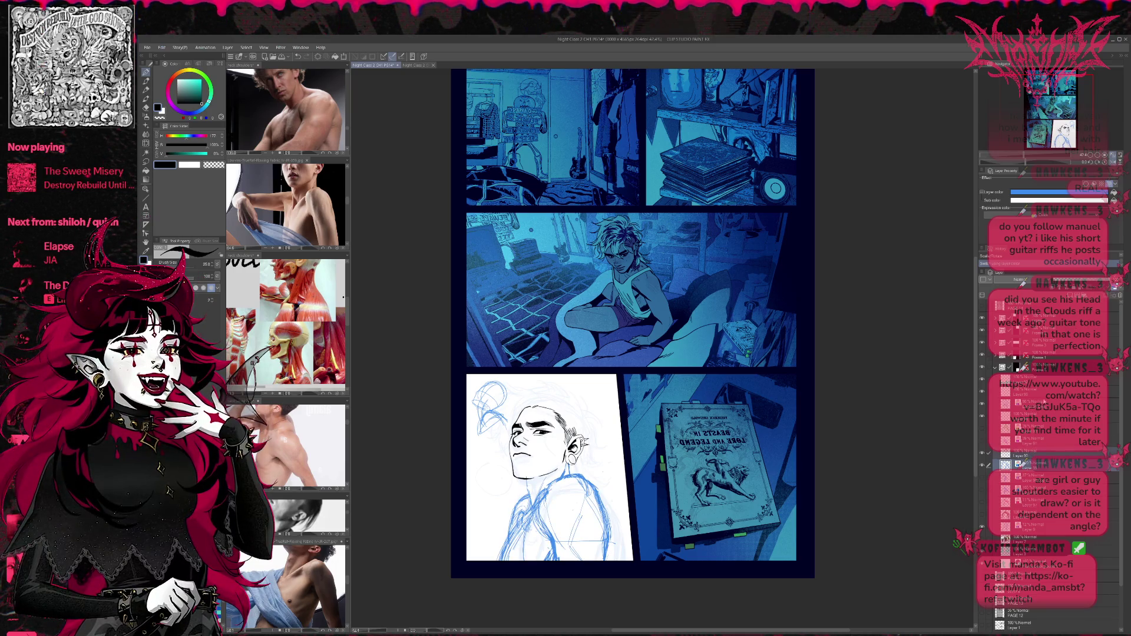
pyautogui.hotkey('ctrl', 't')
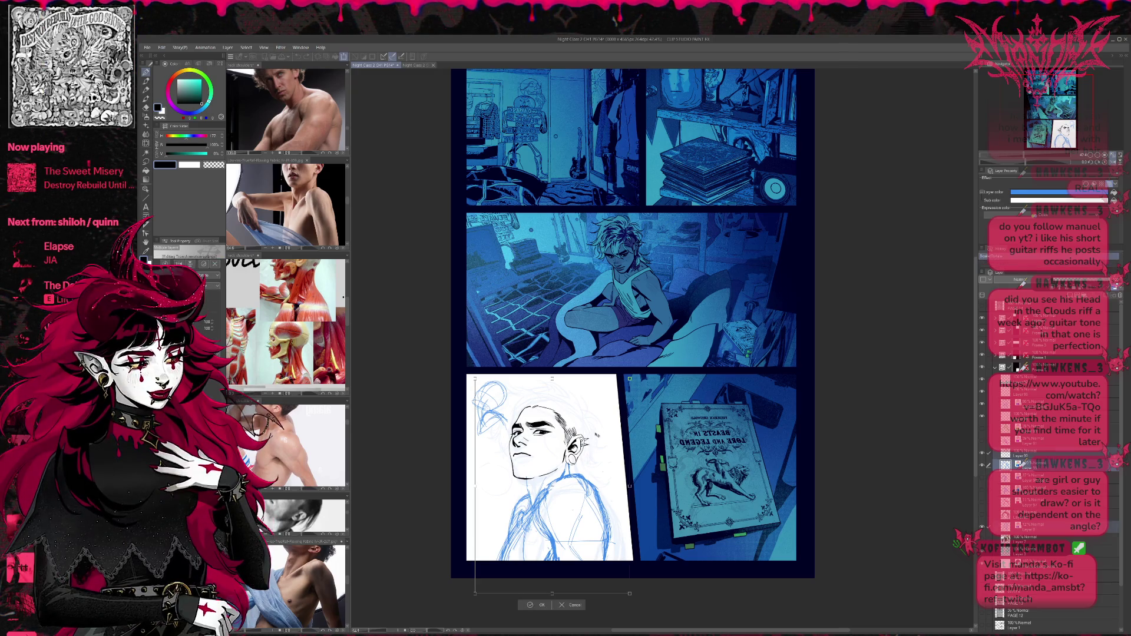
pyautogui.moveTo(626, 384)
pyautogui.mouseDown()
pyautogui.moveTo(652, 420)
pyautogui.moveTo(606, 445)
pyautogui.moveTo(653, 439)
pyautogui.moveTo(603, 464)
pyautogui.mouseUp()
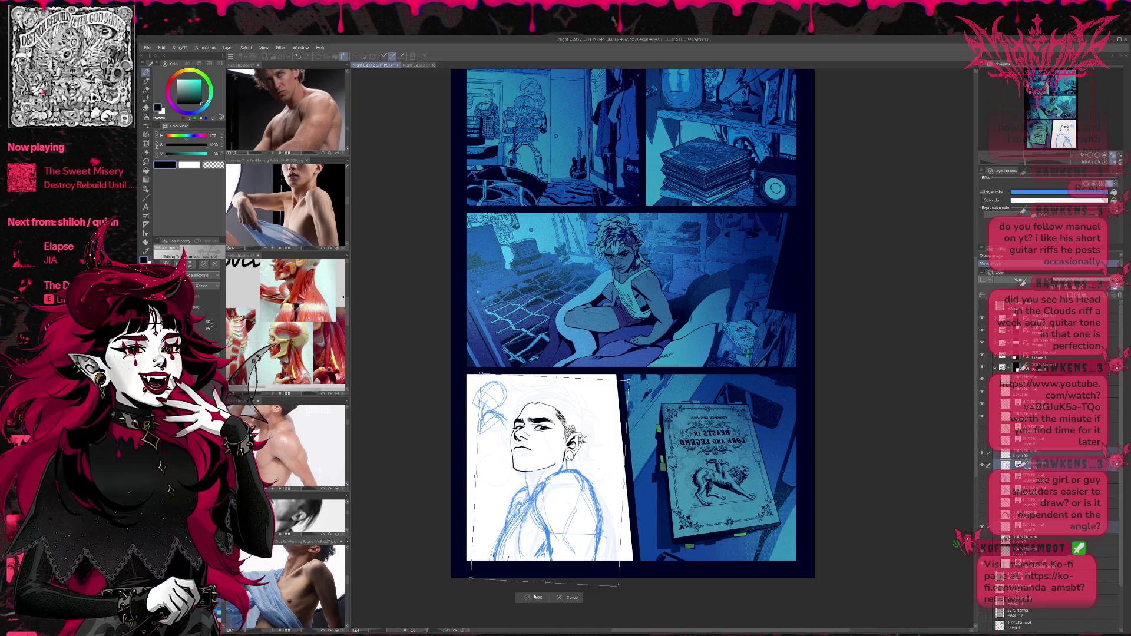
pyautogui.press('Return')
pyautogui.click(1019, 454)
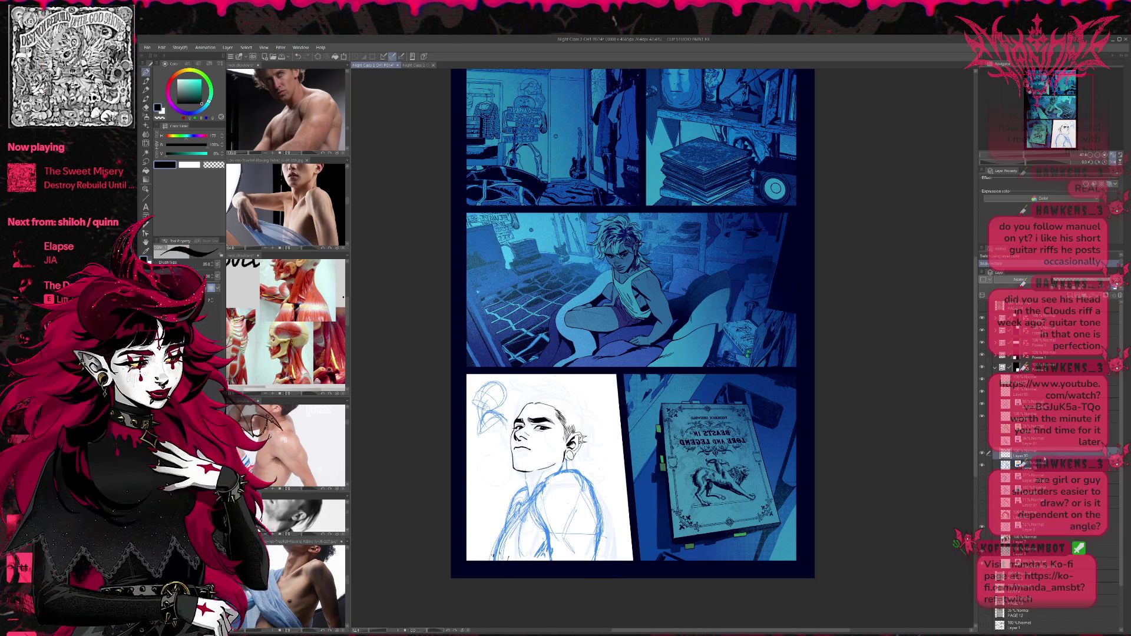
pyautogui.click(1019, 464)
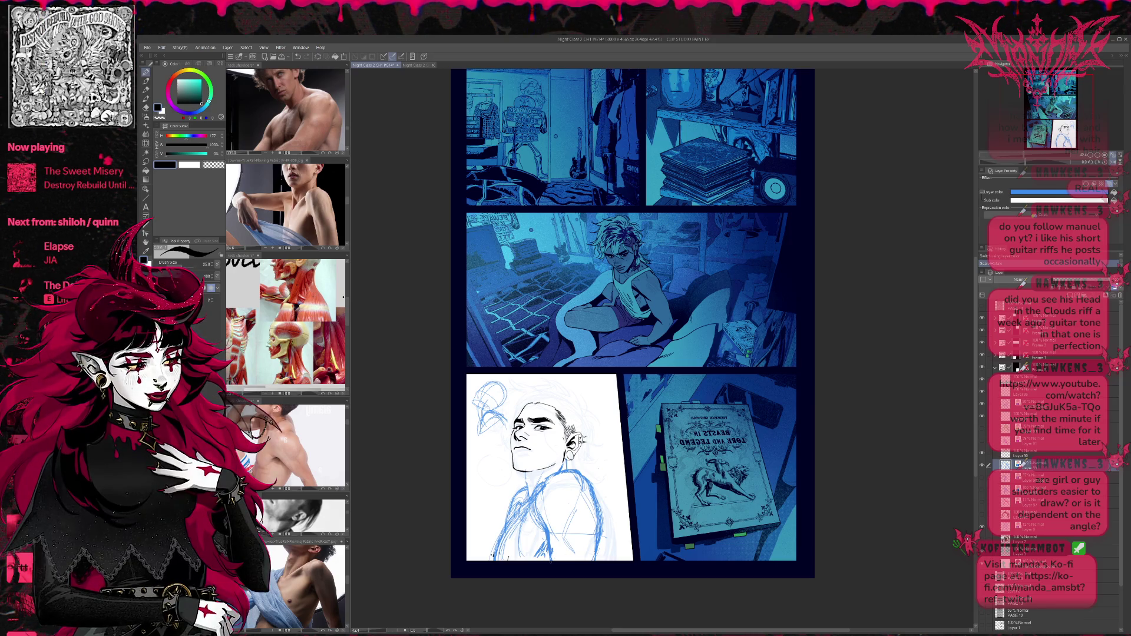
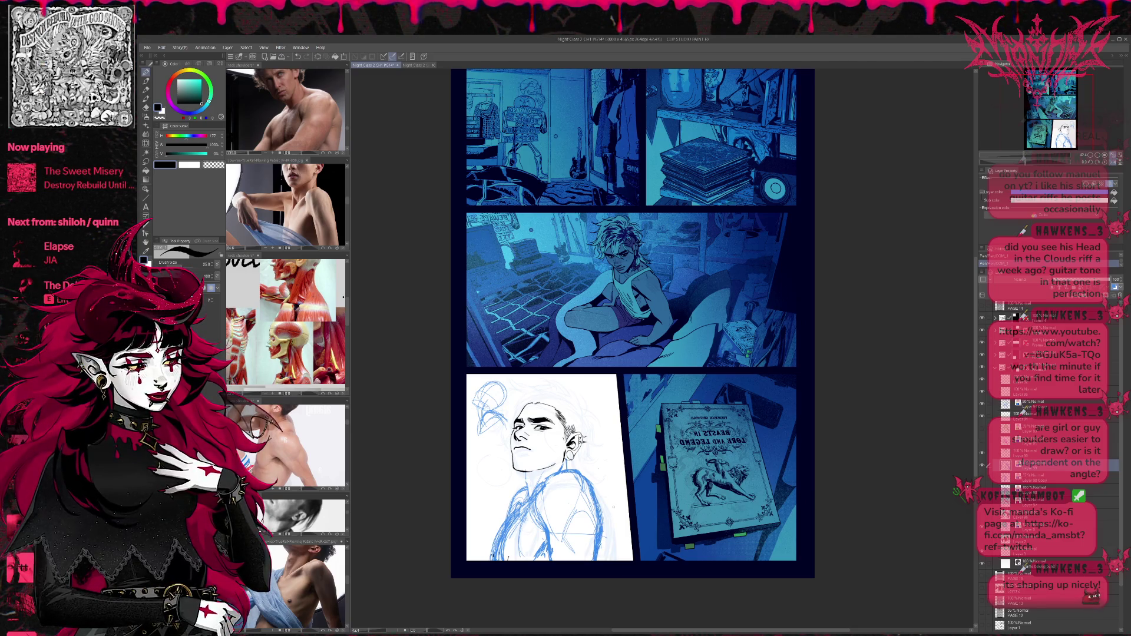
# Lower the blue sketch layer's opacity and mirror the page view briefly to check the drawing.
pyautogui.click(1072, 280)
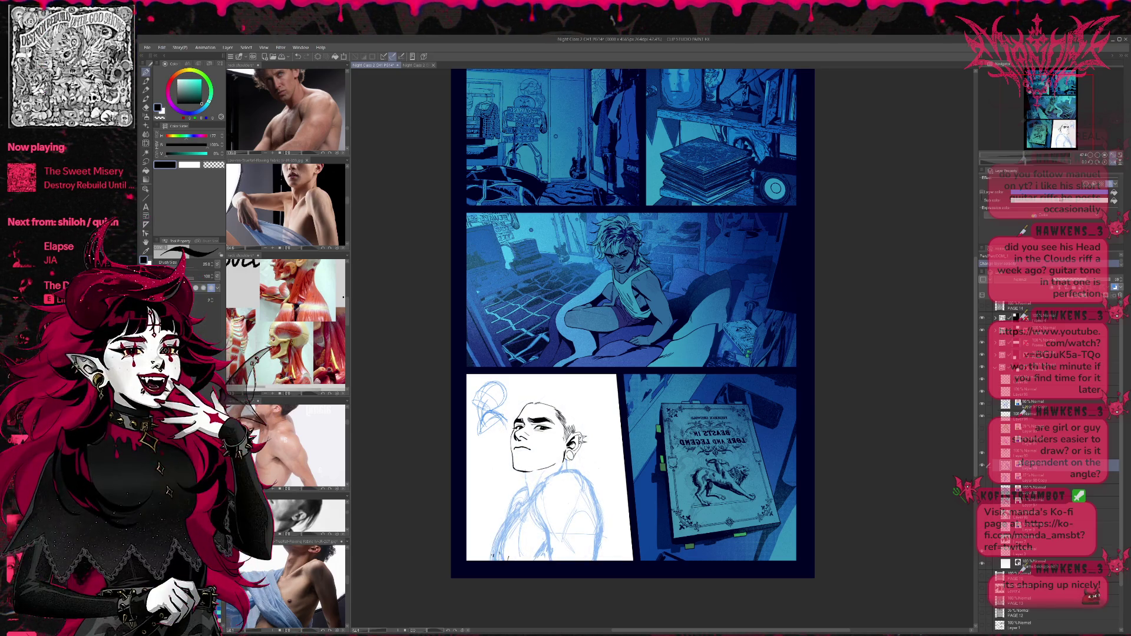
pyautogui.click(1114, 161)
pyautogui.click(1114, 161)
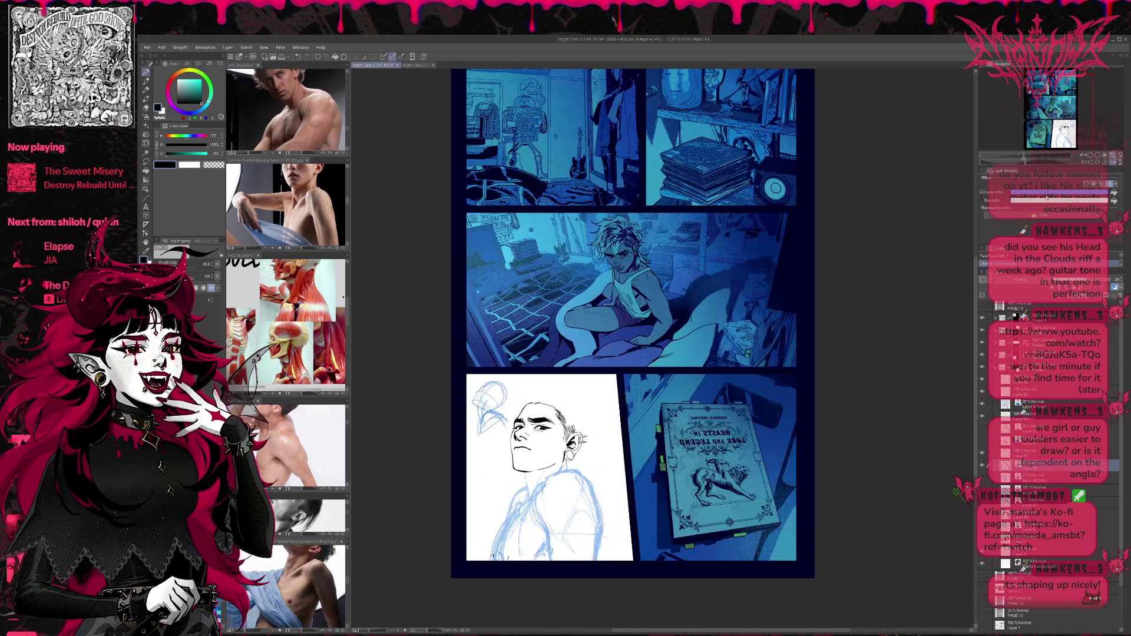
pyautogui.click(1114, 161)
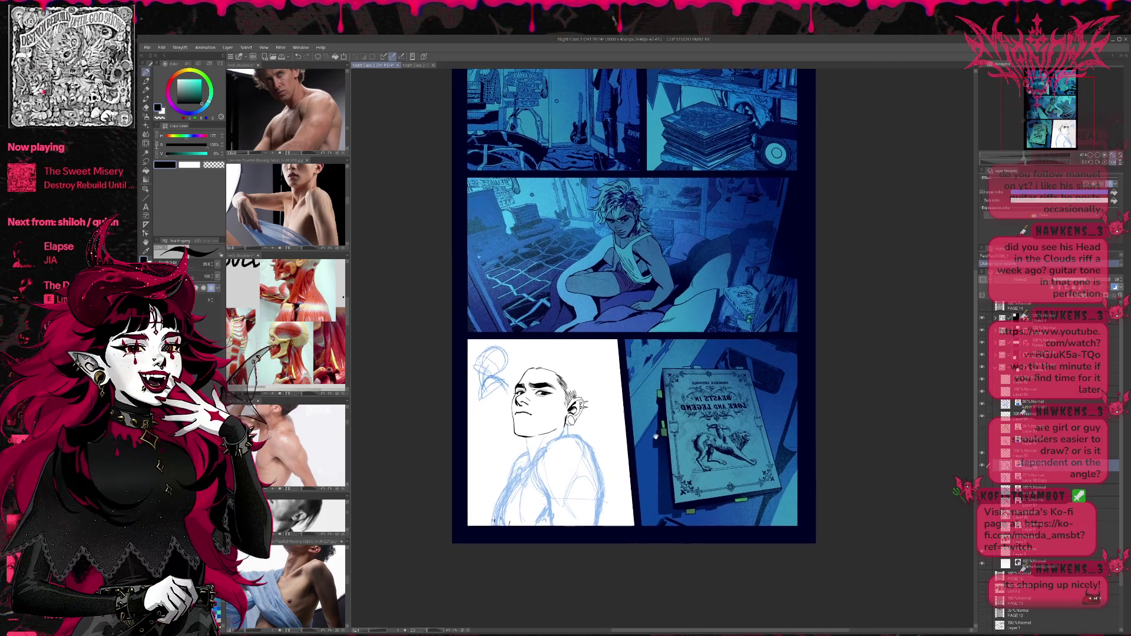
# Zoom in and ink the shoulder line below the neck.
pyautogui.scroll(3, 657, 524)
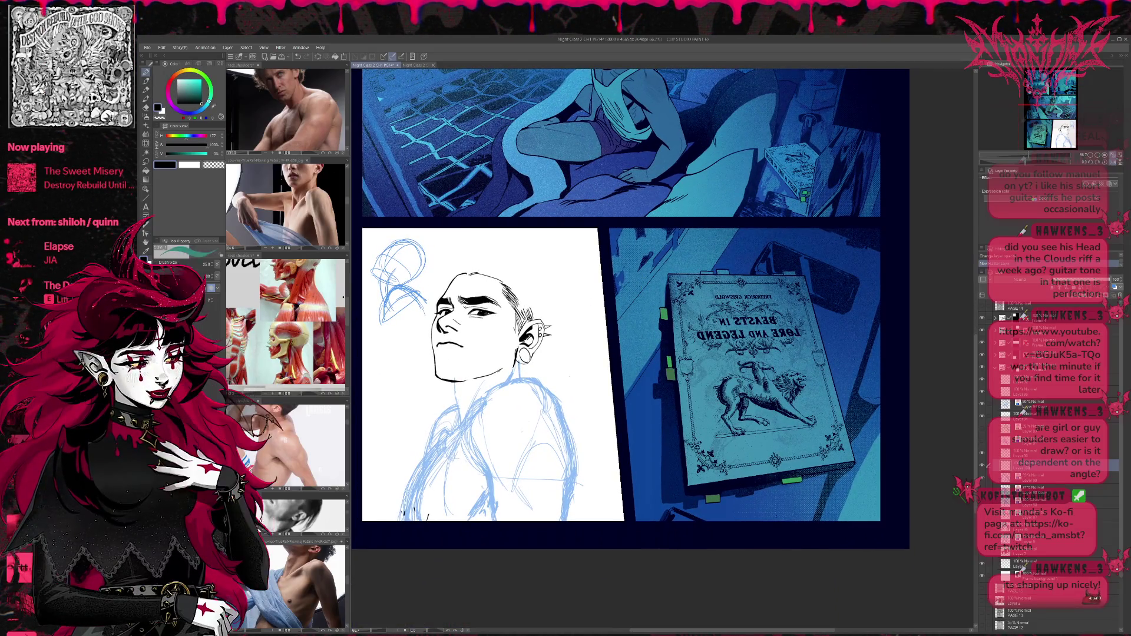
pyautogui.moveTo(594, 362); pyautogui.dragTo(601, 370)
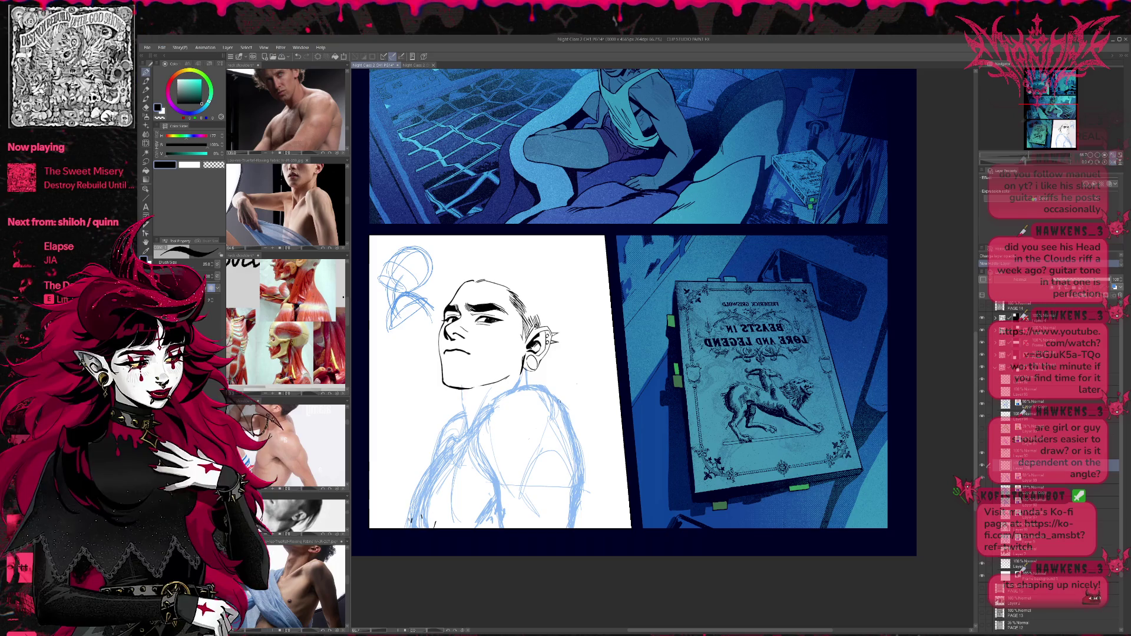
pyautogui.moveTo(495, 398); pyautogui.dragTo(545, 387)
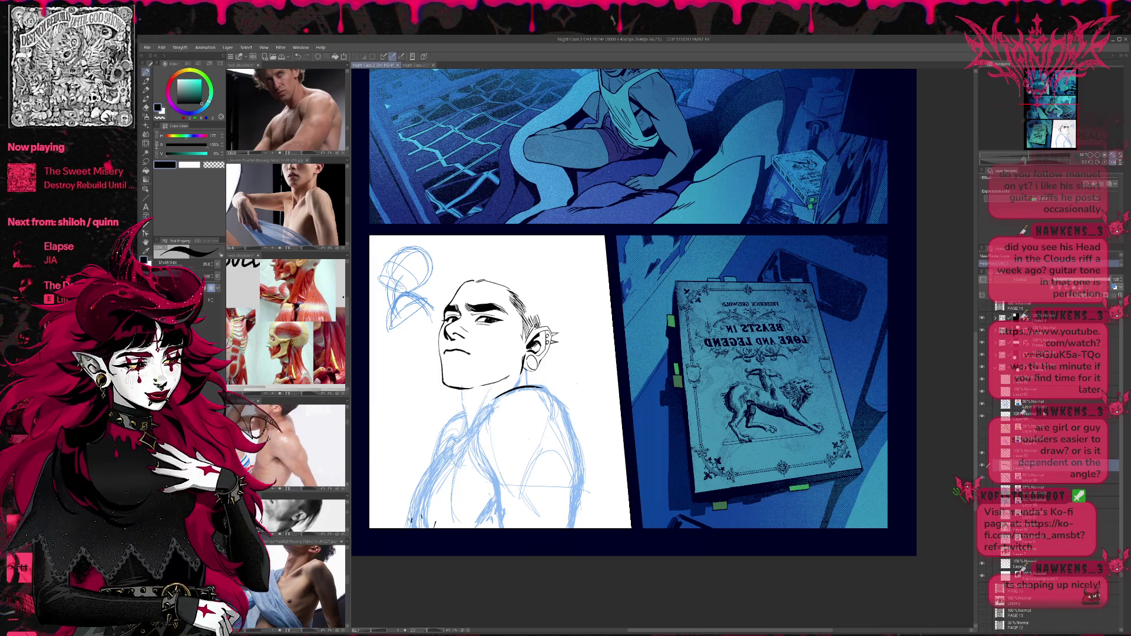
# Select the layer above the sketch, ink along the neck, then undo that stray stroke.
pyautogui.click(1036, 478)
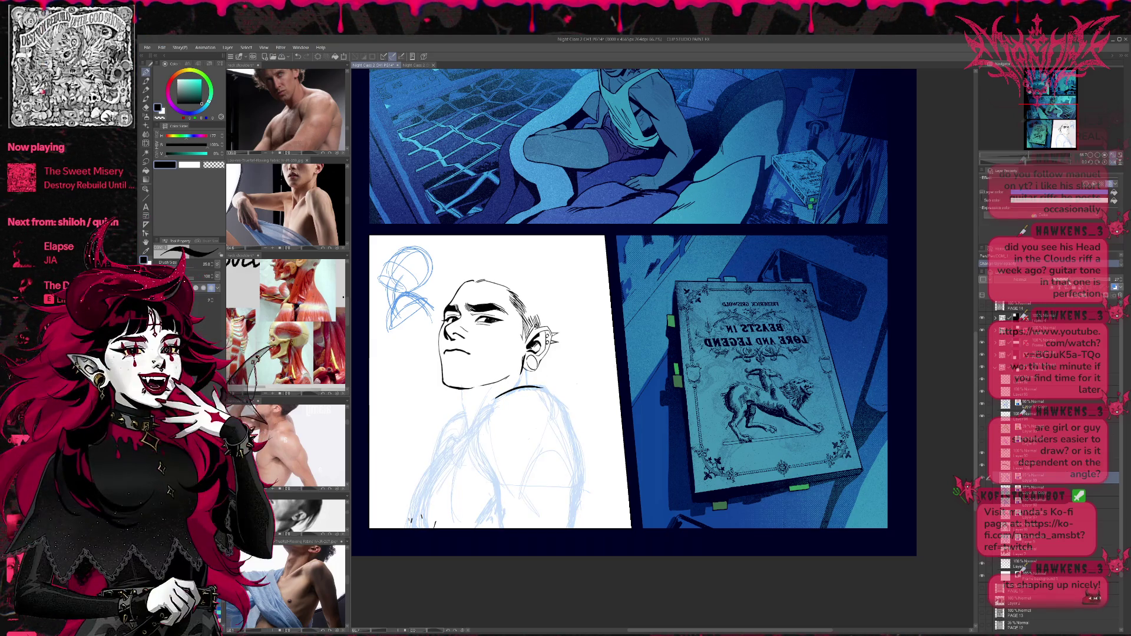
pyautogui.click(1030, 463)
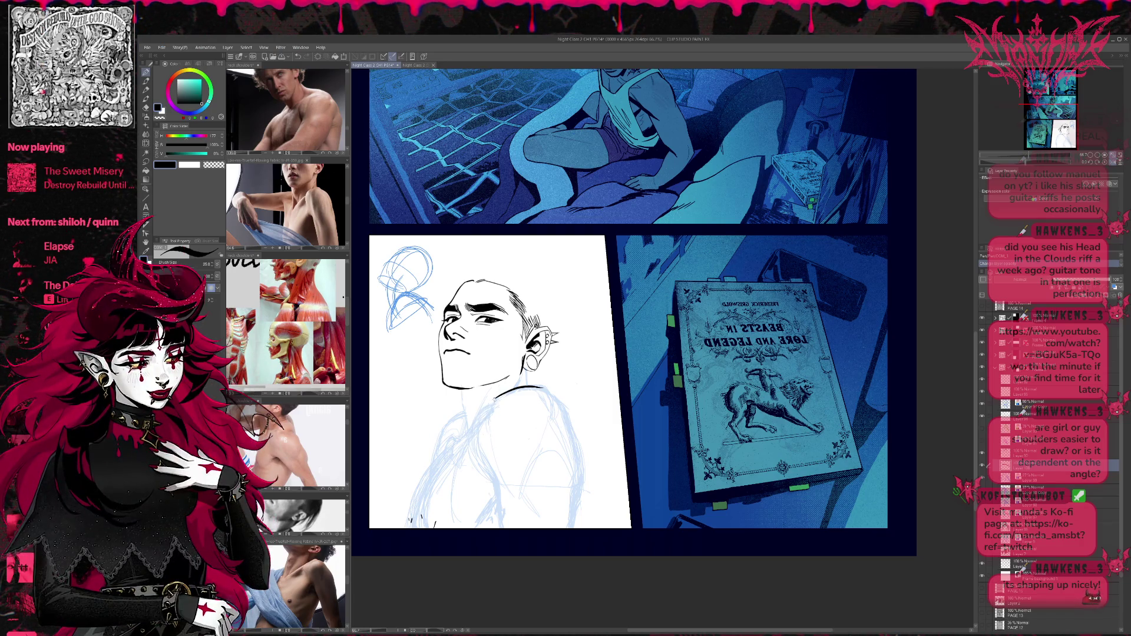
pyautogui.moveTo(498, 395); pyautogui.dragTo(495, 479)
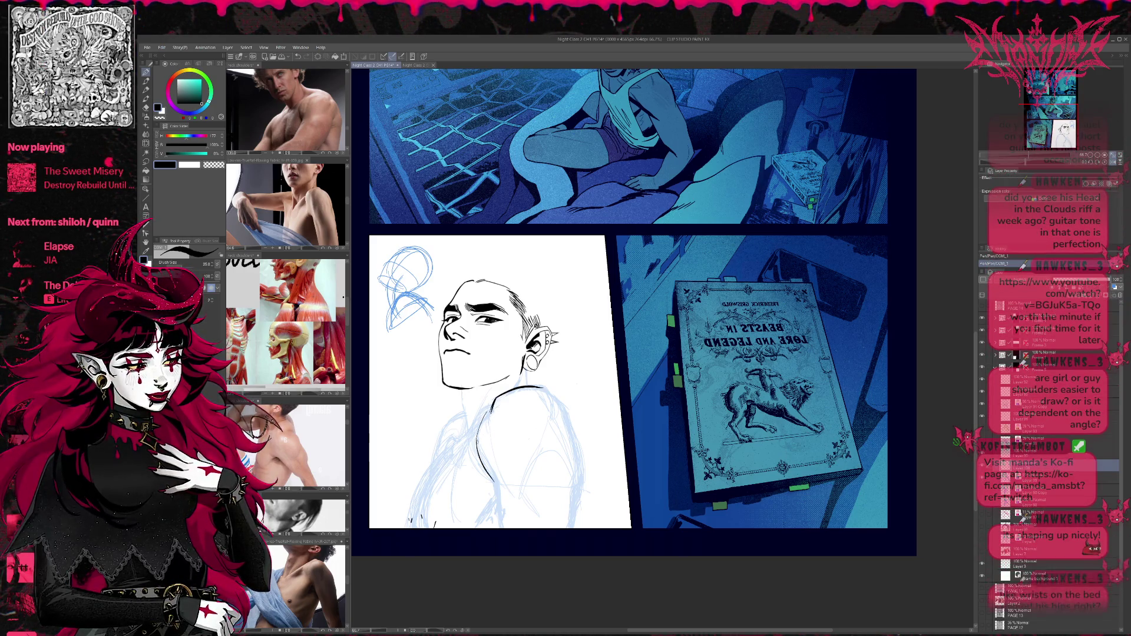
pyautogui.hotkey('ctrl', 'z')
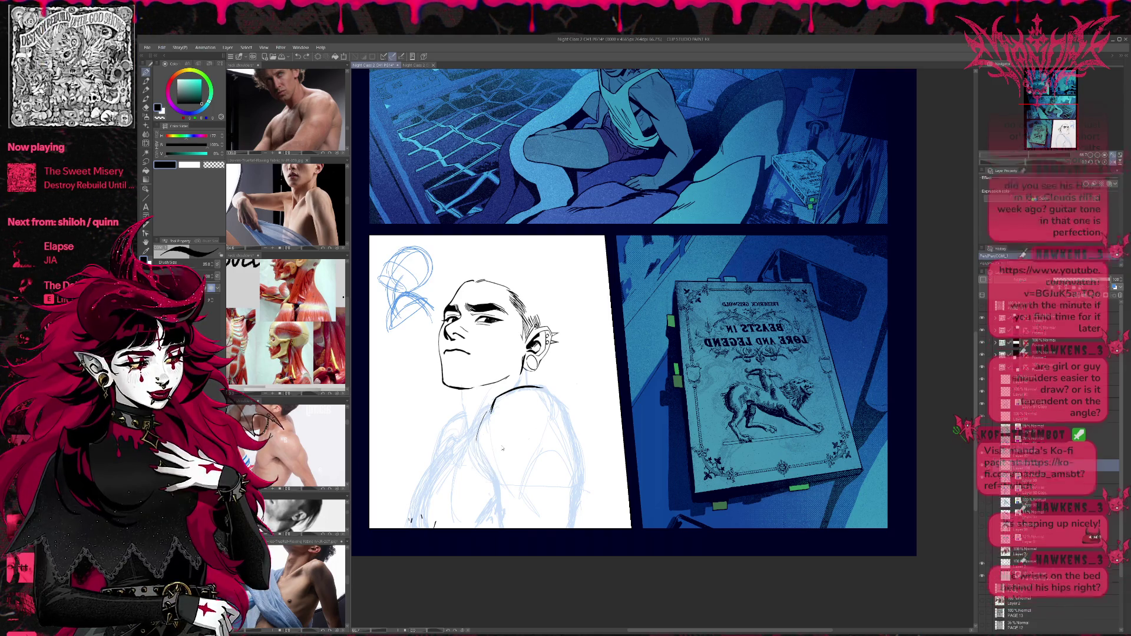
pyautogui.scroll(3, 716, 223)
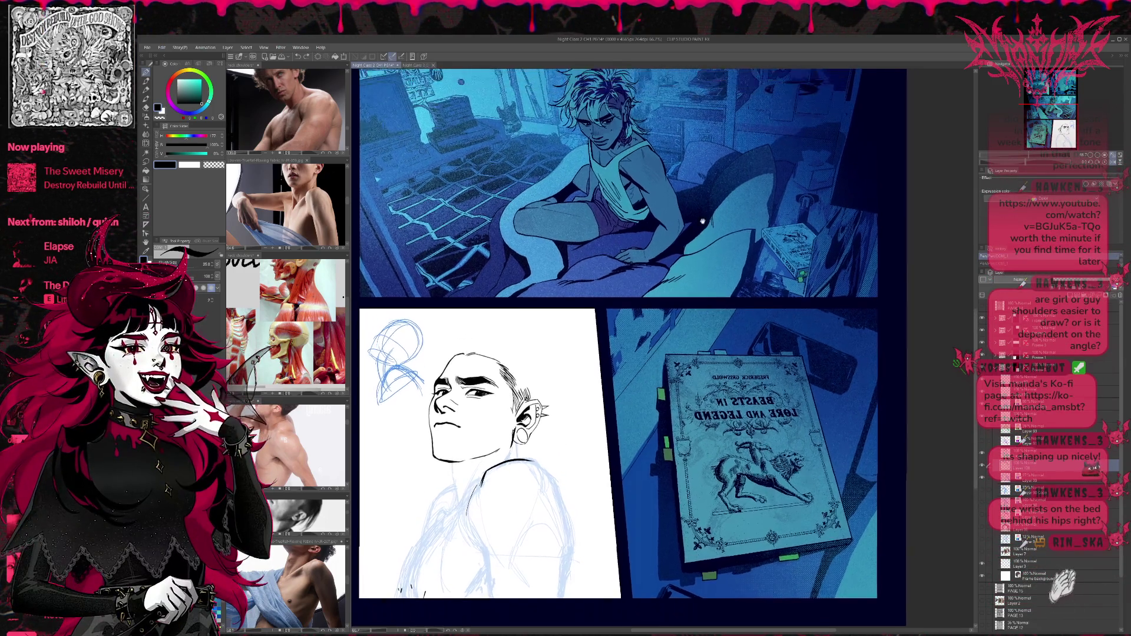
# Mirror the view and toggle the torso sketch and inked head layers to compare them.
pyautogui.press('h')
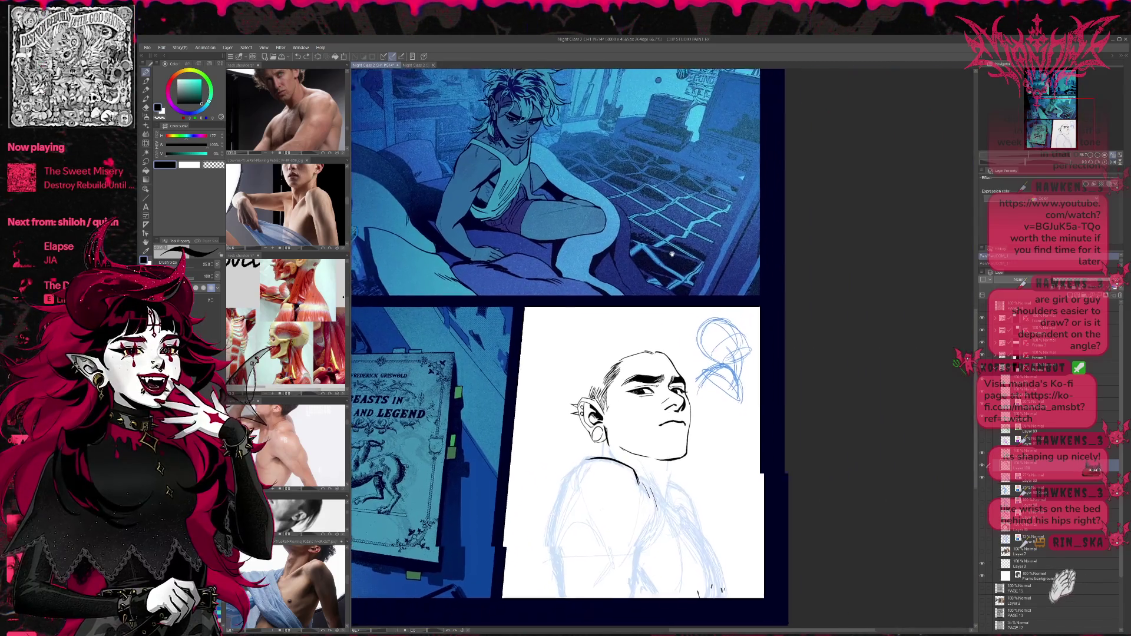
pyautogui.scroll(3, 665, 281)
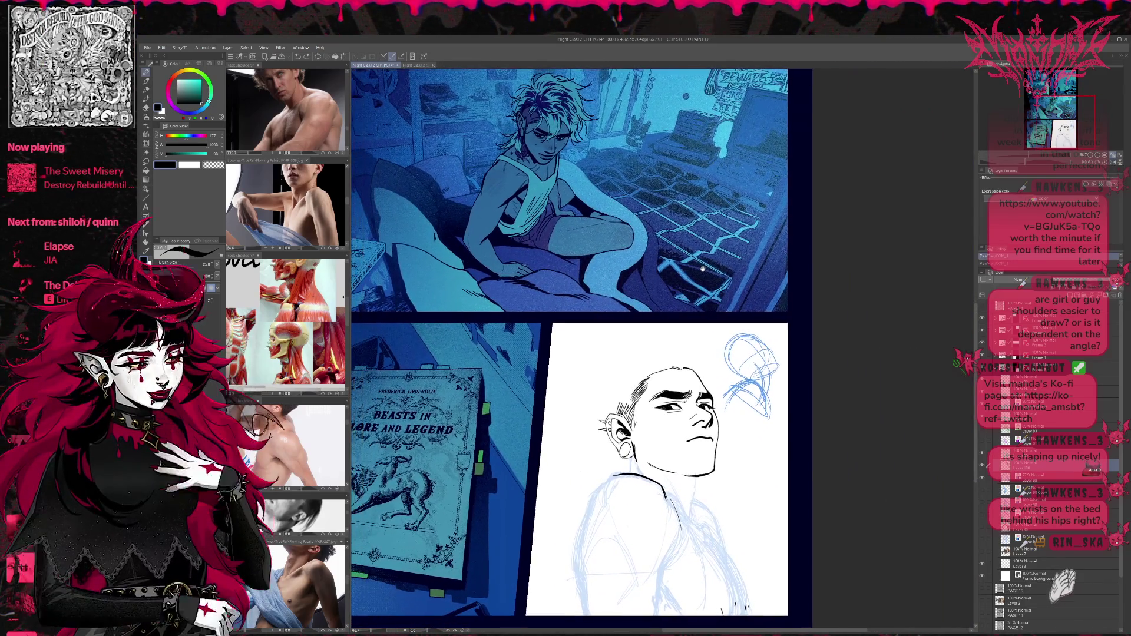
pyautogui.scroll(-3, 710, 328)
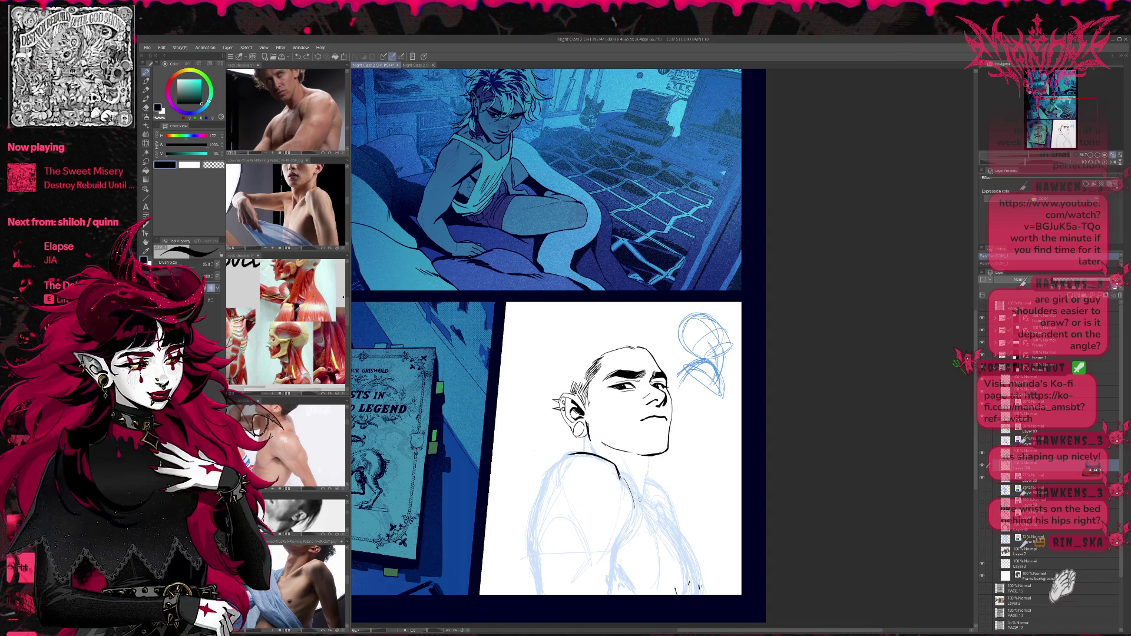
pyautogui.click(982, 477)
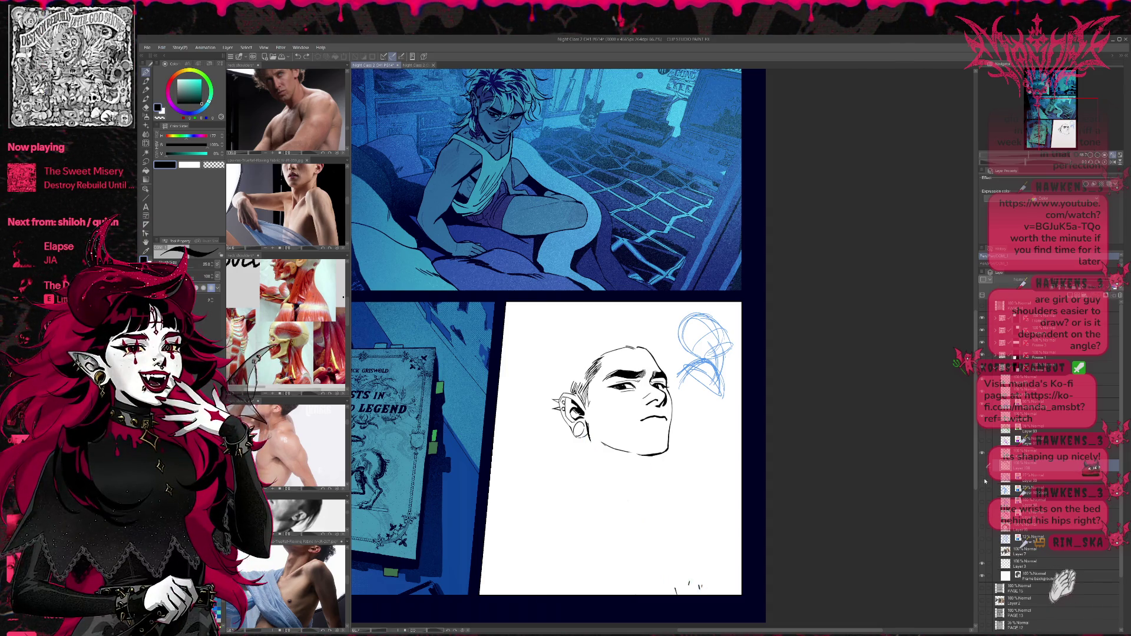
pyautogui.click(983, 540)
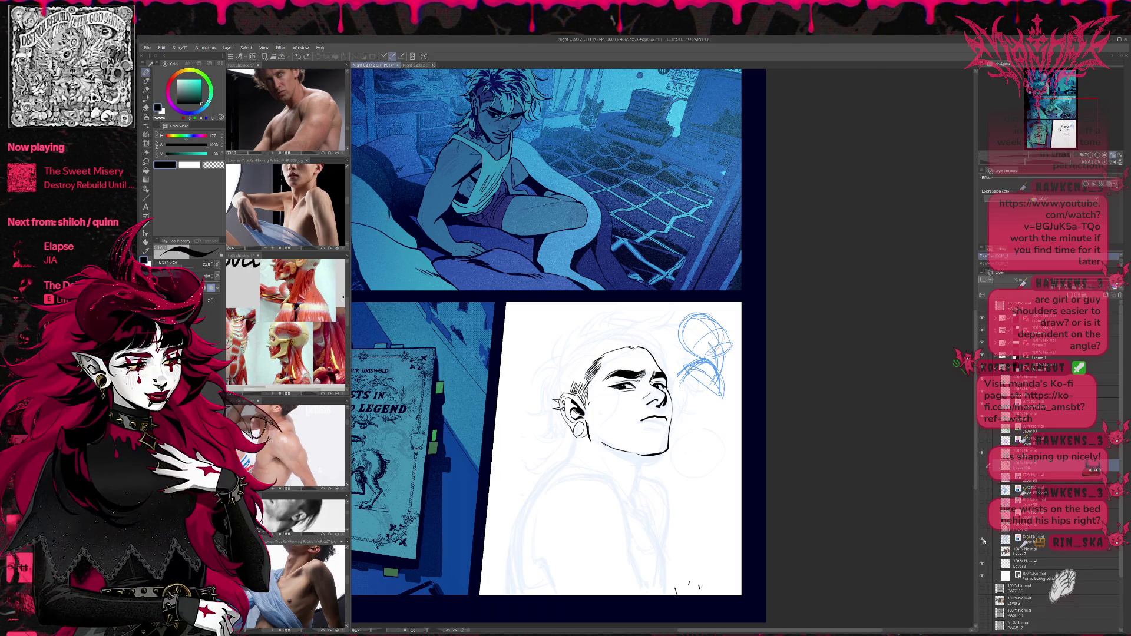
pyautogui.click(983, 455)
pyautogui.click(1025, 539)
# Raise the sketch opacity and toggle the face, body and hair sketch layers on and off.
pyautogui.moveTo(1075, 281); pyautogui.dragTo(1090, 280)
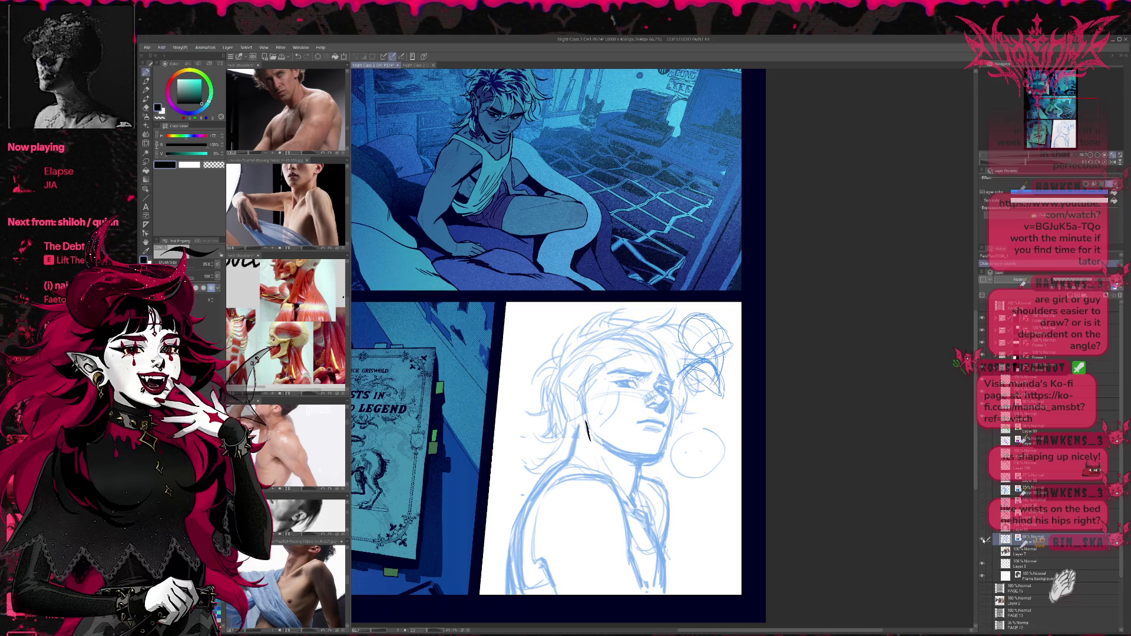
pyautogui.click(982, 539)
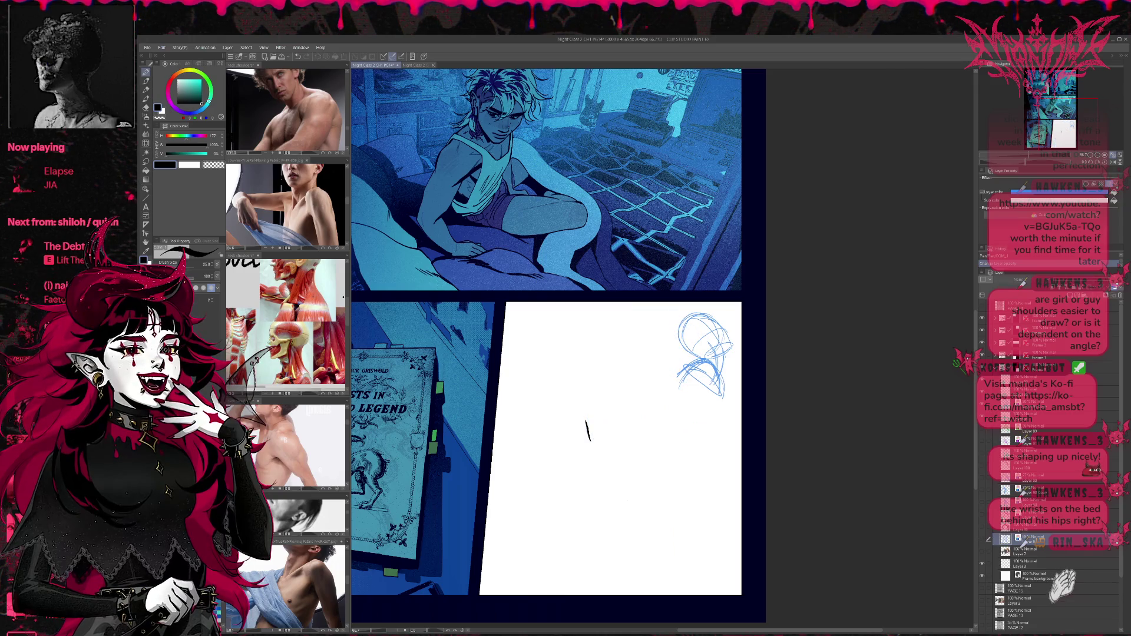
pyautogui.click(982, 452)
pyautogui.click(982, 539)
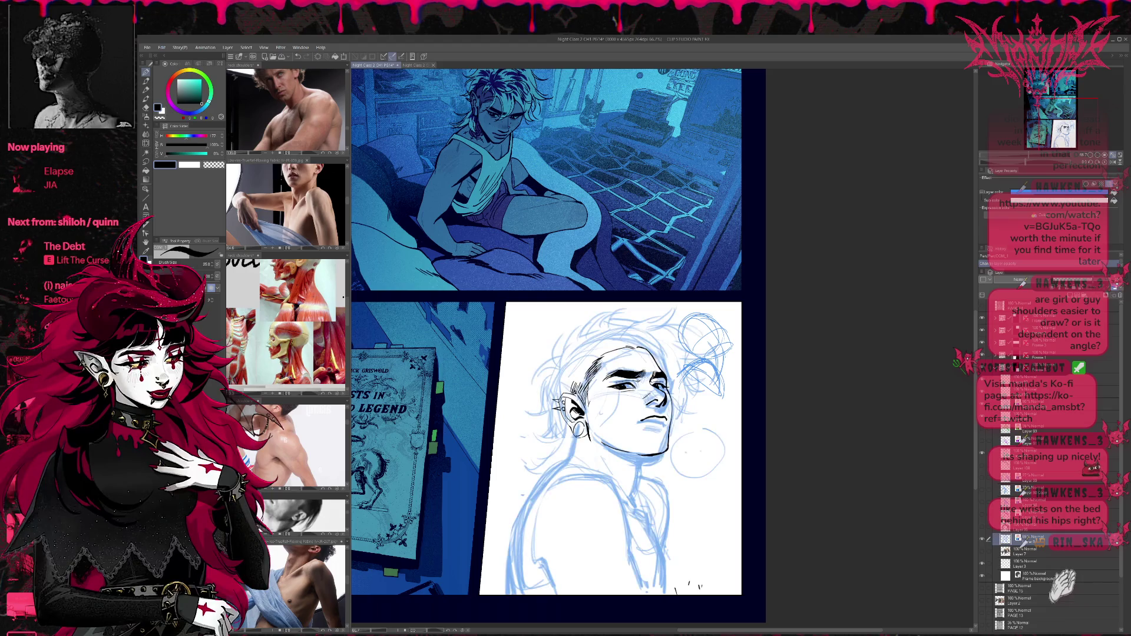
pyautogui.click(982, 478)
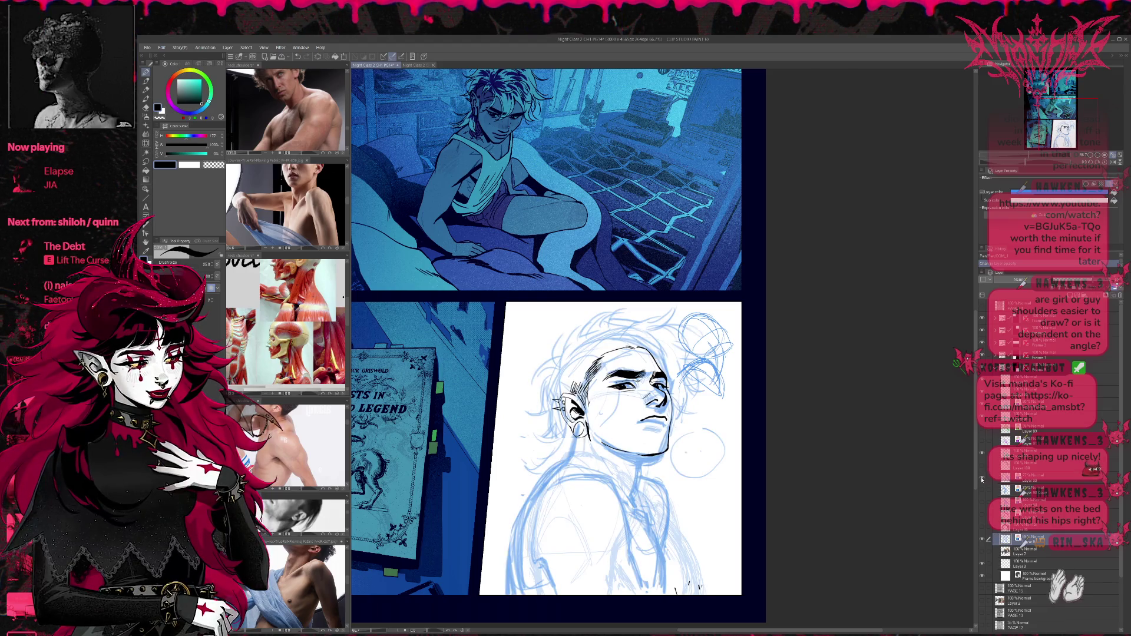
pyautogui.click(982, 539)
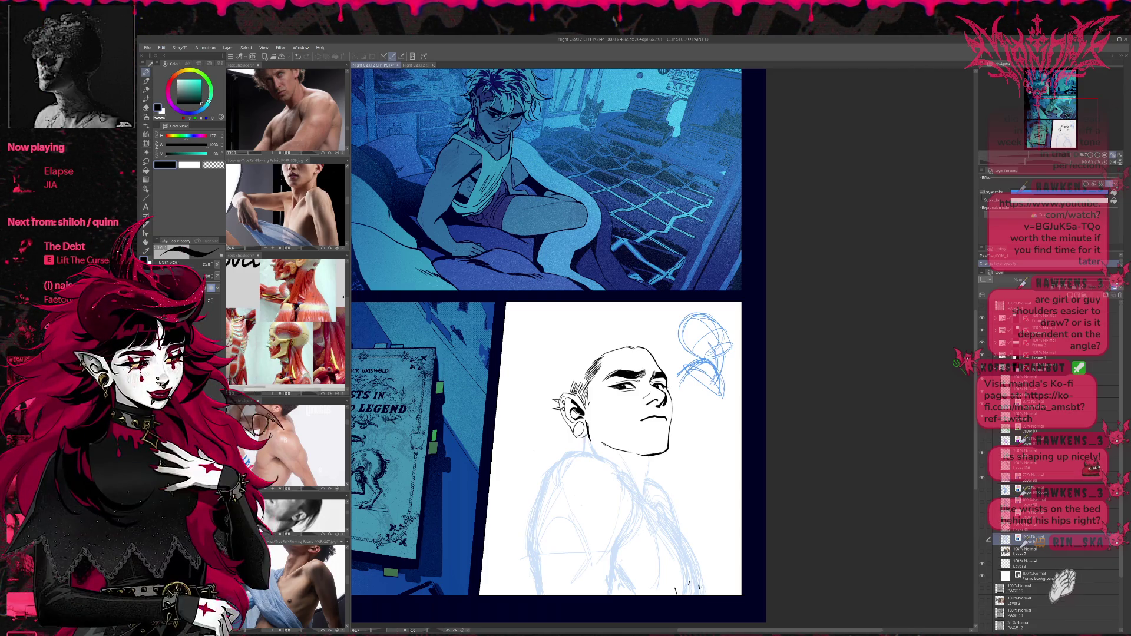
pyautogui.click(982, 539)
# Fade the sketch layer above Layer 7 much lighter and toggle its layer colour off and on.
pyautogui.click(1024, 551)
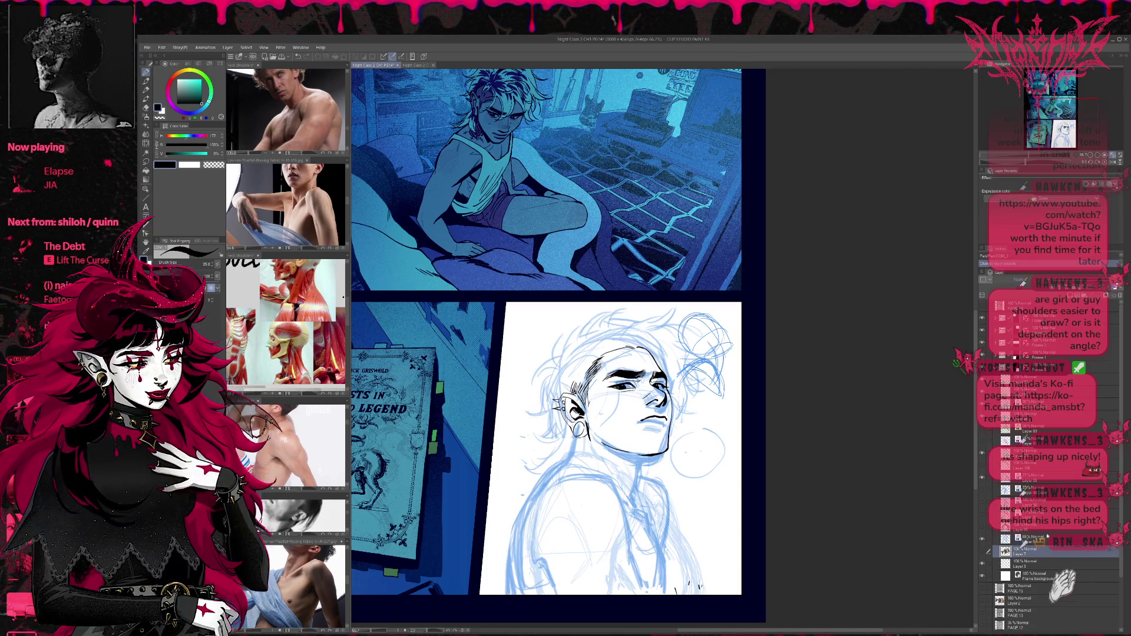
pyautogui.click(1046, 541)
pyautogui.moveTo(1096, 280); pyautogui.dragTo(1061, 280)
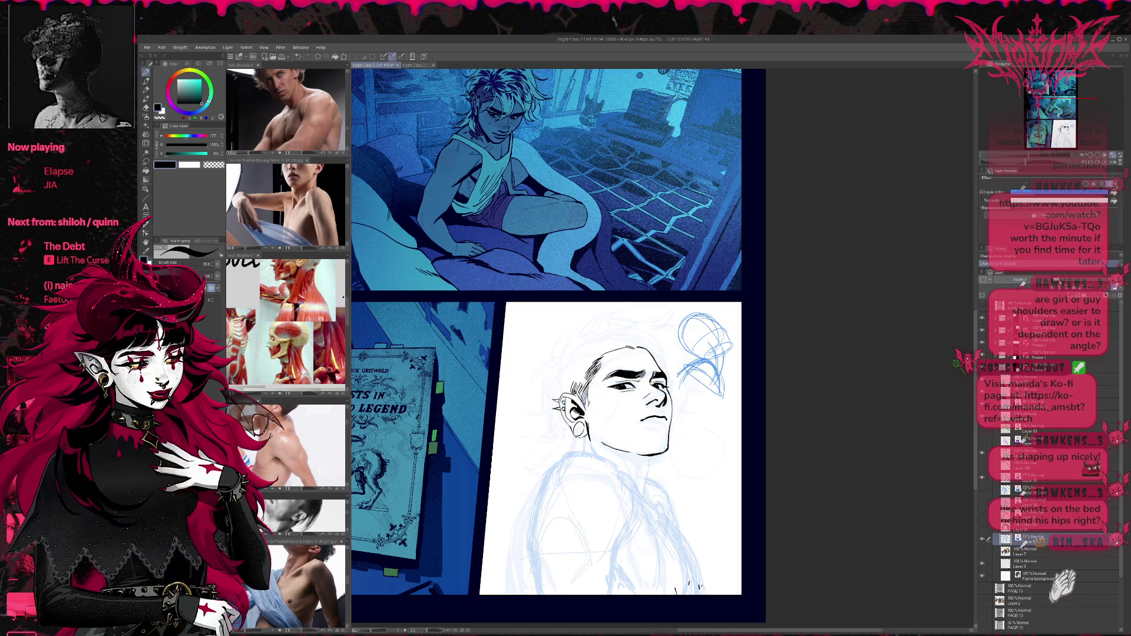
pyautogui.click(1112, 184)
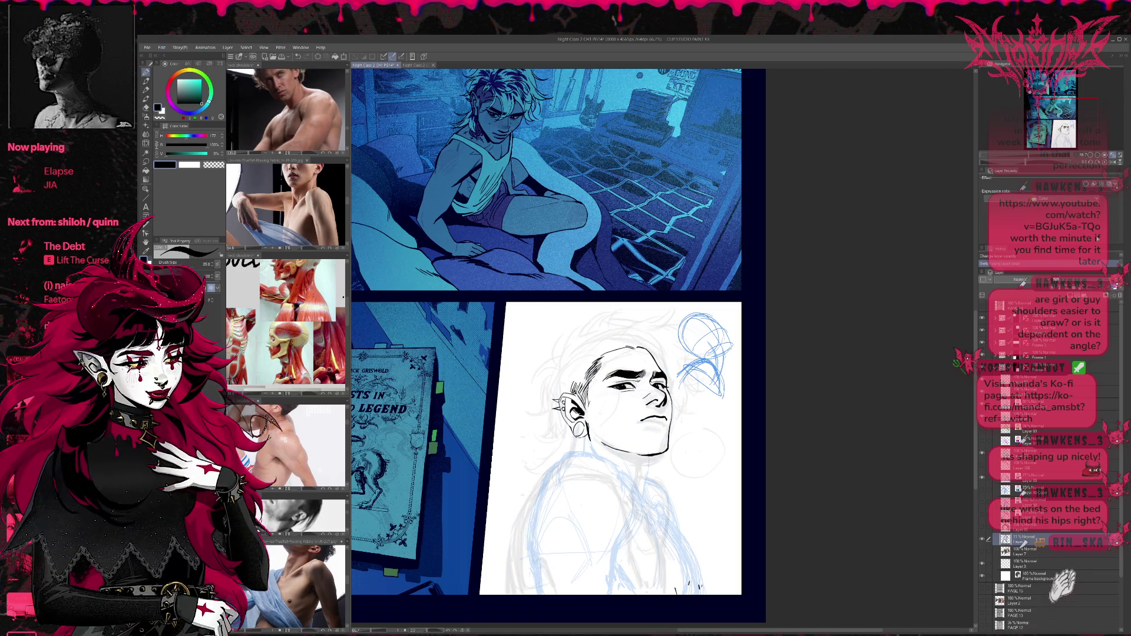
pyautogui.click(1112, 184)
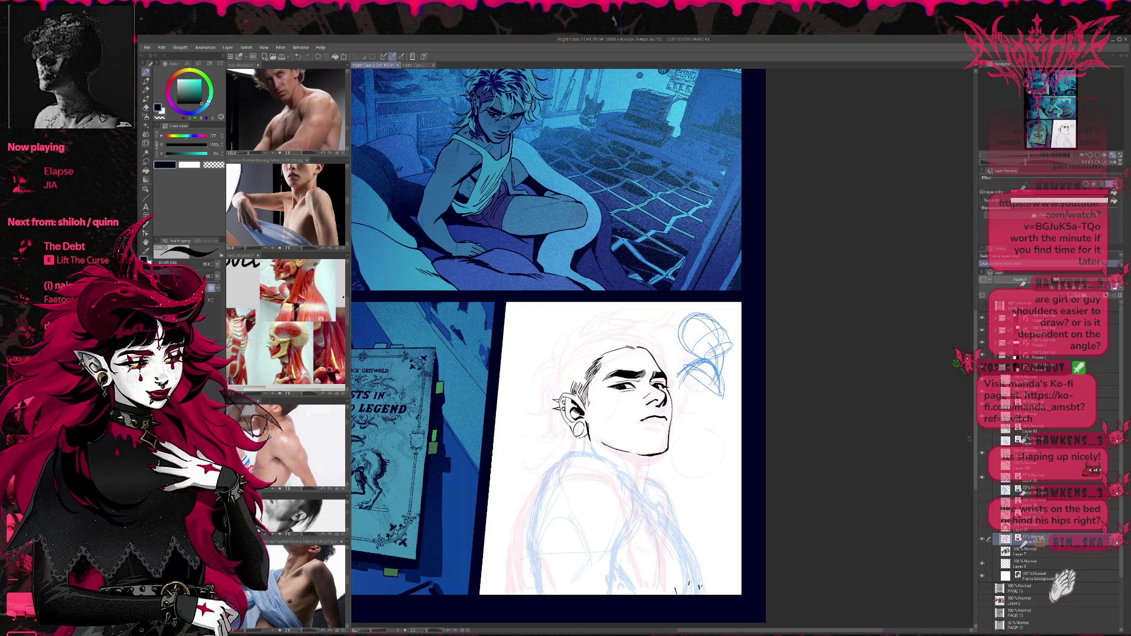
pyautogui.click(1111, 162)
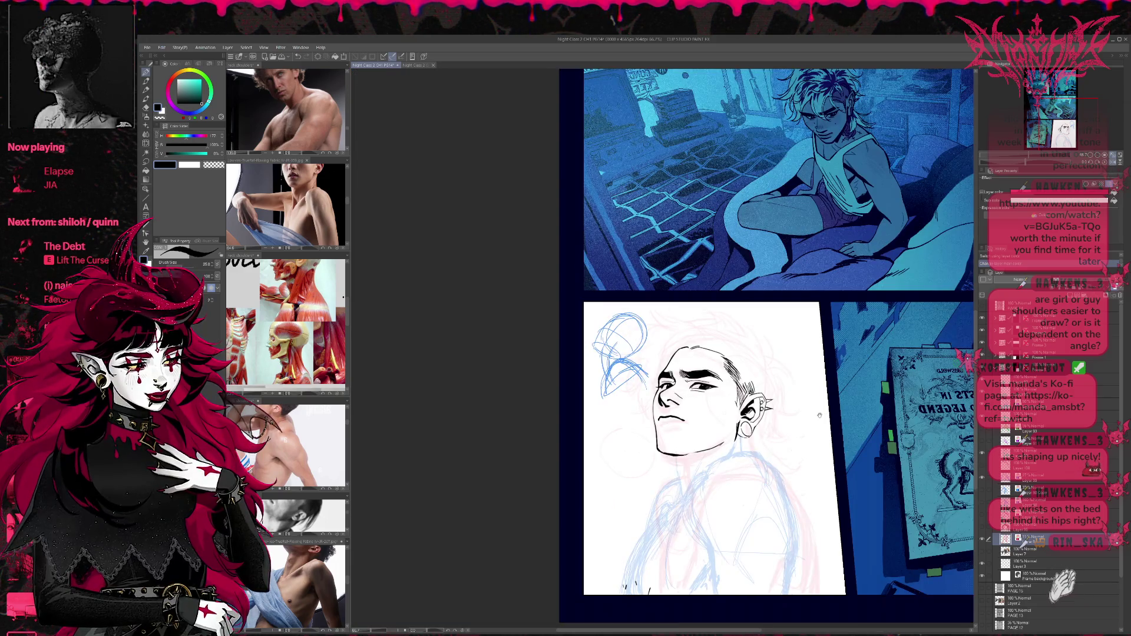
# Replace the thin shoulder line with a bolder ink stroke.
pyautogui.moveTo(822, 416); pyautogui.dragTo(756, 416)
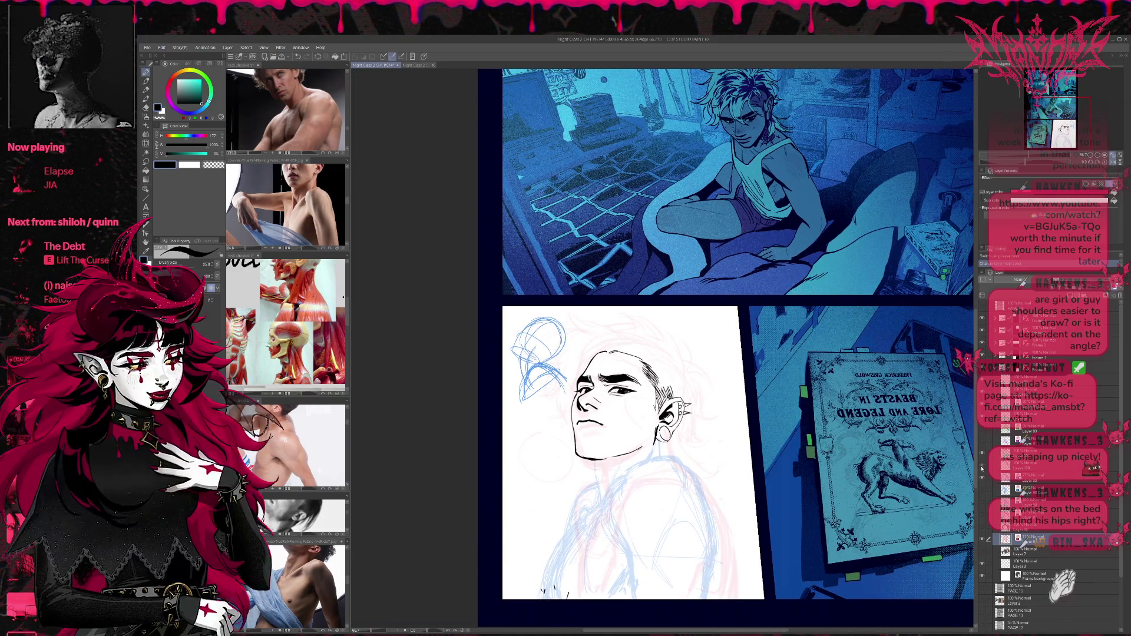
pyautogui.moveTo(675, 440); pyautogui.dragTo(630, 402)
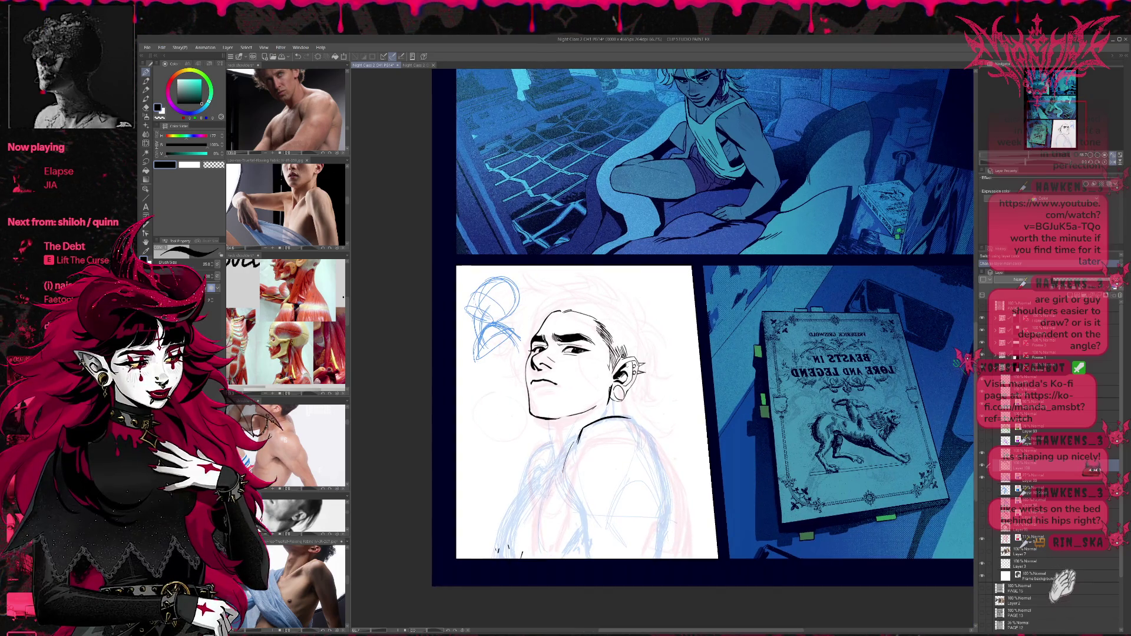
pyautogui.press('e')
pyautogui.moveTo(580, 433)
pyautogui.mouseDown()
pyautogui.moveTo(569, 465)
pyautogui.moveTo(630, 415)
pyautogui.moveTo(641, 430)
pyautogui.mouseUp()
pyautogui.press('p')
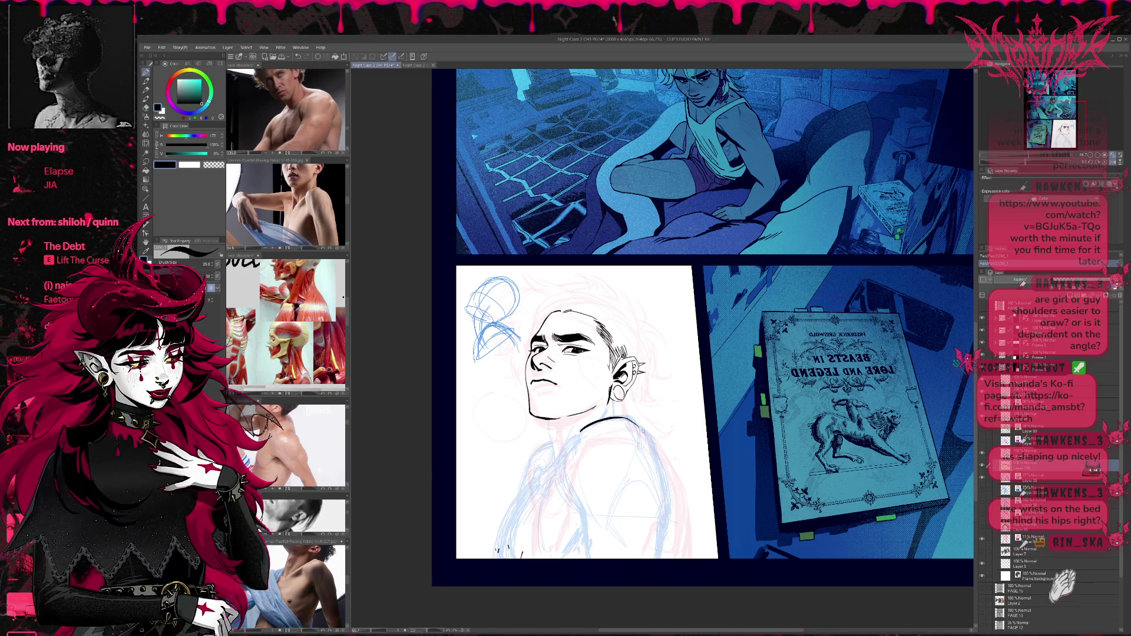
# Add a new layer and ink a curve from the shoulder down along the arm.
pyautogui.hotkey('ctrl', 'shift', 'n')
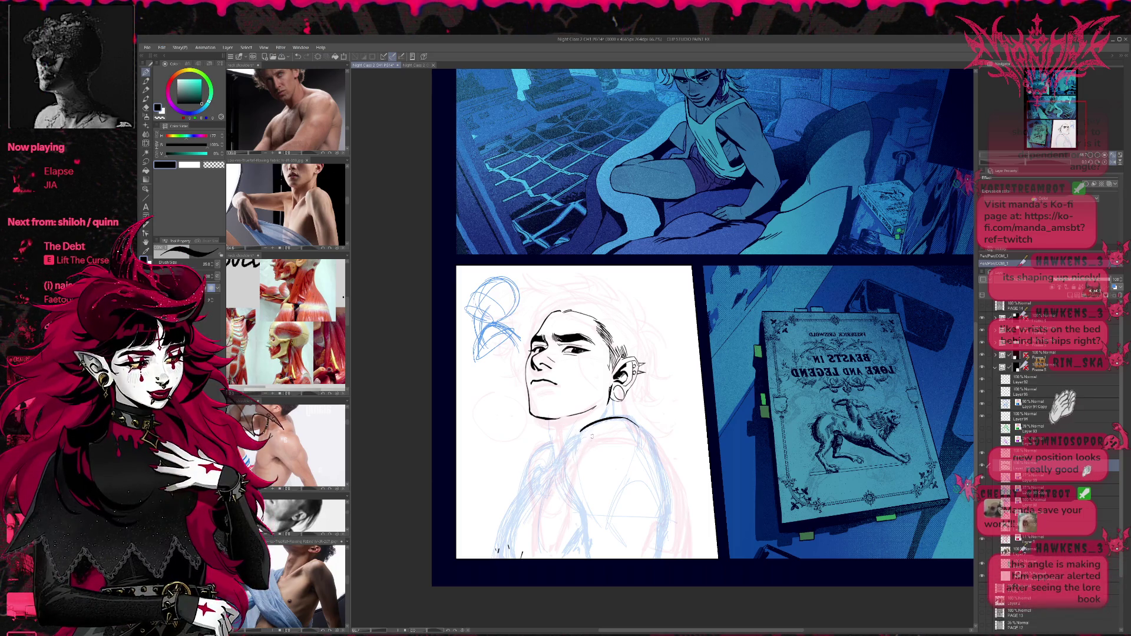
pyautogui.moveTo(579, 430); pyautogui.dragTo(562, 467)
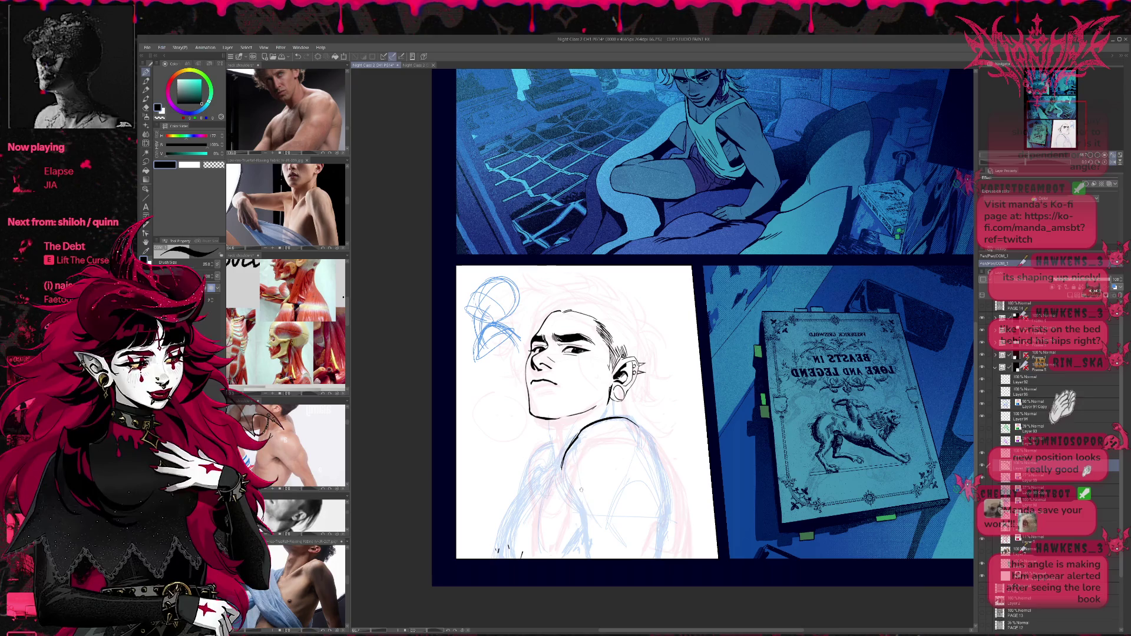
pyautogui.moveTo(562, 469); pyautogui.dragTo(581, 514)
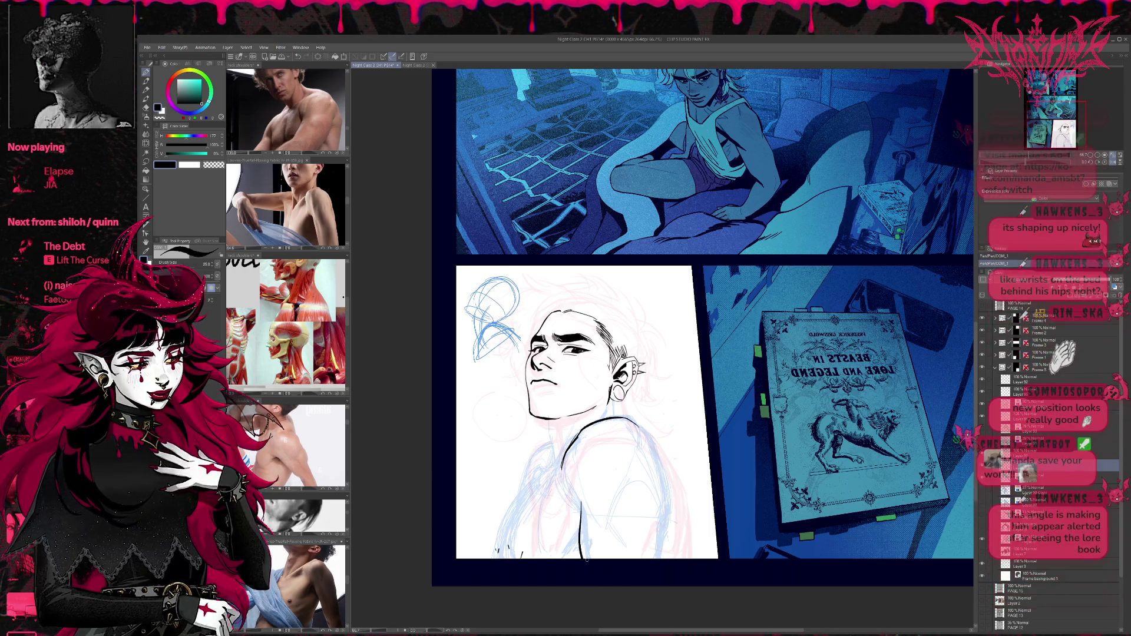
# Ink the arm line below the shoulder, erasing it and redrawing it with a thinner pen.
pyautogui.moveTo(580, 502); pyautogui.dragTo(588, 557)
pyautogui.press('e')
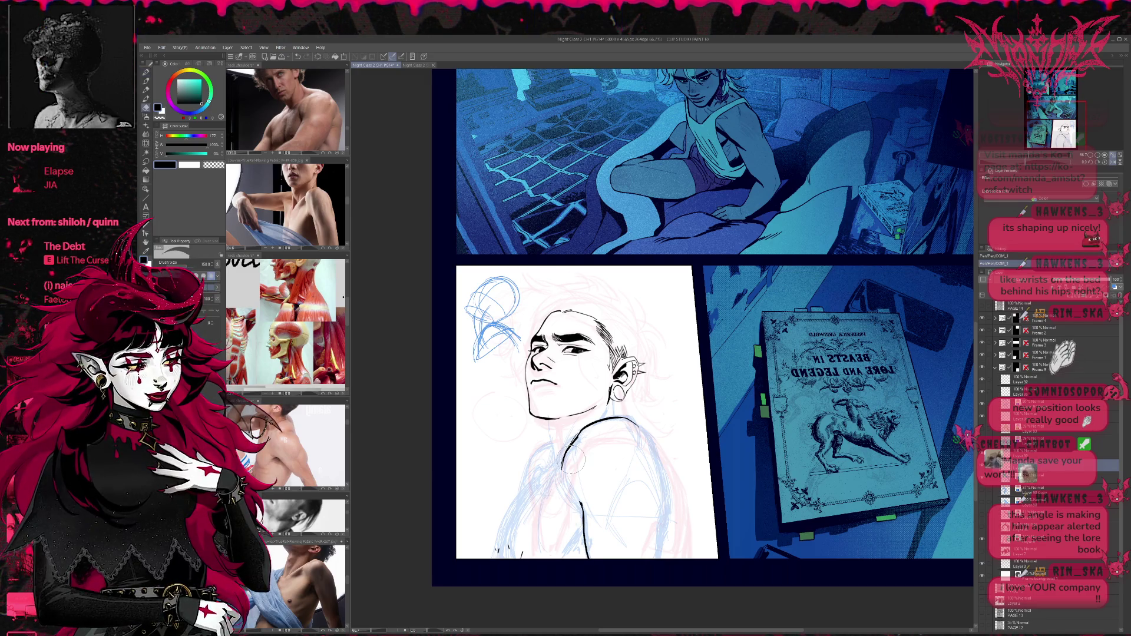
pyautogui.moveTo(596, 489); pyautogui.dragTo(588, 565)
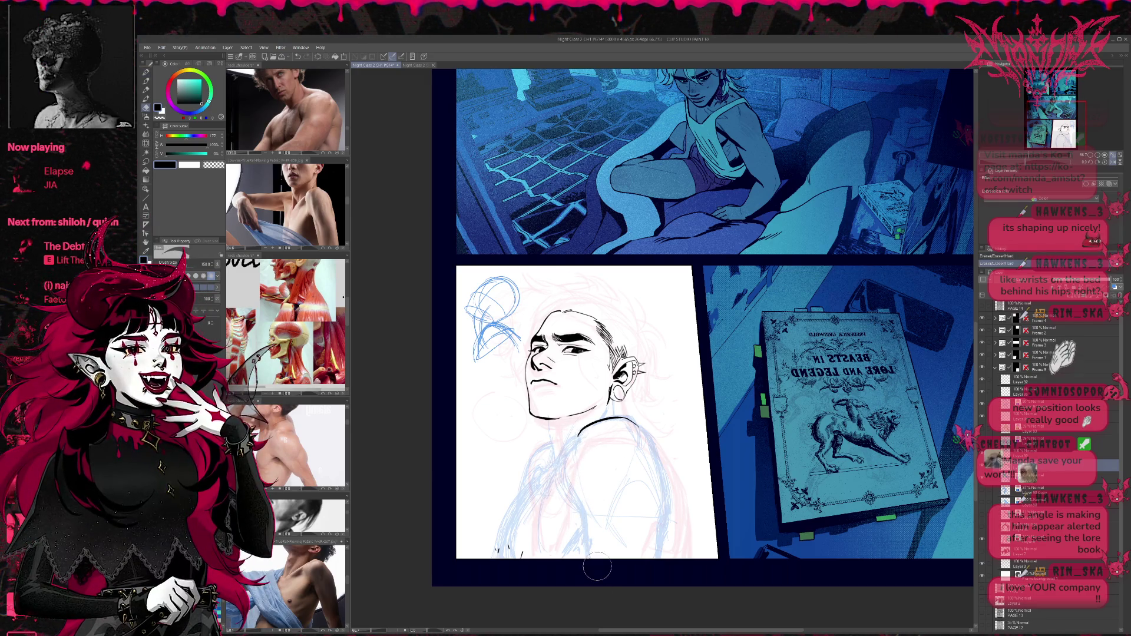
pyautogui.press('p')
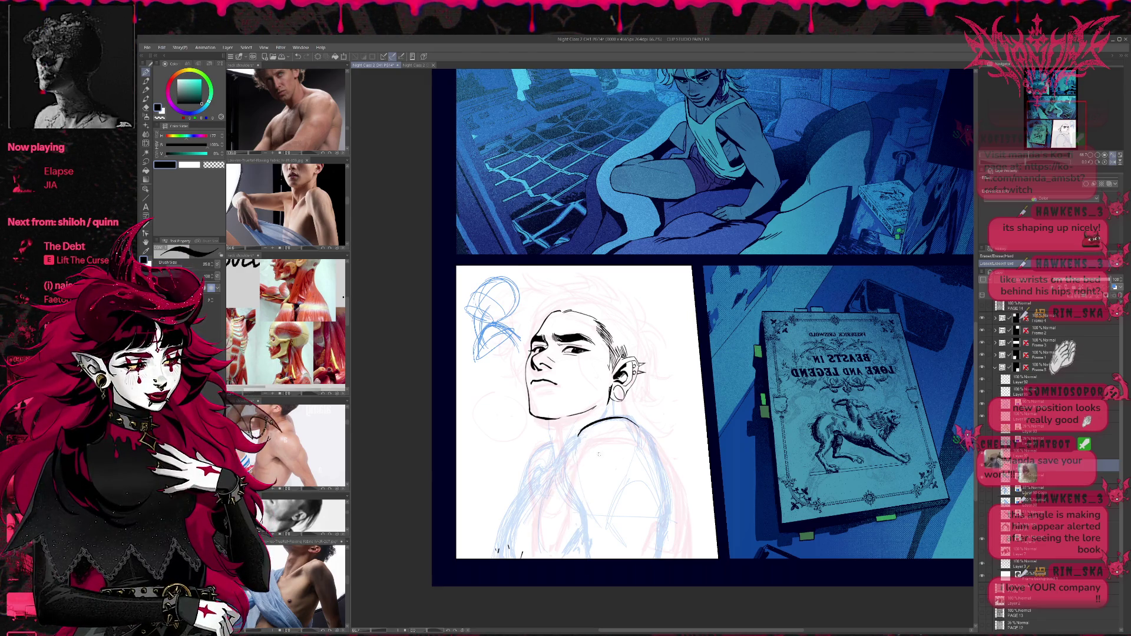
pyautogui.moveTo(572, 488); pyautogui.dragTo(583, 559)
pyautogui.moveTo(577, 511); pyautogui.dragTo(580, 550)
# Add small ink marks on the chest and shoulder, plus short upper-arm and torso-edge lines.
pyautogui.moveTo(624, 444); pyautogui.dragTo(626, 446)
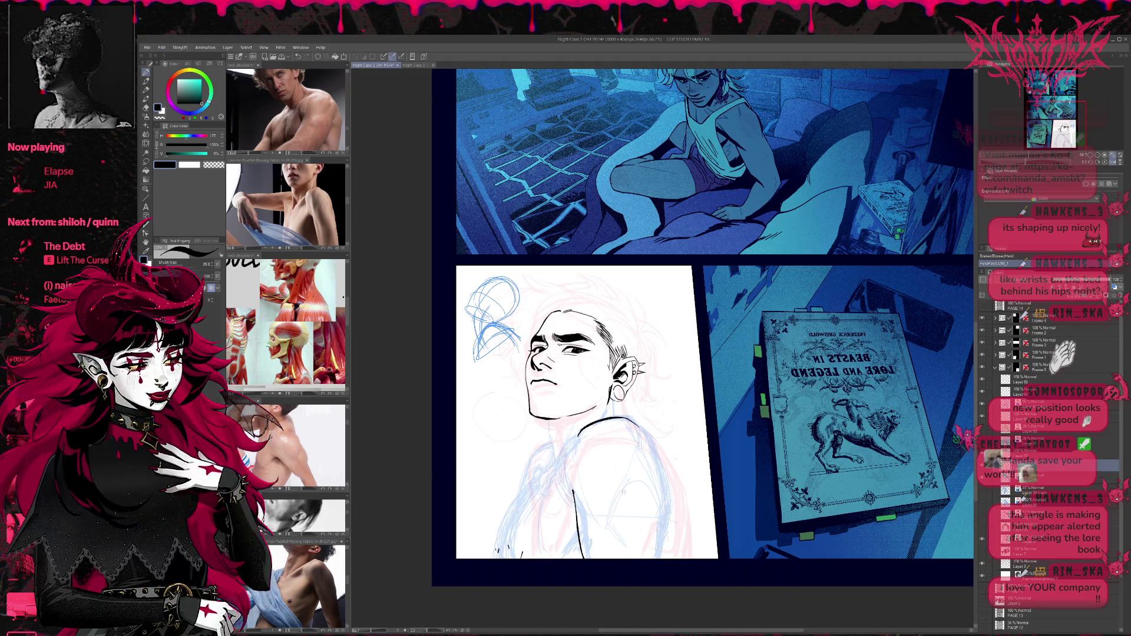
pyautogui.moveTo(572, 487); pyautogui.dragTo(574, 484)
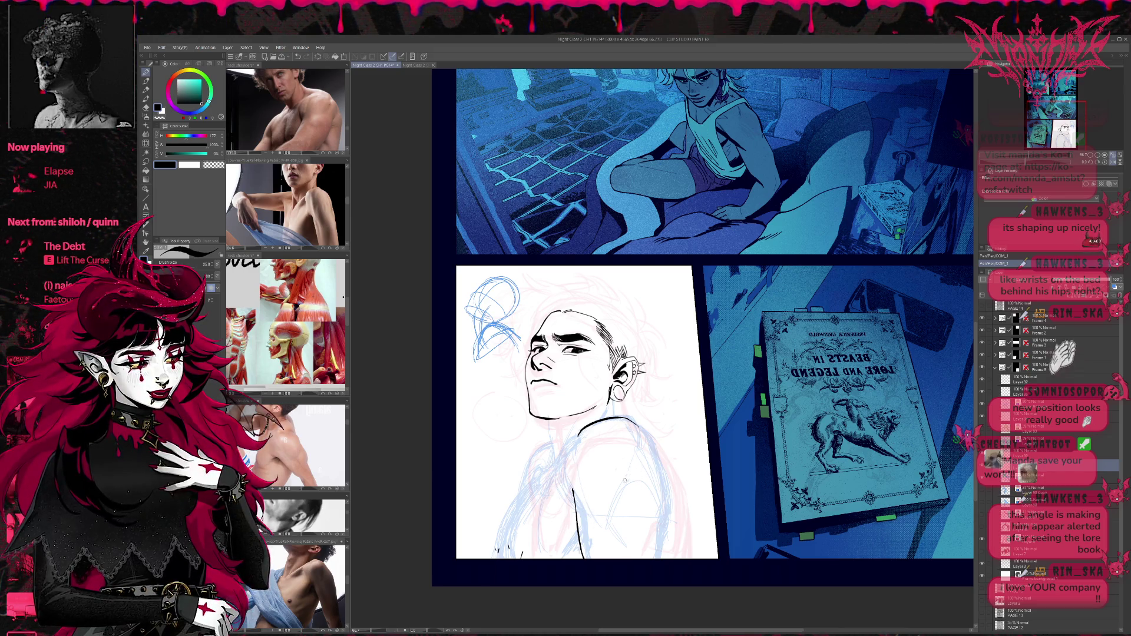
pyautogui.moveTo(595, 510); pyautogui.dragTo(603, 538)
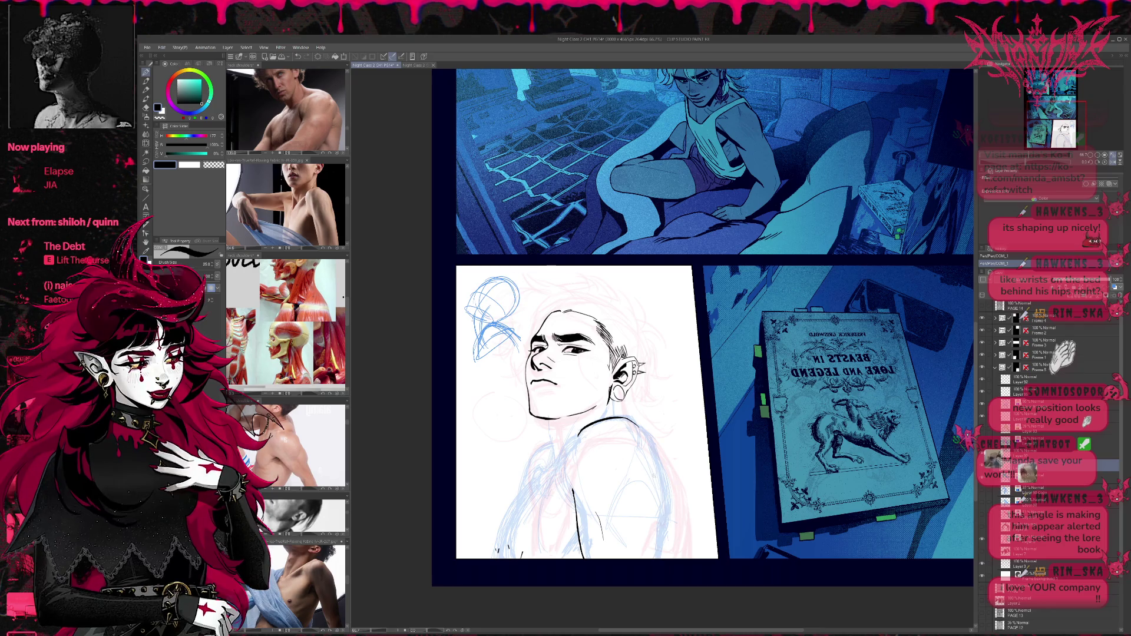
pyautogui.moveTo(652, 466); pyautogui.dragTo(667, 531)
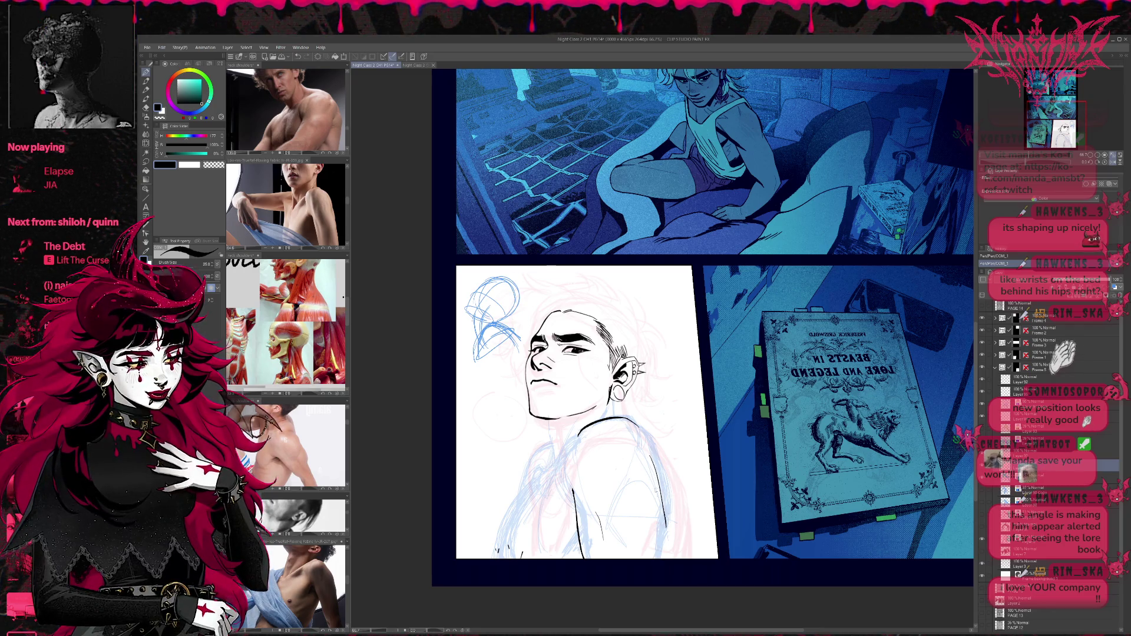
# Compare the torso strokes by stepping through undo and redo, leaving the dark torso stroke removed.
pyautogui.hotkey('ctrl', 'z')
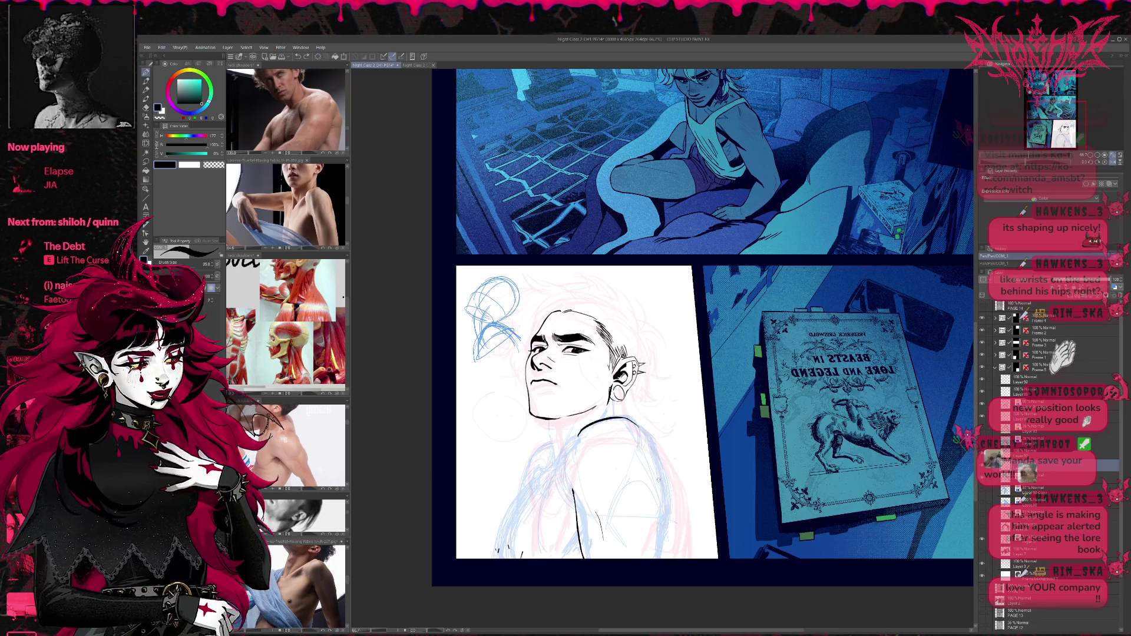
pyautogui.hotkey('ctrl', 'y')
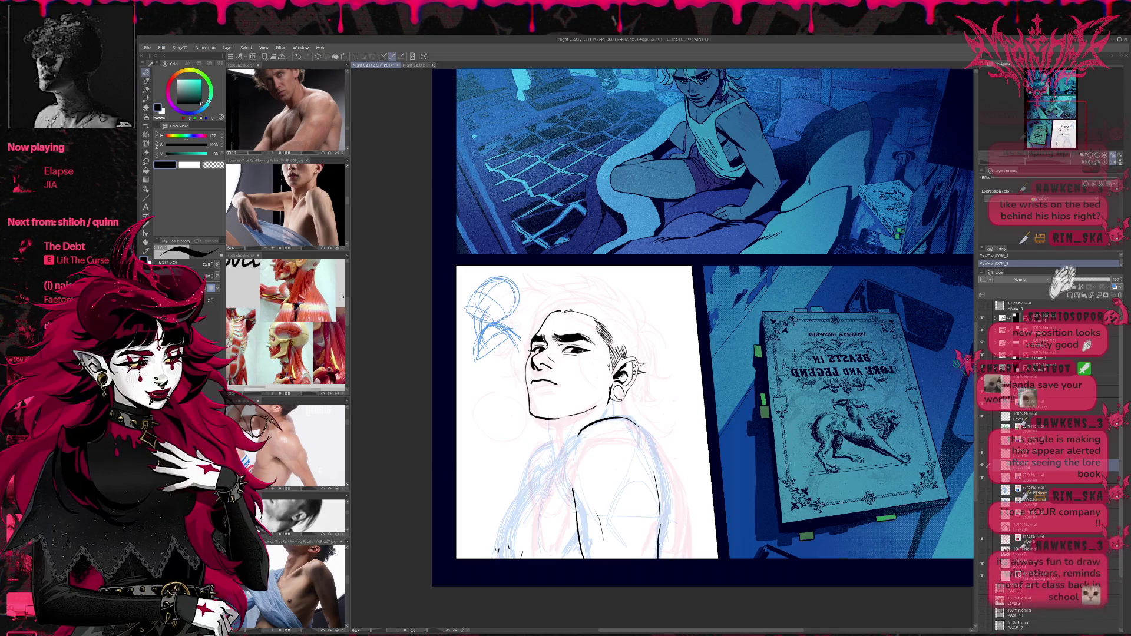
pyautogui.hotkey('ctrl', 'z')
pyautogui.hotkey('ctrl', 'y')
pyautogui.hotkey('ctrl', 'y')
pyautogui.hotkey('ctrl', 'z')
pyautogui.hotkey('ctrl', 'y')
pyautogui.hotkey('ctrl', 'y')
pyautogui.hotkey('ctrl', 'z')
pyautogui.hotkey('ctrl', 'z')
pyautogui.hotkey('ctrl', 'y')
pyautogui.hotkey('ctrl', 'z')
pyautogui.hotkey('ctrl', 'y')
pyautogui.hotkey('ctrl', 'z')
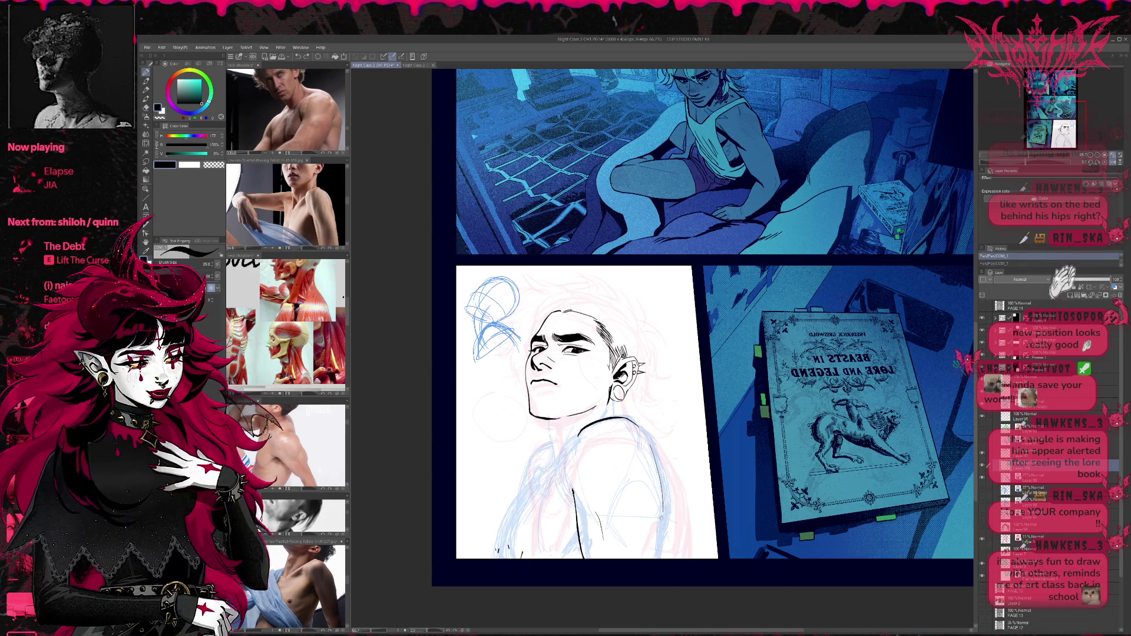
# Remove the right torso ink stroke and redraw a shorter left shoulder stroke.
pyautogui.moveTo(654, 454); pyautogui.dragTo(655, 528)
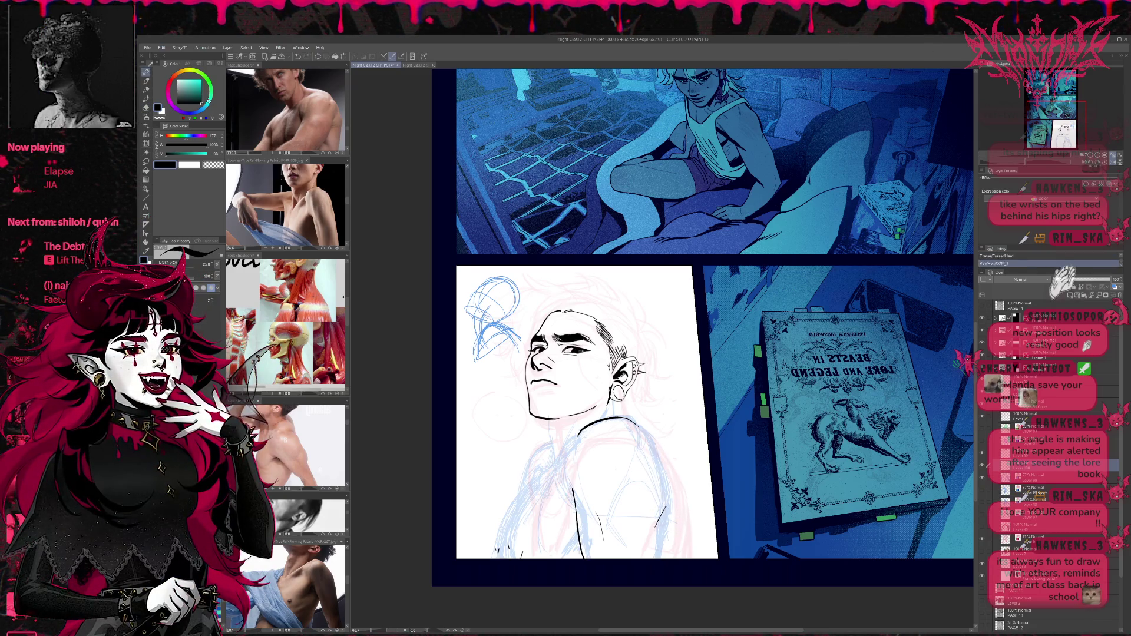
pyautogui.hotkey('ctrl', 'z')
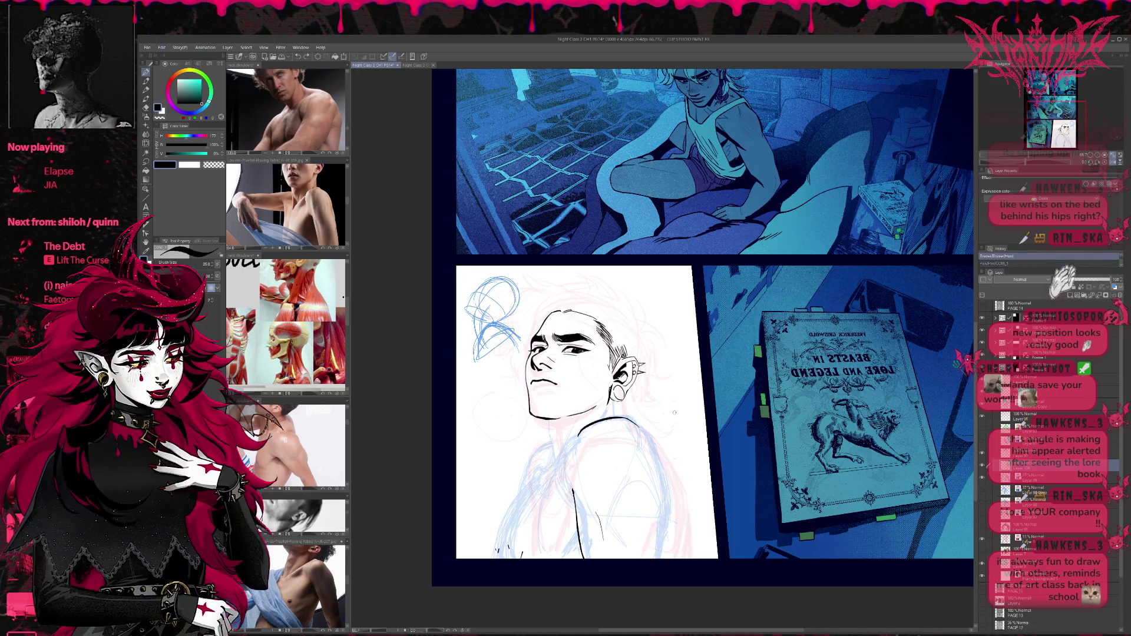
pyautogui.moveTo(682, 405); pyautogui.dragTo(678, 404)
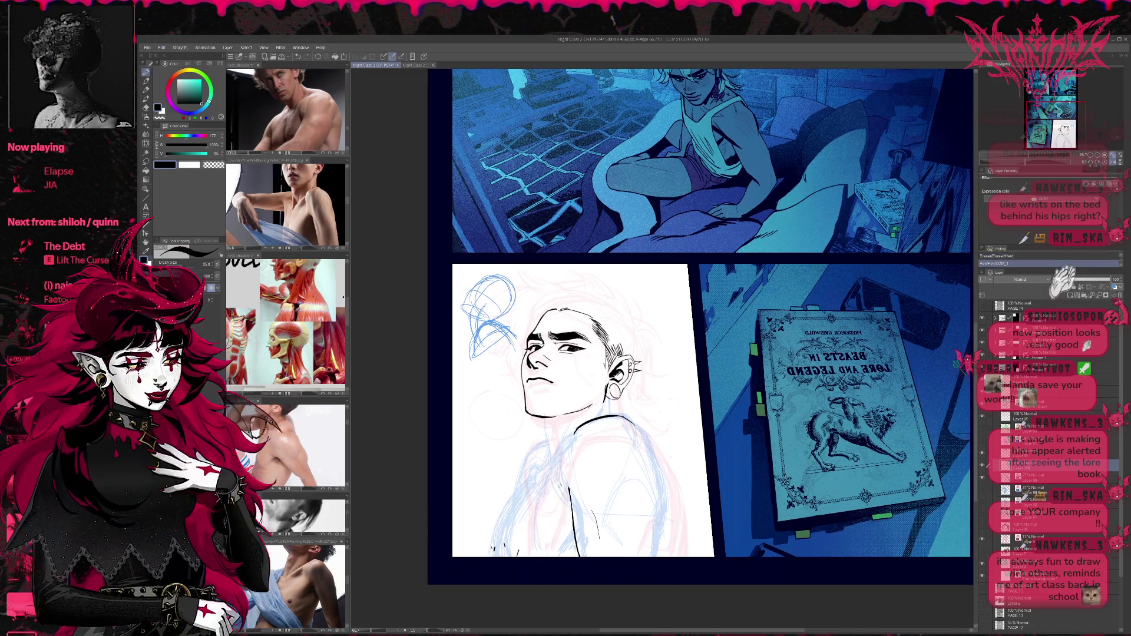
pyautogui.moveTo(586, 421)
pyautogui.mouseDown()
pyautogui.moveTo(568, 455)
pyautogui.moveTo(571, 507)
pyautogui.mouseUp()
pyautogui.hotkey('ctrl', 'z')
pyautogui.moveTo(569, 442); pyautogui.dragTo(557, 476)
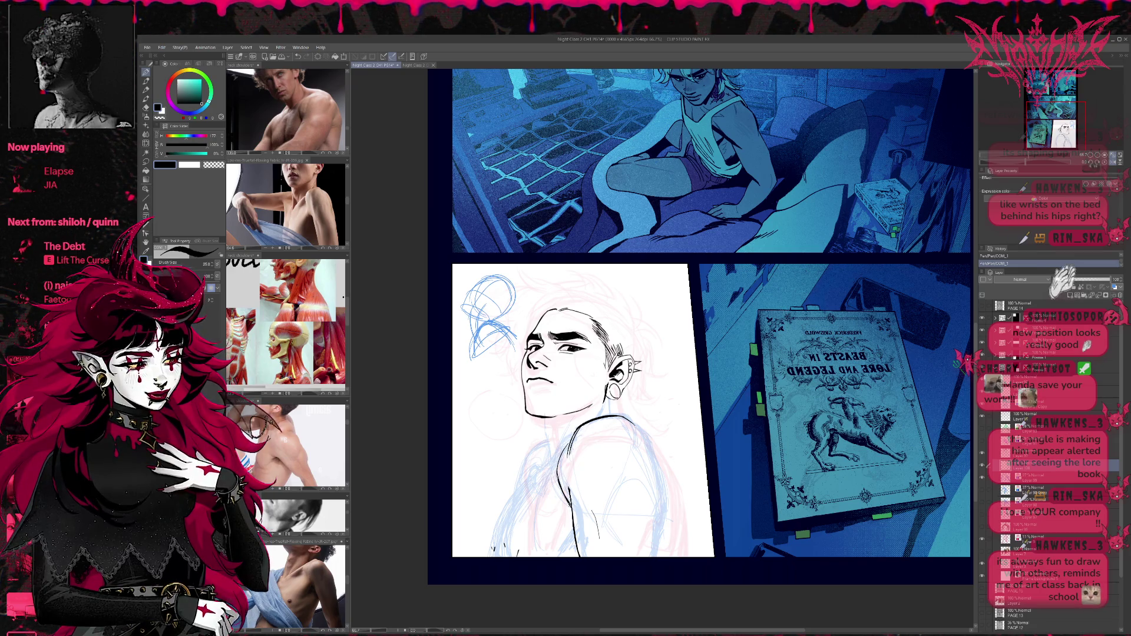
# Trim the shoulder stroke by erasing its lower and upper parts.
pyautogui.press('e')
pyautogui.moveTo(574, 483); pyautogui.dragTo(589, 519)
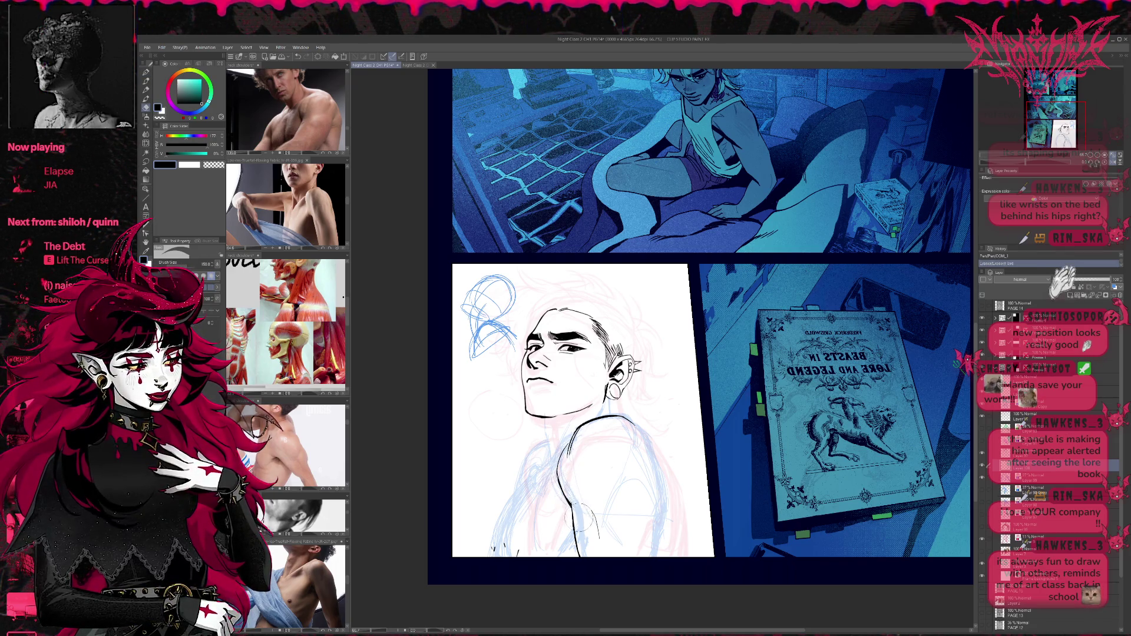
pyautogui.moveTo(561, 434)
pyautogui.mouseDown()
pyautogui.moveTo(558, 469)
pyautogui.moveTo(595, 419)
pyautogui.mouseUp()
pyautogui.press('p')
pyautogui.press('e')
pyautogui.press('p')
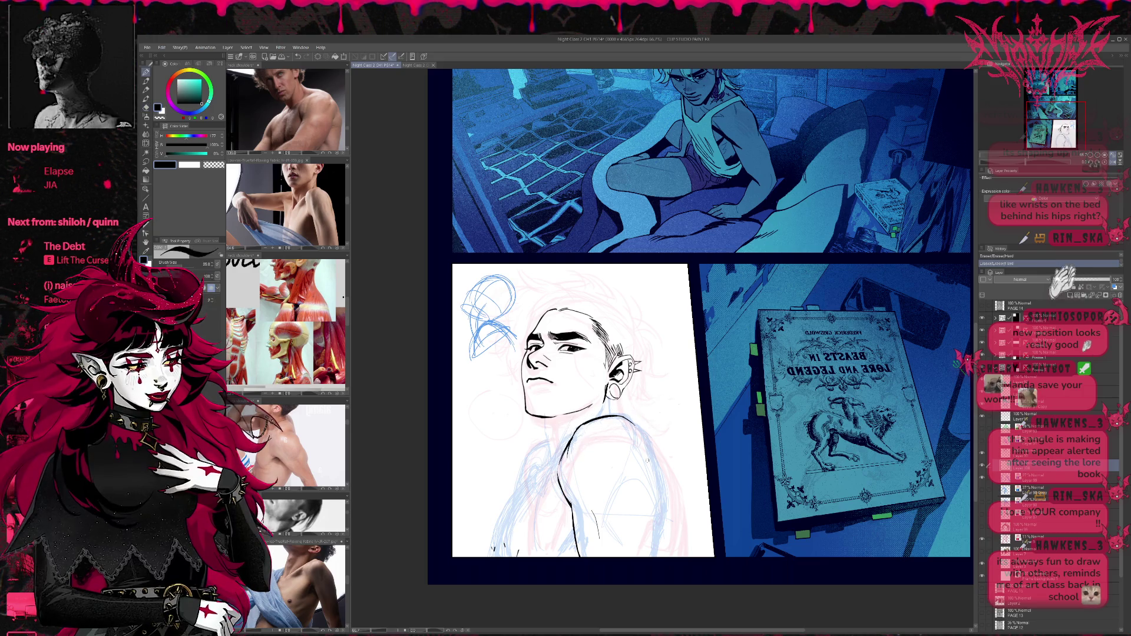
# Redraw the arm line from the lower arm up toward the shoulder, discarding extra strokes.
pyautogui.moveTo(578, 506); pyautogui.dragTo(590, 533)
pyautogui.hotkey('ctrl', 'z')
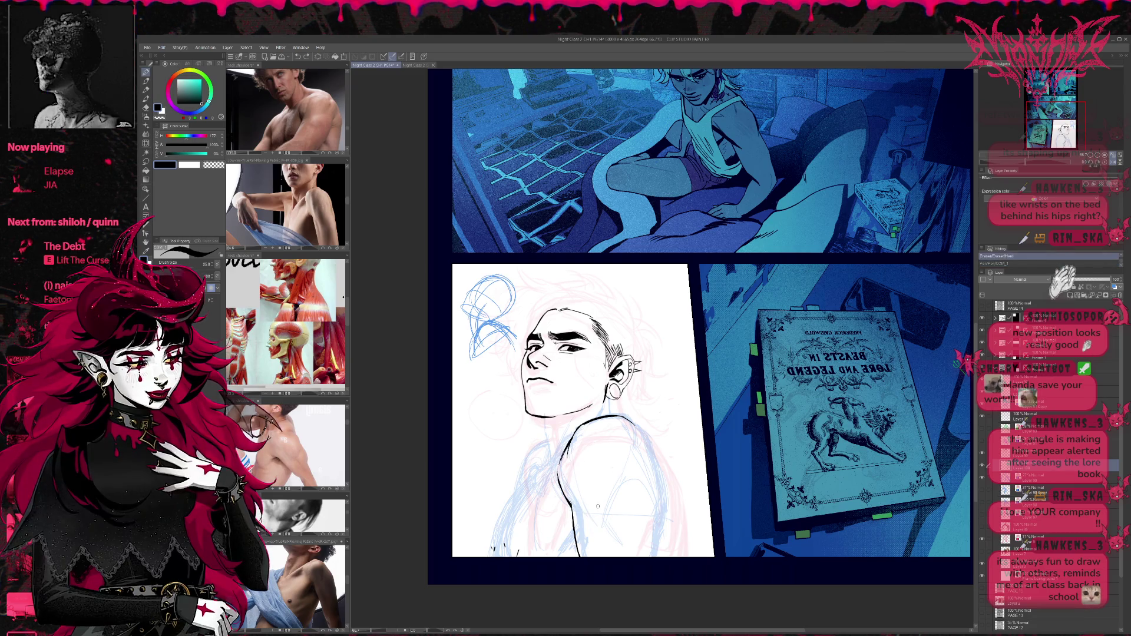
pyautogui.hotkey('ctrl', 'y')
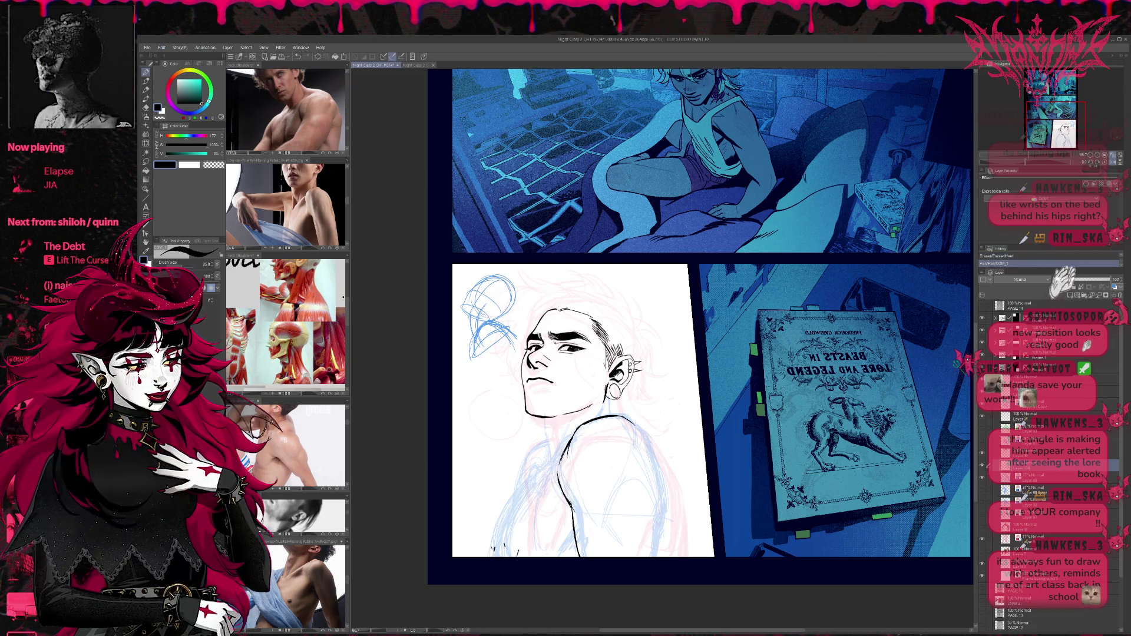
pyautogui.hotkey('ctrl', 'z')
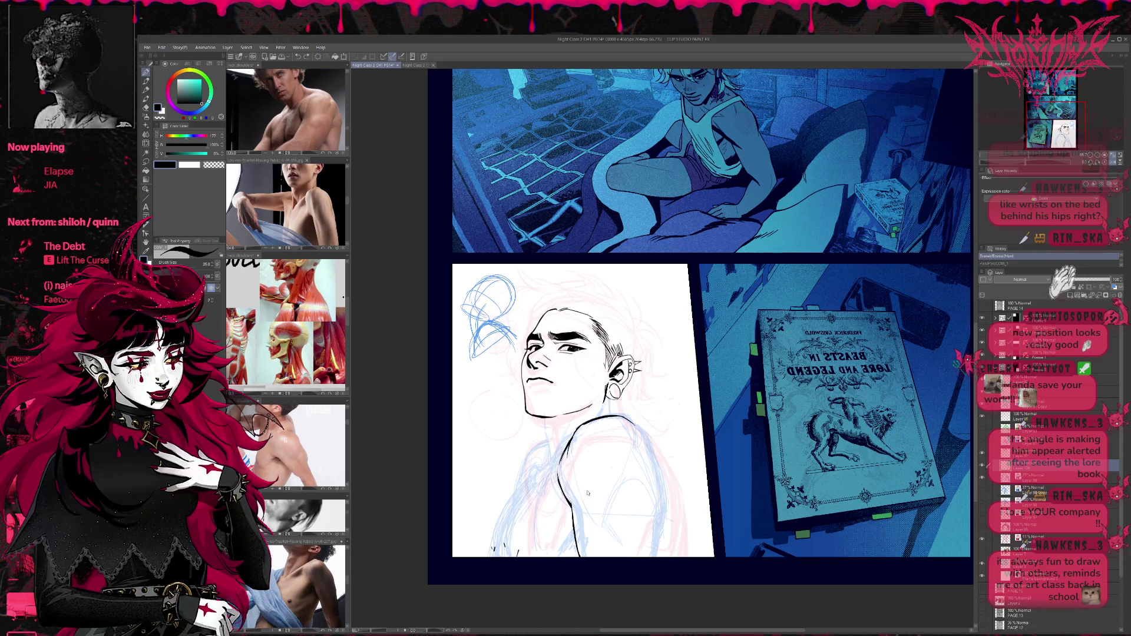
pyautogui.moveTo(589, 519); pyautogui.dragTo(567, 474)
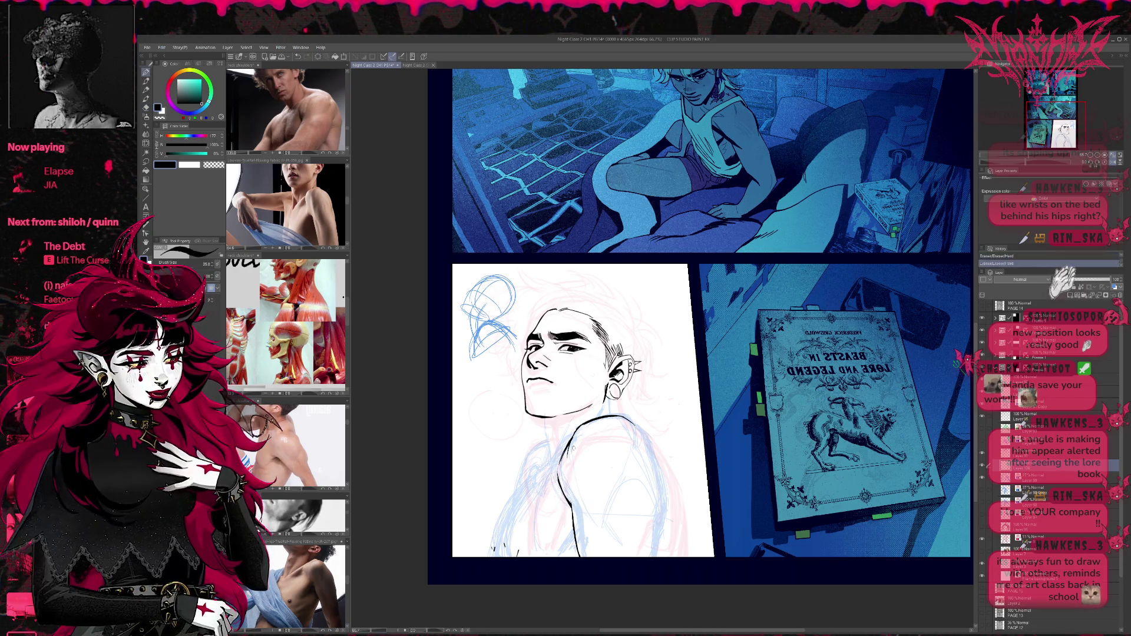
pyautogui.moveTo(567, 471); pyautogui.dragTo(571, 505)
pyautogui.hotkey('ctrl', 'z')
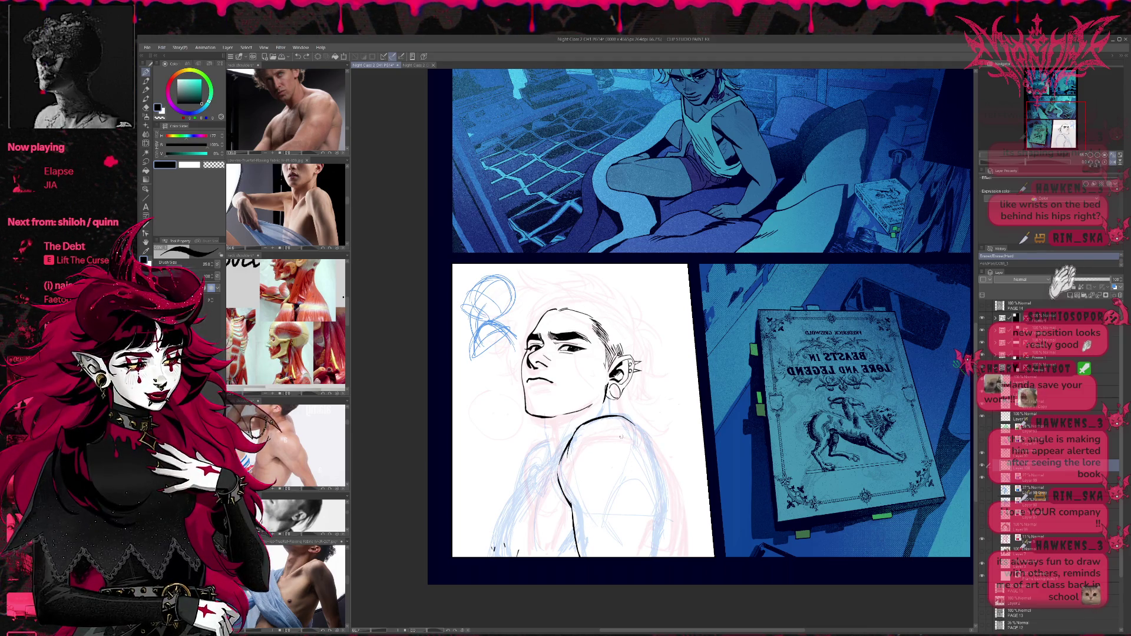
# Try a back line, then redraw the shoulder stroke and erase stray ink near the shoulder.
pyautogui.moveTo(624, 421); pyautogui.dragTo(578, 499)
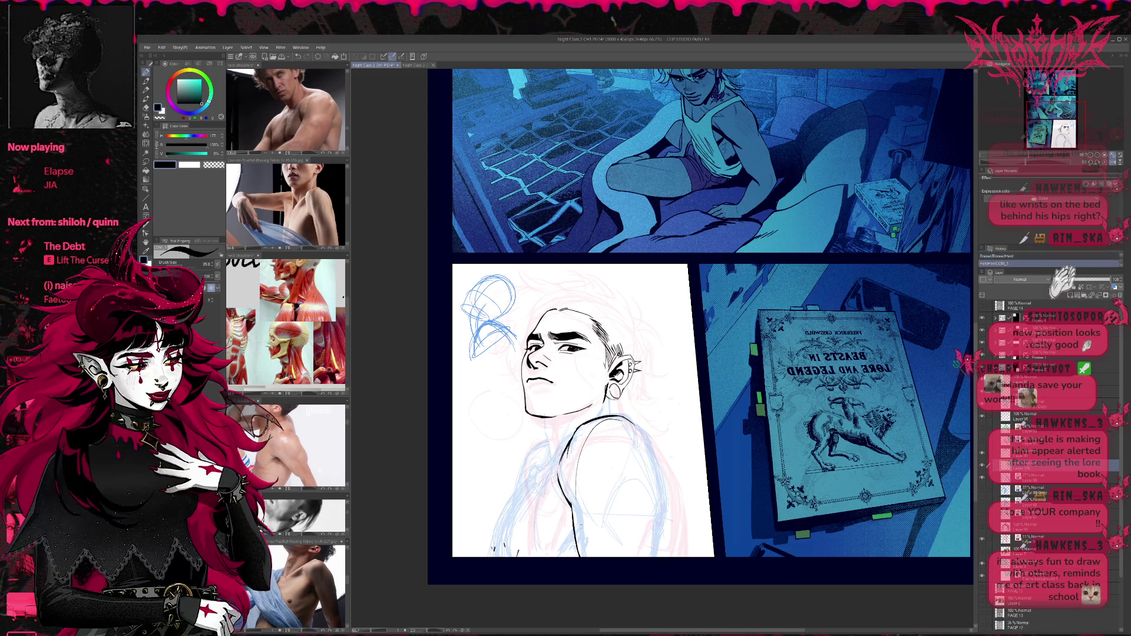
pyautogui.hotkey('ctrl', 'z')
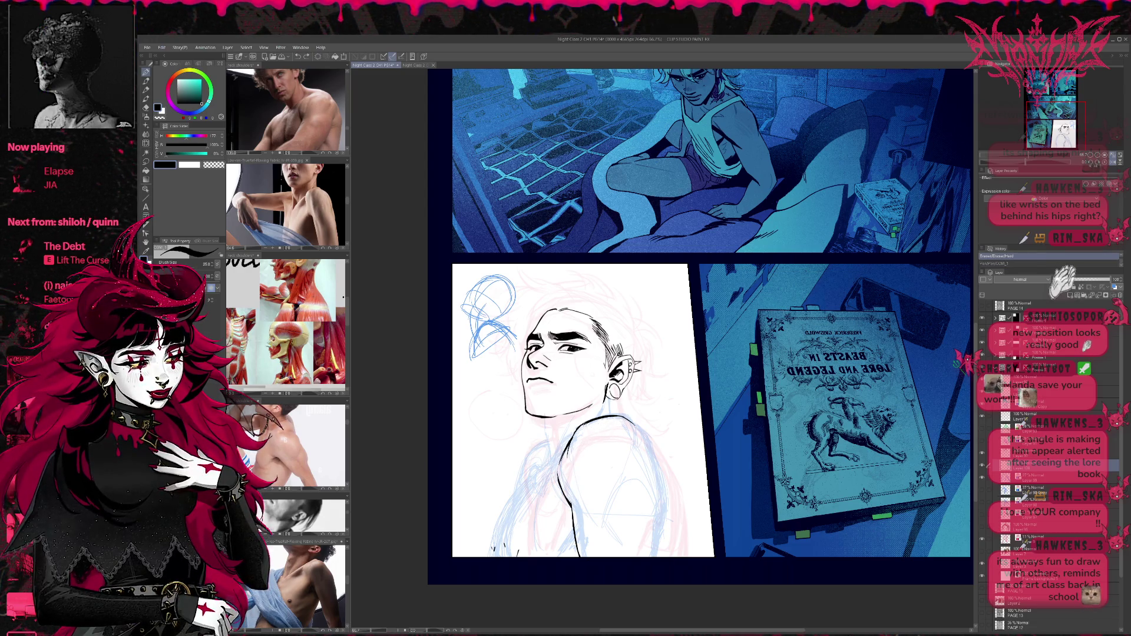
pyautogui.press('e')
pyautogui.moveTo(574, 427); pyautogui.dragTo(583, 434)
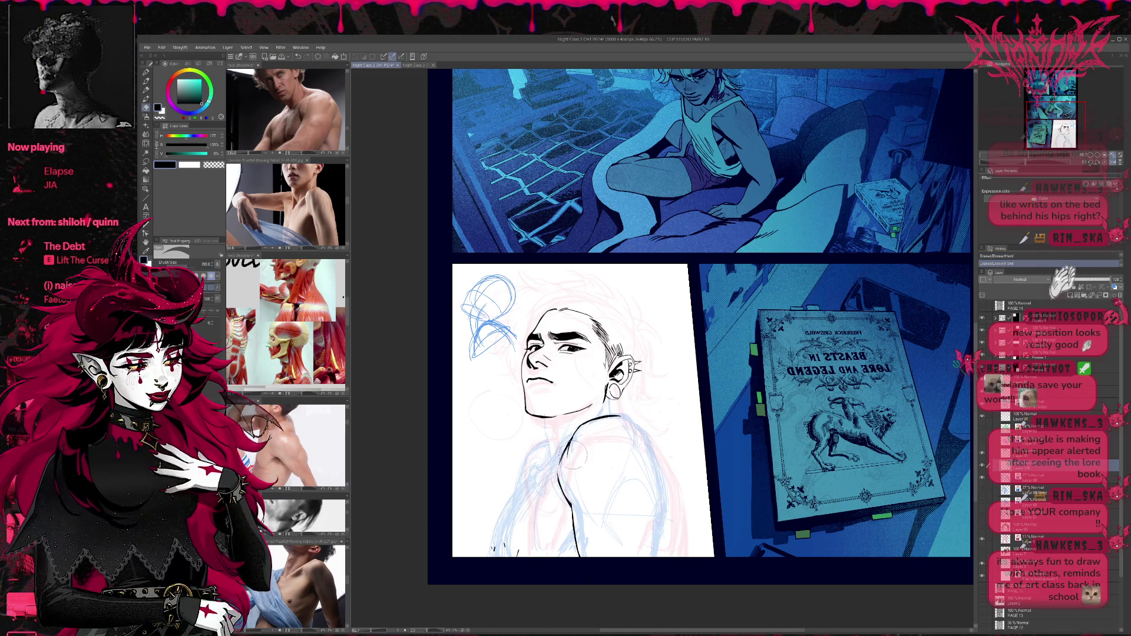
pyautogui.hotkey('ctrl', 'z')
pyautogui.press('p')
pyautogui.moveTo(562, 439); pyautogui.dragTo(573, 469)
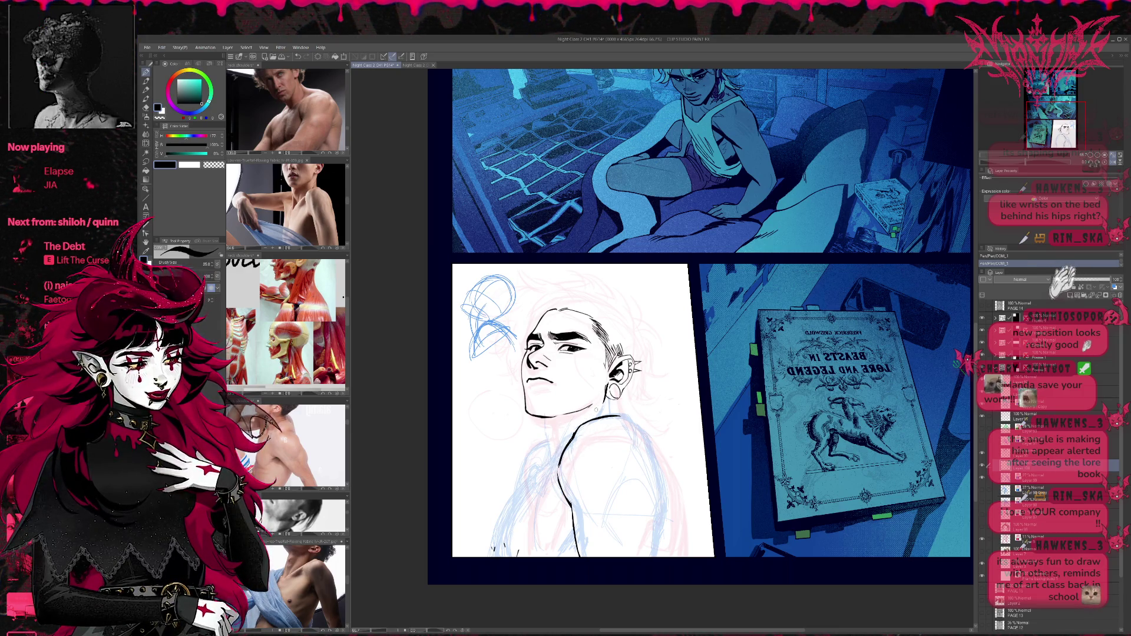
pyautogui.press('e')
pyautogui.moveTo(569, 442); pyautogui.dragTo(639, 423)
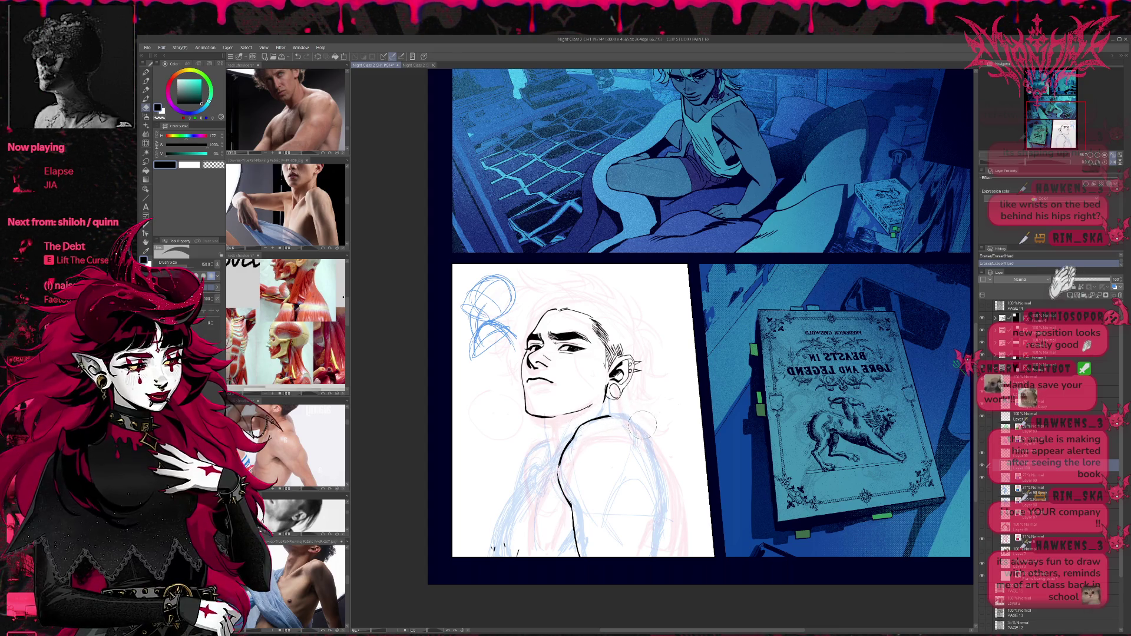
pyautogui.press('p')
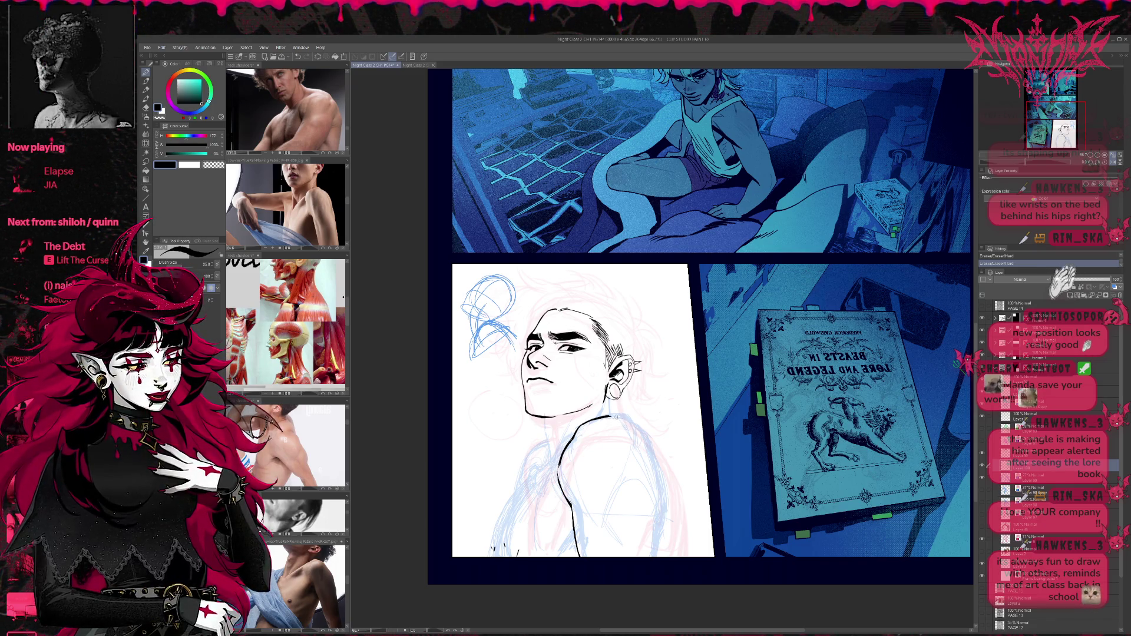
# Extend the shoulder line toward the arm and trim its end with the eraser.
pyautogui.moveTo(615, 414); pyautogui.dragTo(643, 429)
pyautogui.press('e')
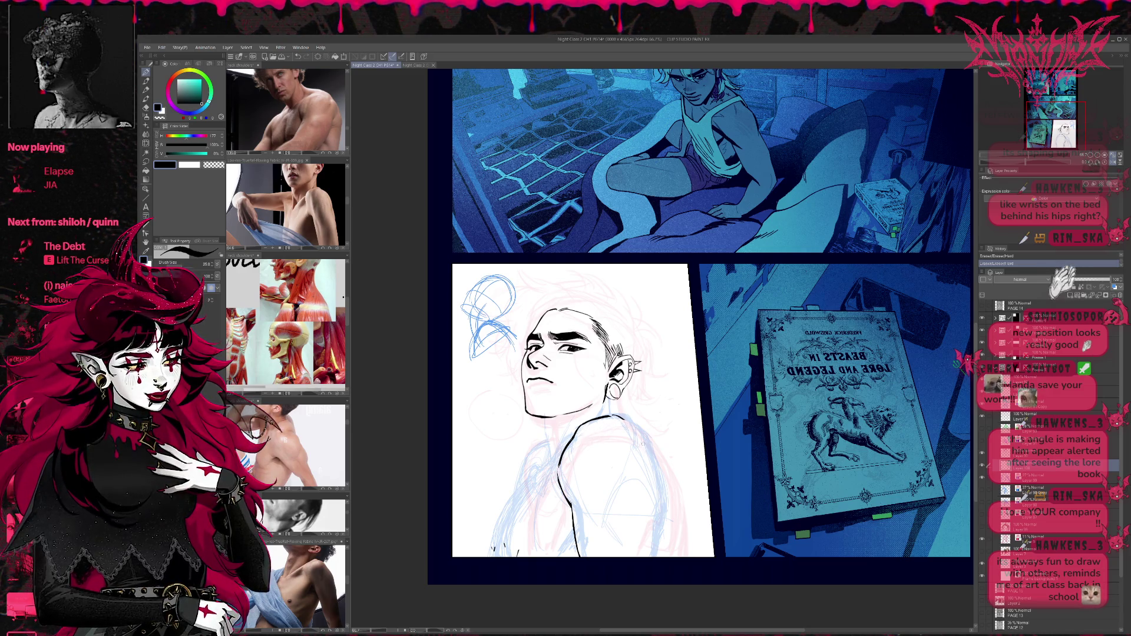
pyautogui.press('p')
pyautogui.moveTo(612, 415); pyautogui.dragTo(644, 434)
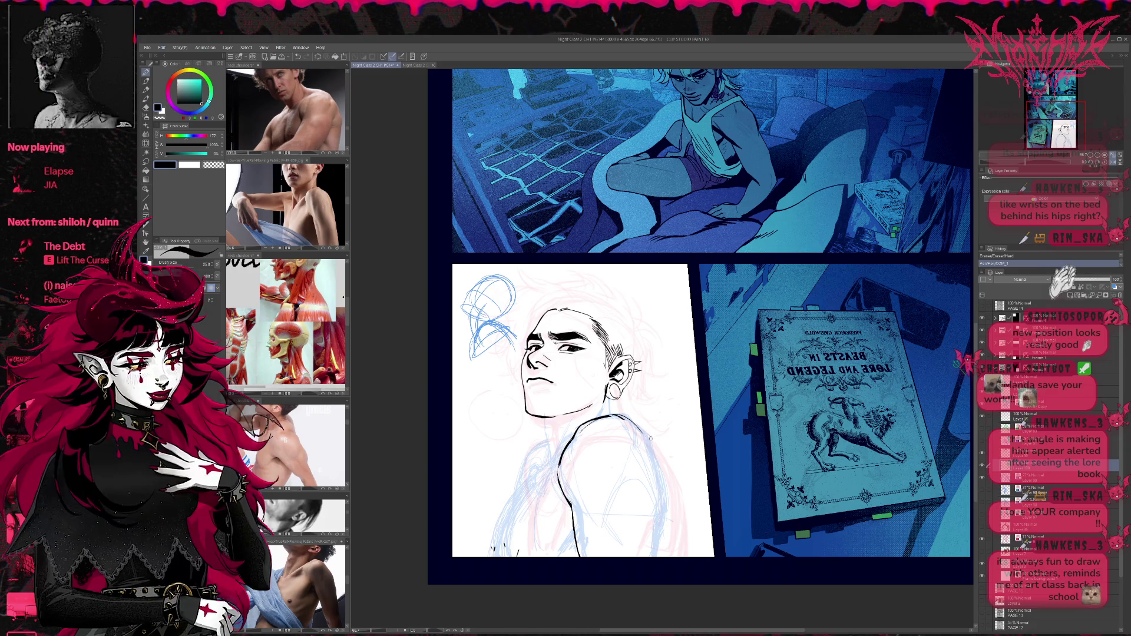
pyautogui.press('e')
pyautogui.moveTo(624, 419)
pyautogui.mouseDown()
pyautogui.moveTo(640, 423)
pyautogui.moveTo(655, 461)
pyautogui.mouseUp()
pyautogui.press('p')
pyautogui.hotkey('ctrl', 'z')
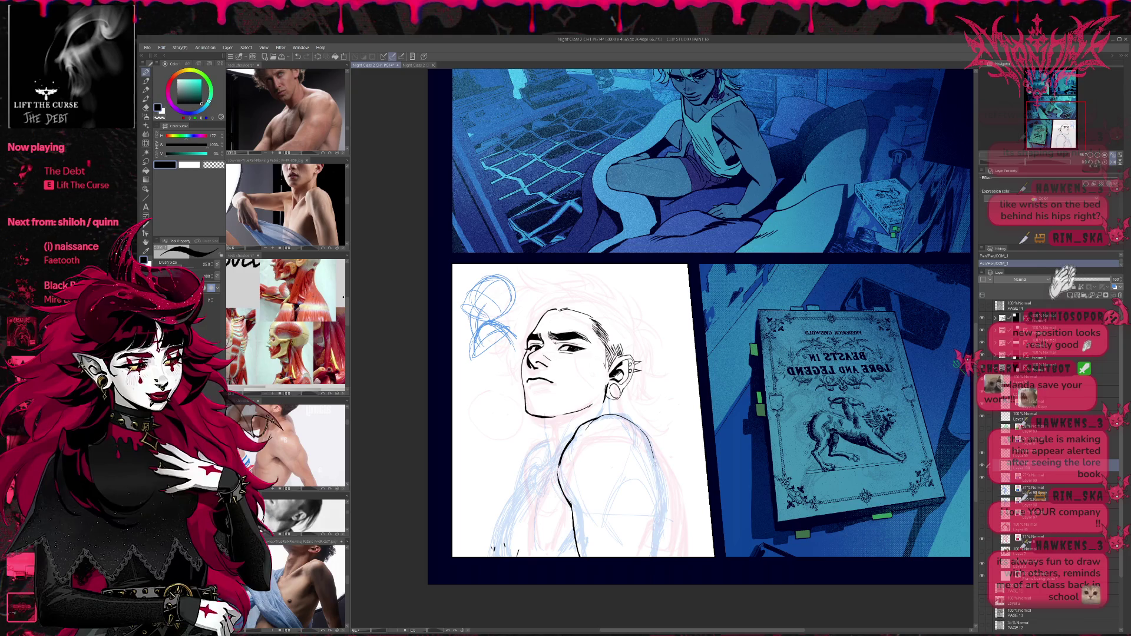
# Extend the arm contour down to the panel's bottom edge and check it mirrored.
pyautogui.moveTo(654, 463); pyautogui.dragTo(655, 556)
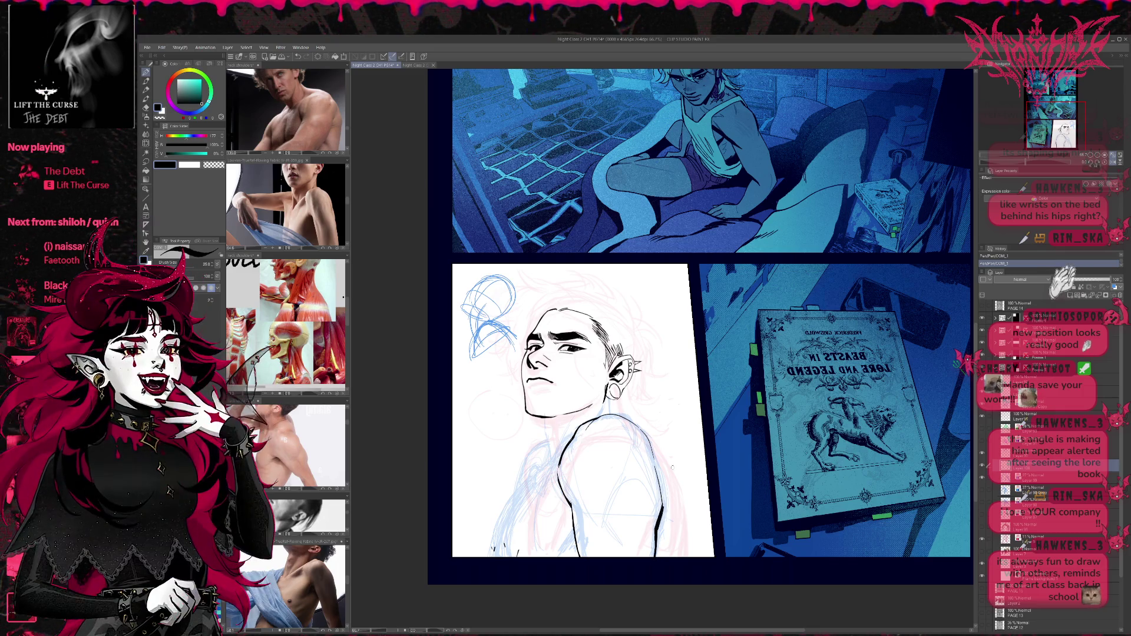
pyautogui.press('h')
pyautogui.moveTo(836, 392); pyautogui.dragTo(700, 408)
# Erase part of the black arm contour and add a small ink stroke on the sketch.
pyautogui.press('h')
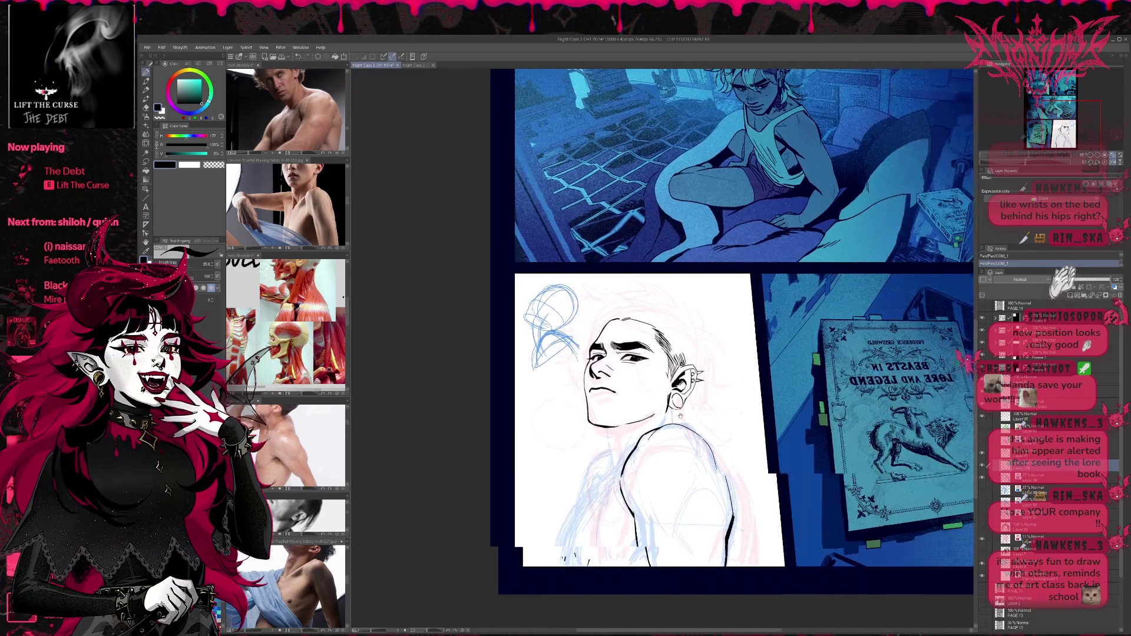
pyautogui.press('e')
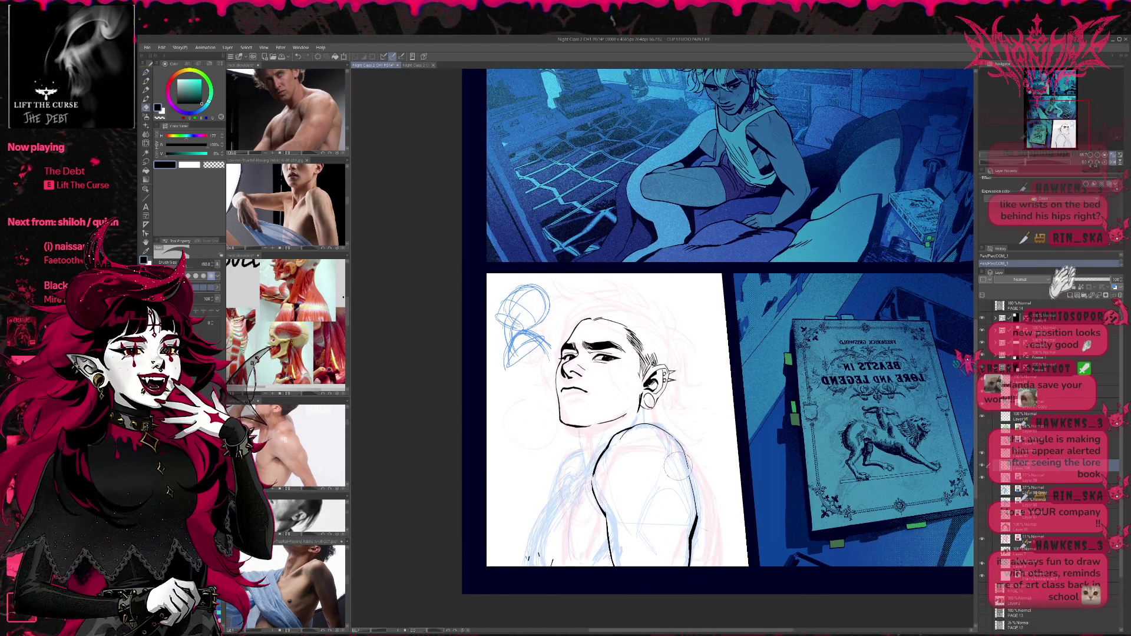
pyautogui.moveTo(689, 460); pyautogui.dragTo(691, 565)
pyautogui.press('p')
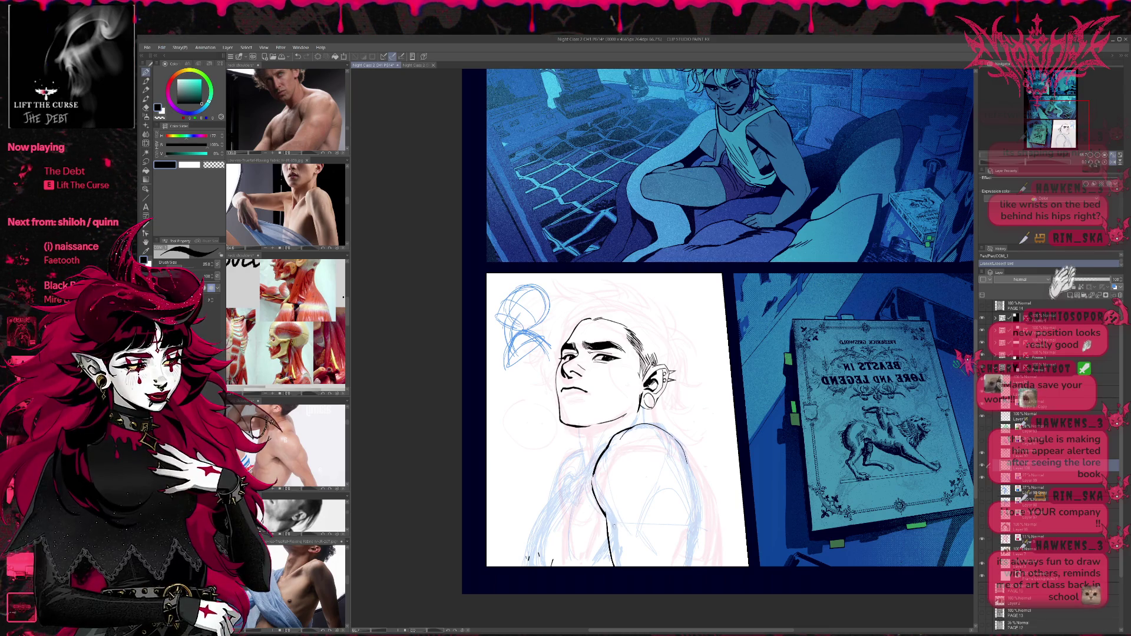
pyautogui.moveTo(616, 521); pyautogui.dragTo(627, 487)
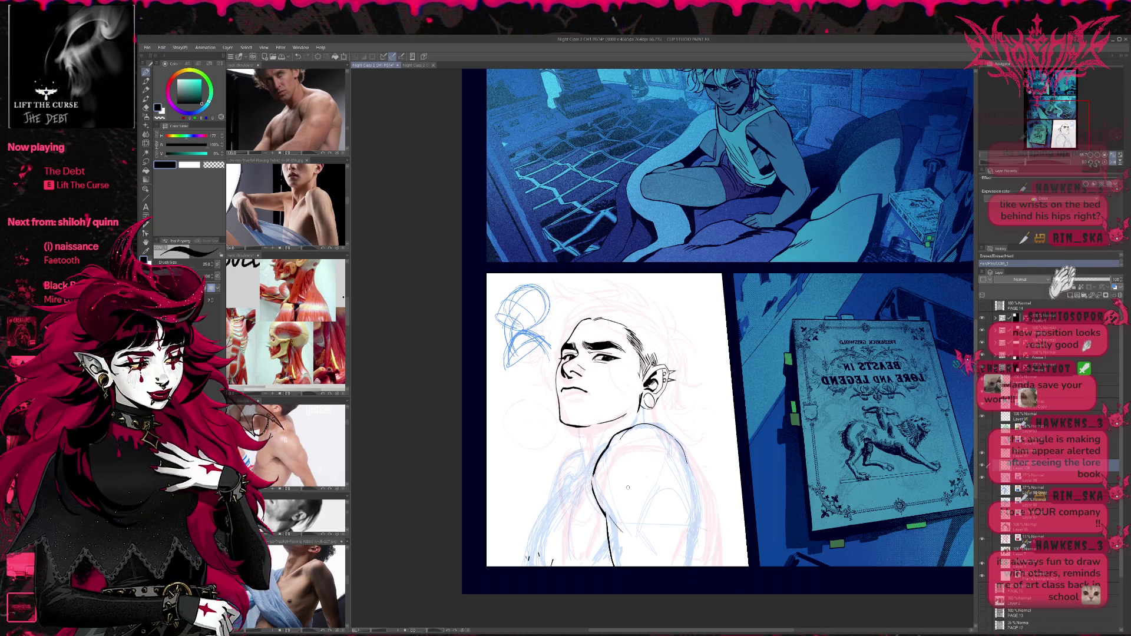
# Redraw the curved right shoulder contour several times until it sits slightly left.
pyautogui.moveTo(659, 497)
pyautogui.mouseDown()
pyautogui.moveTo(694, 511)
pyautogui.moveTo(697, 533)
pyautogui.mouseUp()
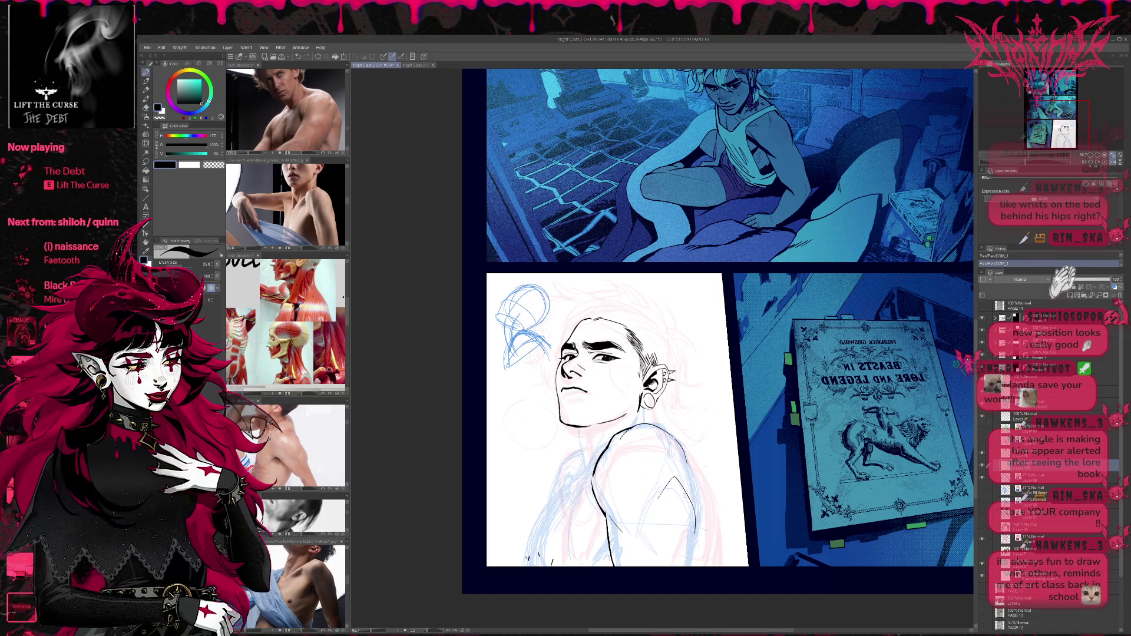
pyautogui.hotkey('ctrl', 'z')
pyautogui.moveTo(675, 467); pyautogui.dragTo(689, 523)
pyautogui.hotkey('ctrl', 'z')
pyautogui.moveTo(671, 465)
pyautogui.mouseDown()
pyautogui.moveTo(690, 567)
pyautogui.moveTo(697, 523)
pyautogui.mouseUp()
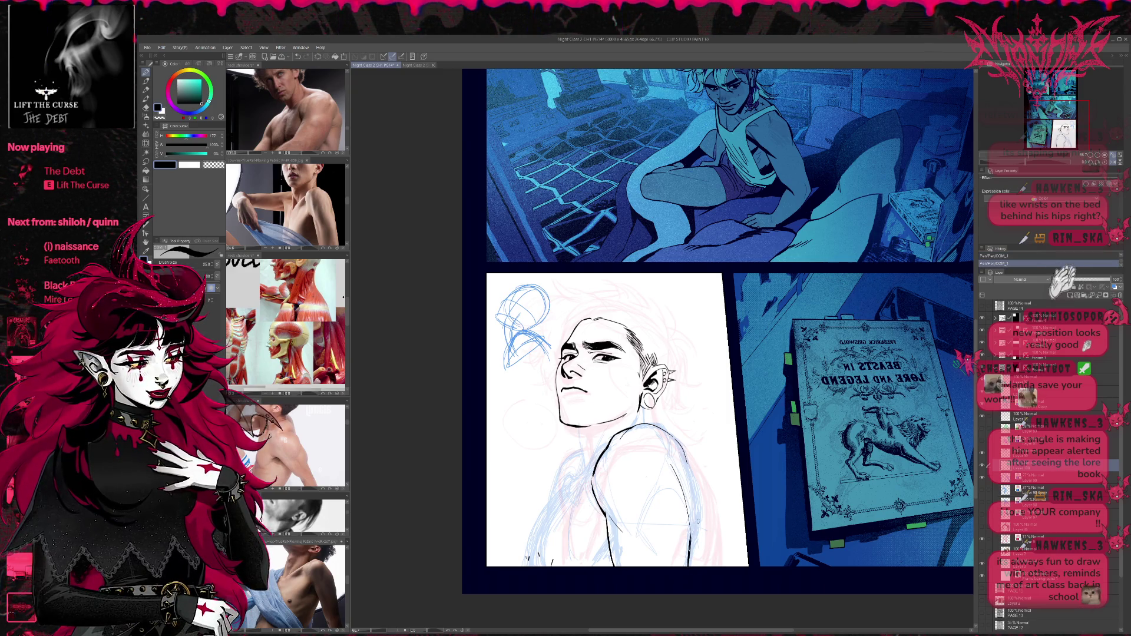
pyautogui.moveTo(687, 464); pyautogui.dragTo(693, 520)
pyautogui.hotkey('ctrl', 'z')
pyautogui.moveTo(691, 473); pyautogui.dragTo(696, 523)
pyautogui.hotkey('ctrl', 'z')
pyautogui.moveTo(687, 466); pyautogui.dragTo(692, 526)
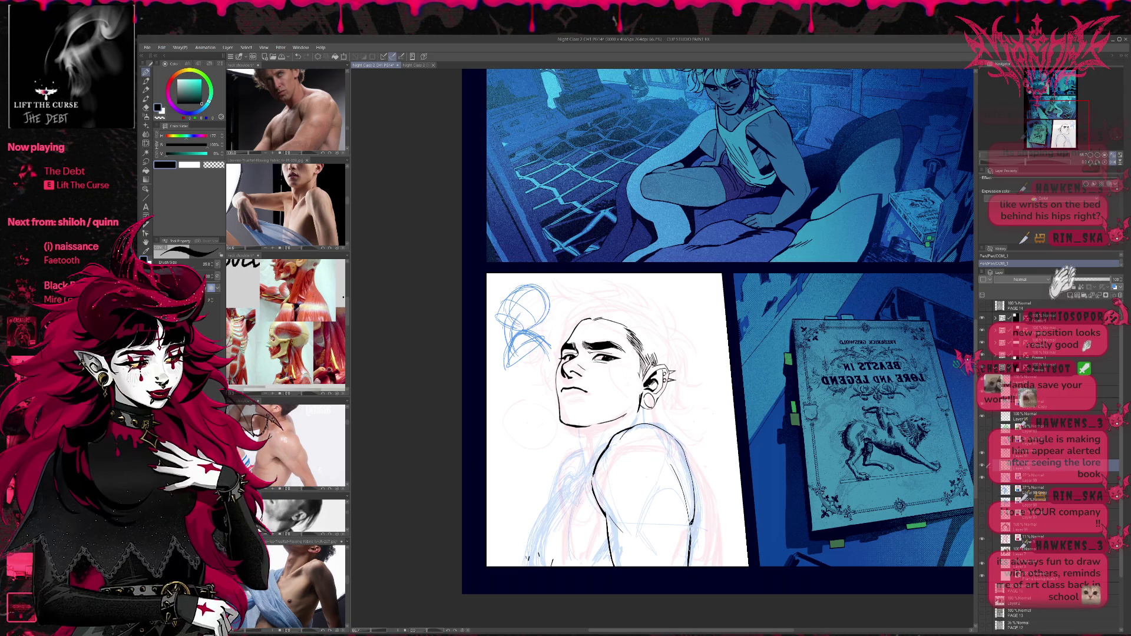
pyautogui.press('e')
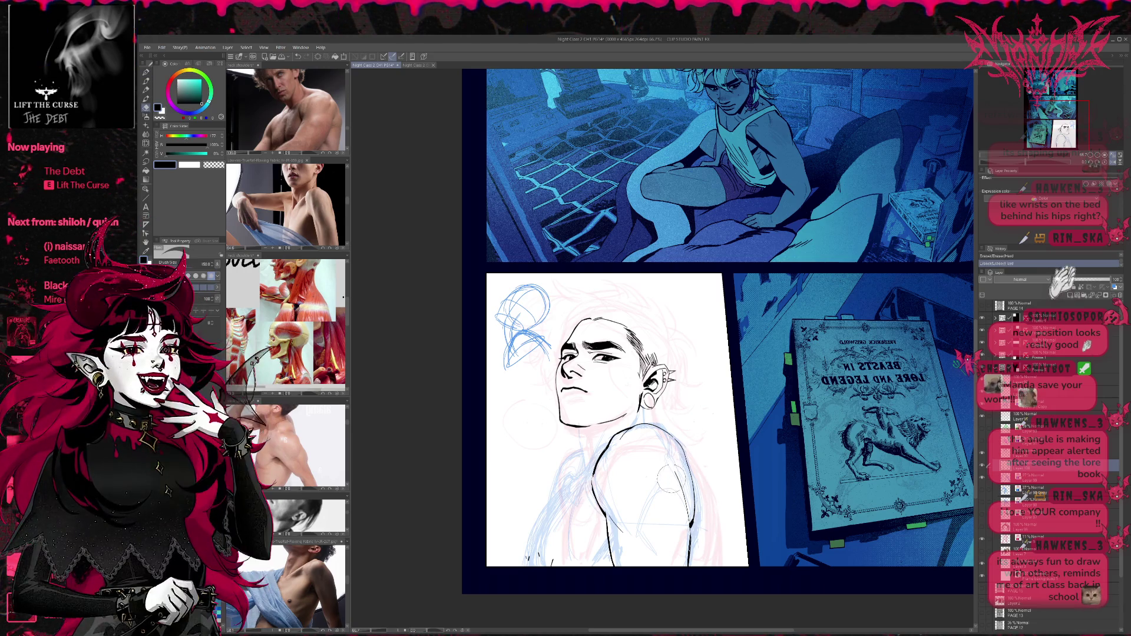
pyautogui.press('p')
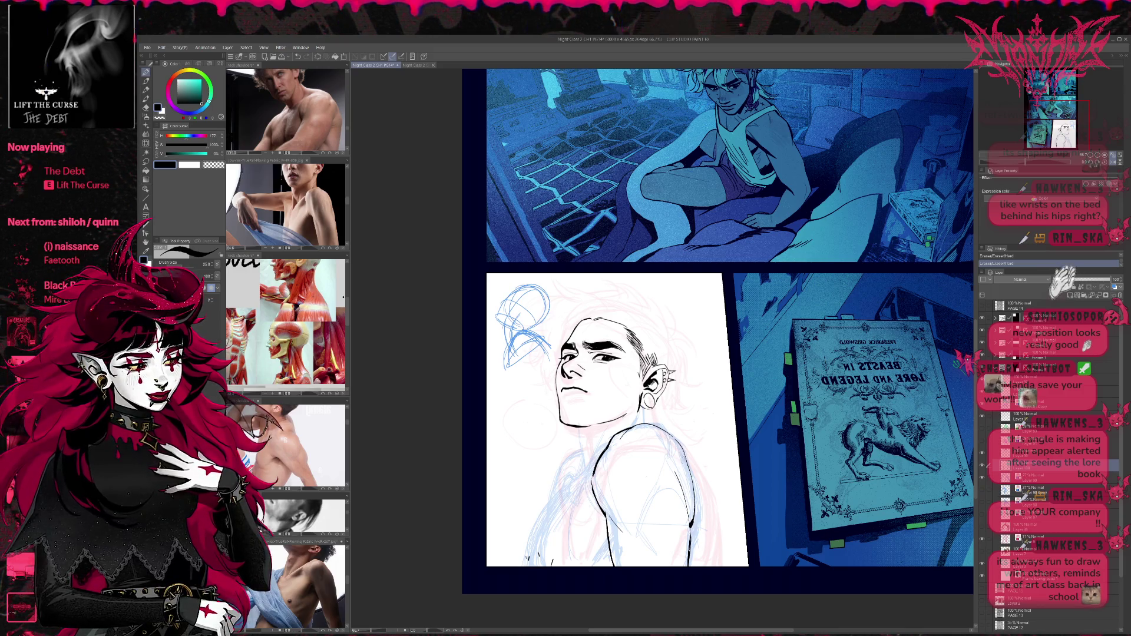
# Add a short ink stroke on the back, discarding a diagonal line across it.
pyautogui.moveTo(681, 455); pyautogui.dragTo(672, 473)
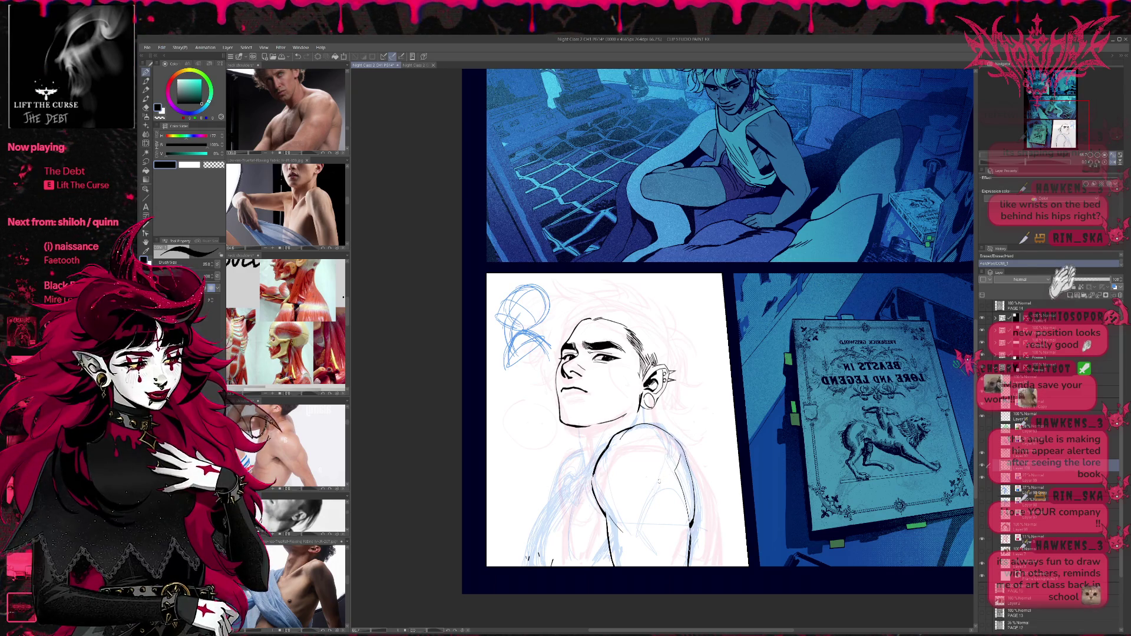
pyautogui.moveTo(673, 471); pyautogui.dragTo(629, 529)
pyautogui.hotkey('ctrl', 'z')
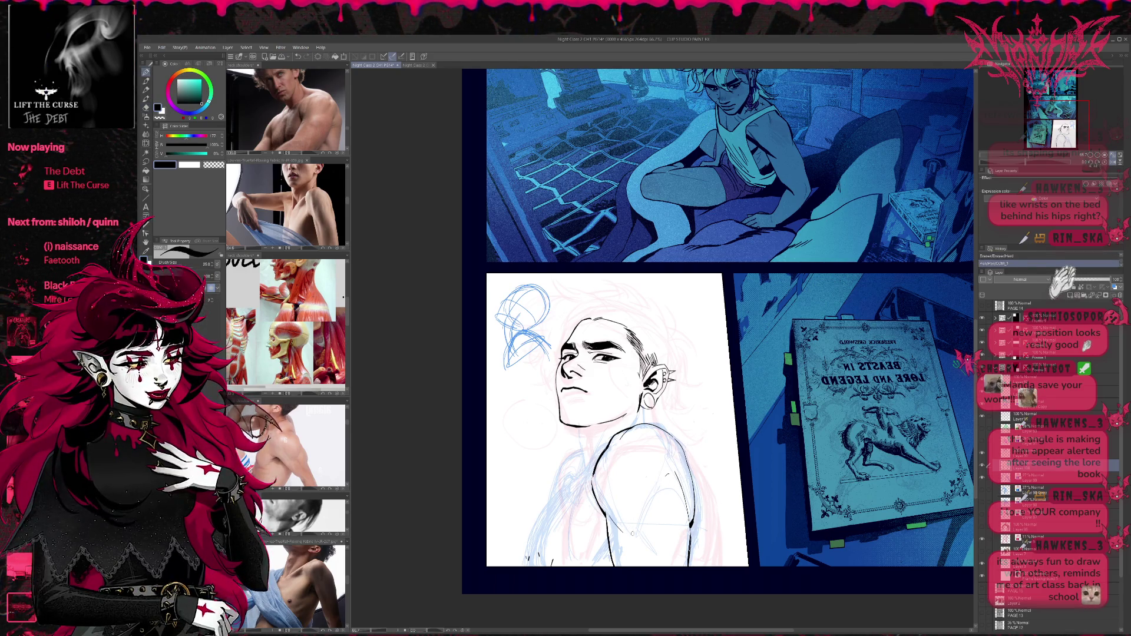
pyautogui.hotkey('ctrl', 'z')
pyautogui.hotkey('ctrl', 'y')
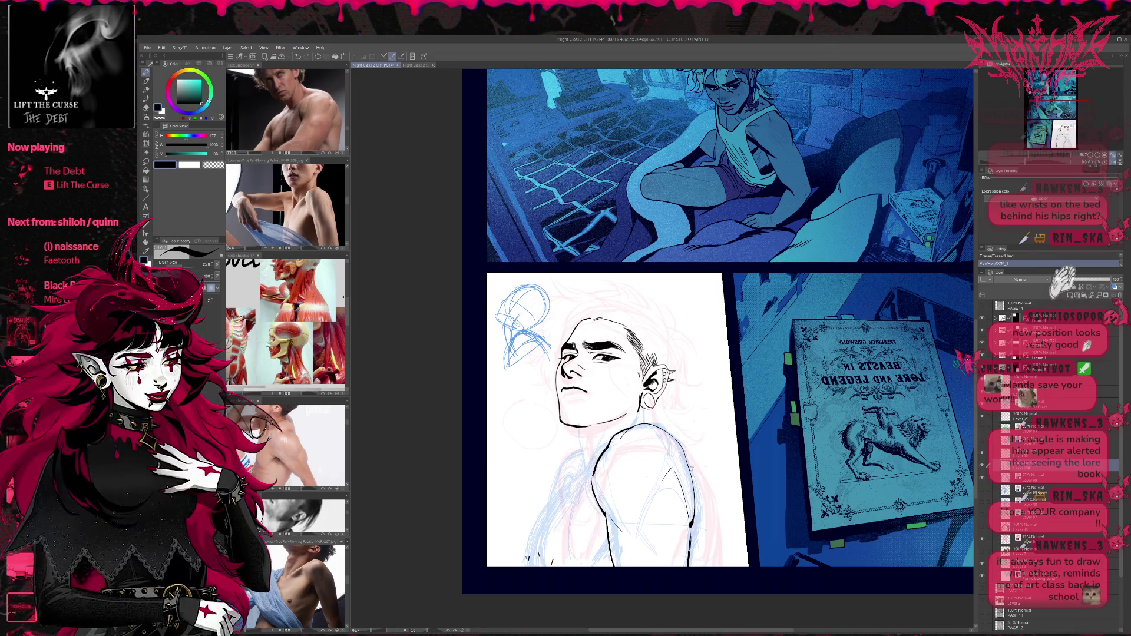
# Erase the stray sketch lines near and on the shoulder.
pyautogui.moveTo(691, 467); pyautogui.dragTo(683, 466)
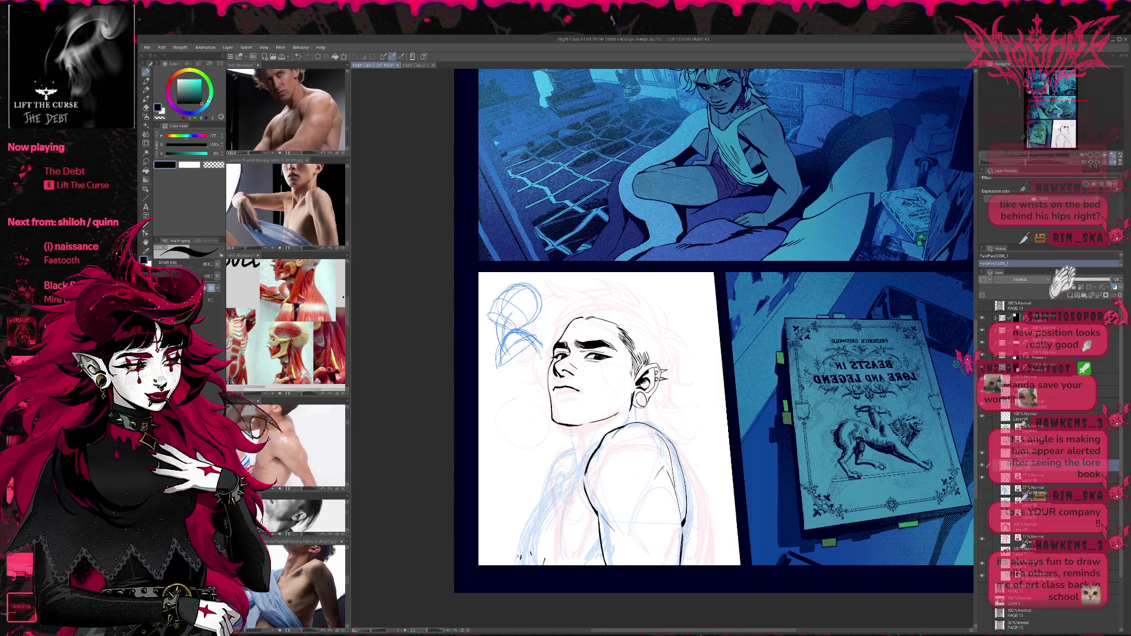
pyautogui.press('e')
pyautogui.moveTo(677, 448)
pyautogui.mouseDown()
pyautogui.moveTo(654, 442)
pyautogui.moveTo(670, 495)
pyautogui.mouseUp()
pyautogui.press('p')
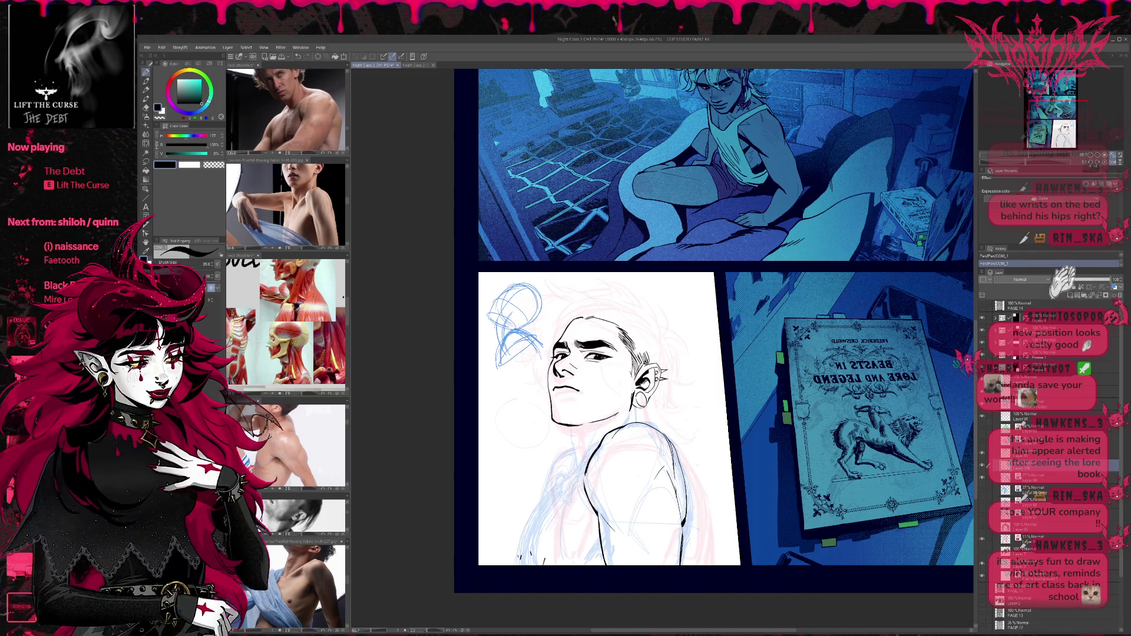
pyautogui.press('e')
pyautogui.moveTo(677, 439)
pyautogui.mouseDown()
pyautogui.moveTo(690, 477)
pyautogui.moveTo(671, 448)
pyautogui.mouseUp()
pyautogui.press('p')
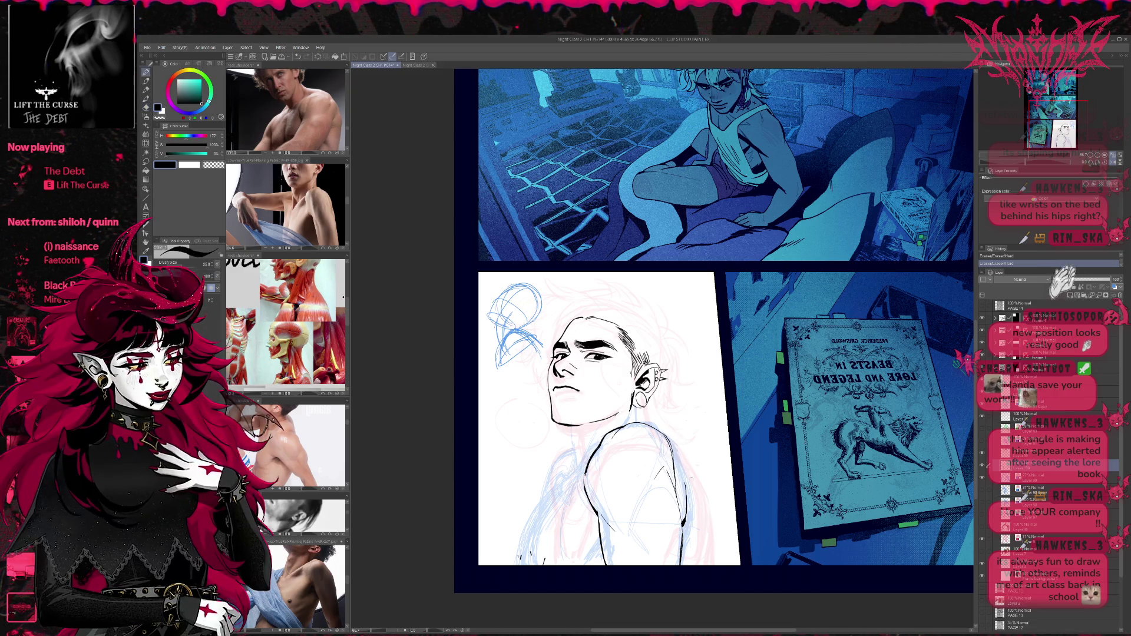
pyautogui.press('e')
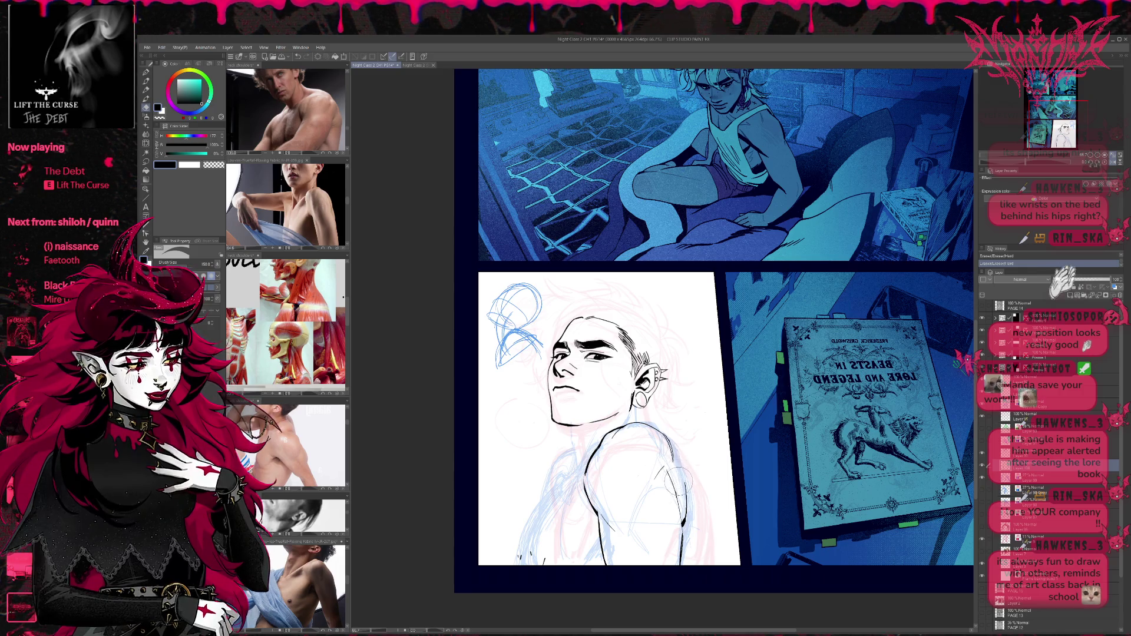
pyautogui.press('p')
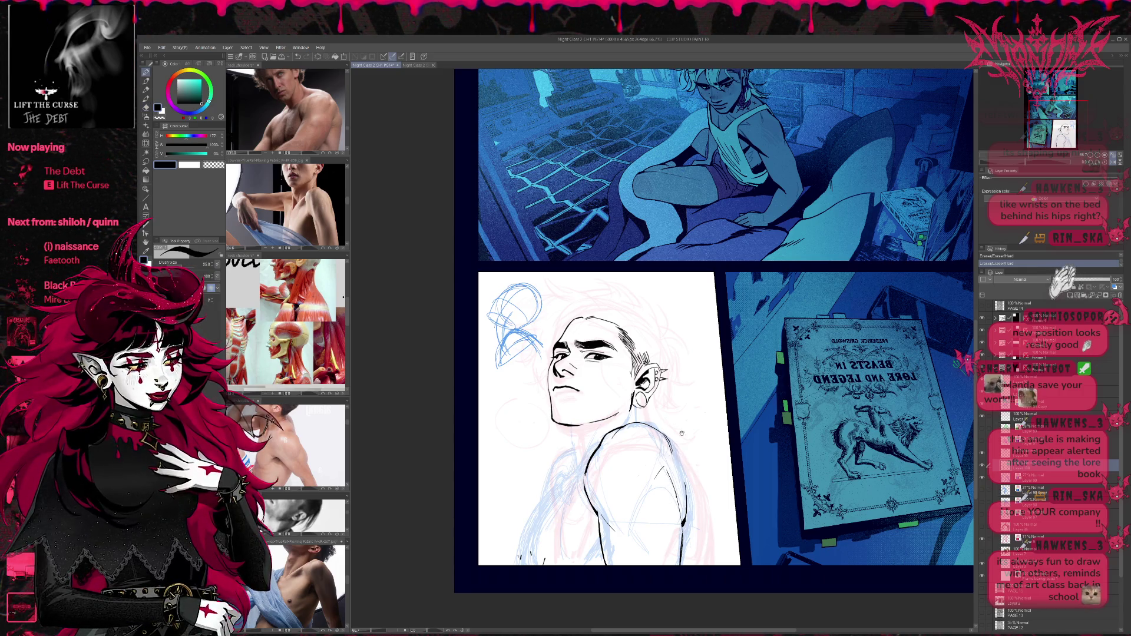
pyautogui.scroll(-1, 680, 406)
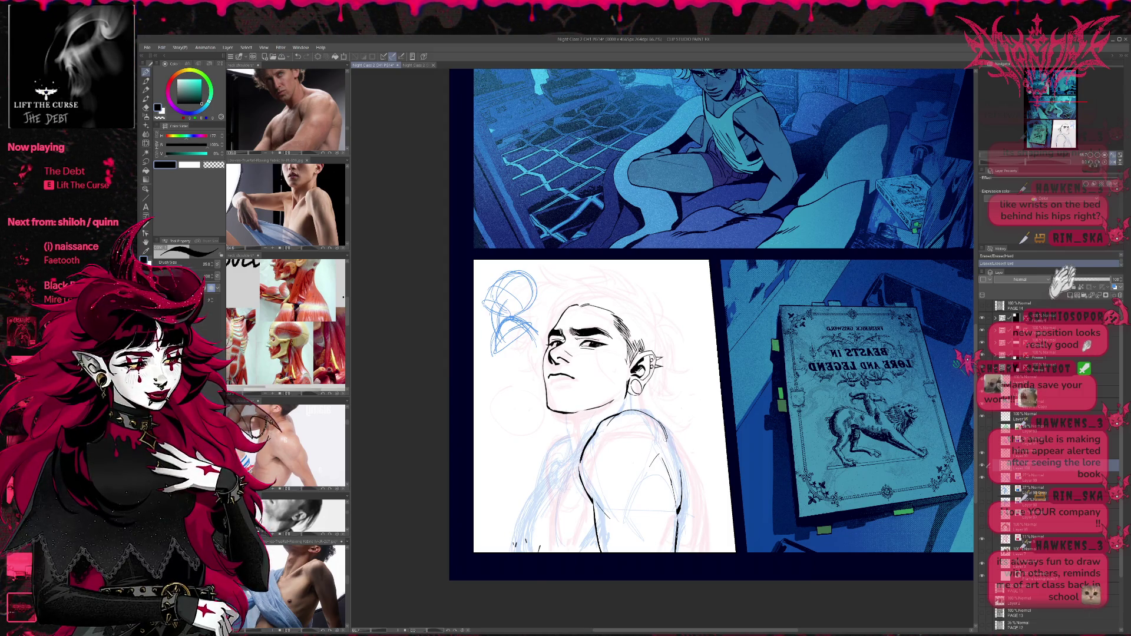
# Add a short shoulder ink stroke, erase surrounding sketch lines, and open the neck shoulders reference.
pyautogui.moveTo(661, 430)
pyautogui.mouseDown()
pyautogui.moveTo(678, 482)
pyautogui.moveTo(676, 470)
pyautogui.mouseUp()
pyautogui.press('e')
pyautogui.moveTo(685, 501)
pyautogui.mouseDown()
pyautogui.moveTo(692, 492)
pyautogui.moveTo(689, 519)
pyautogui.moveTo(695, 494)
pyautogui.moveTo(663, 483)
pyautogui.moveTo(659, 527)
pyautogui.moveTo(654, 449)
pyautogui.moveTo(660, 442)
pyautogui.moveTo(666, 506)
pyautogui.moveTo(683, 435)
pyautogui.moveTo(613, 429)
pyautogui.moveTo(648, 421)
pyautogui.moveTo(615, 433)
pyautogui.moveTo(653, 418)
pyautogui.moveTo(580, 414)
pyautogui.mouseUp()
pyautogui.press('p')
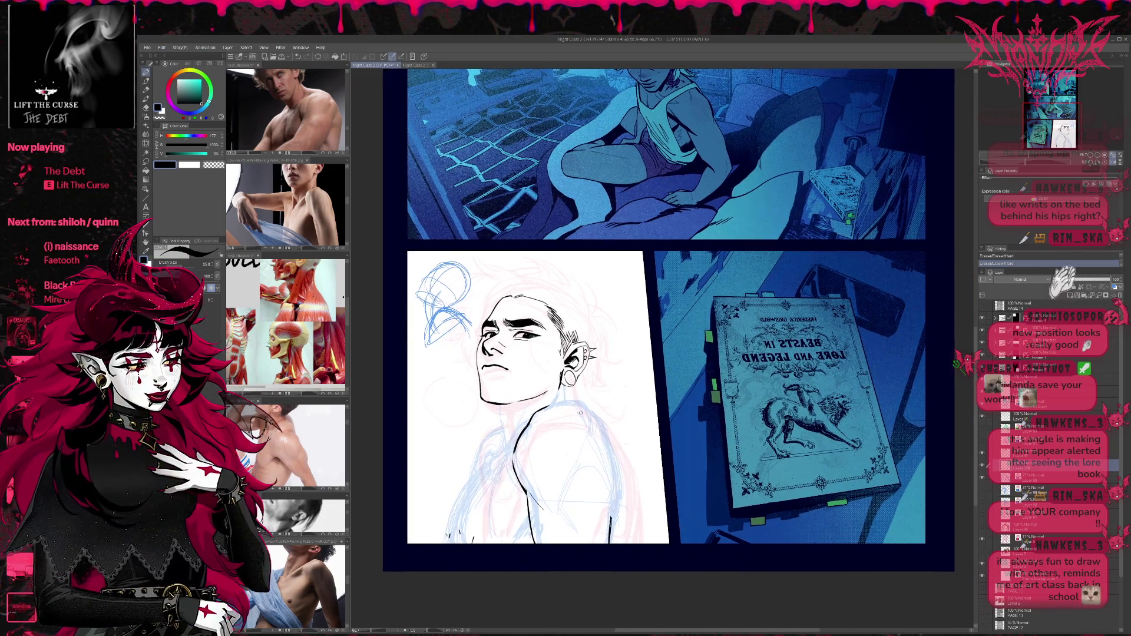
pyautogui.click(286, 324)
# Scroll through the red anatomy figures in the neck shoulders reference document.
pyautogui.scroll(-3, 286, 324)
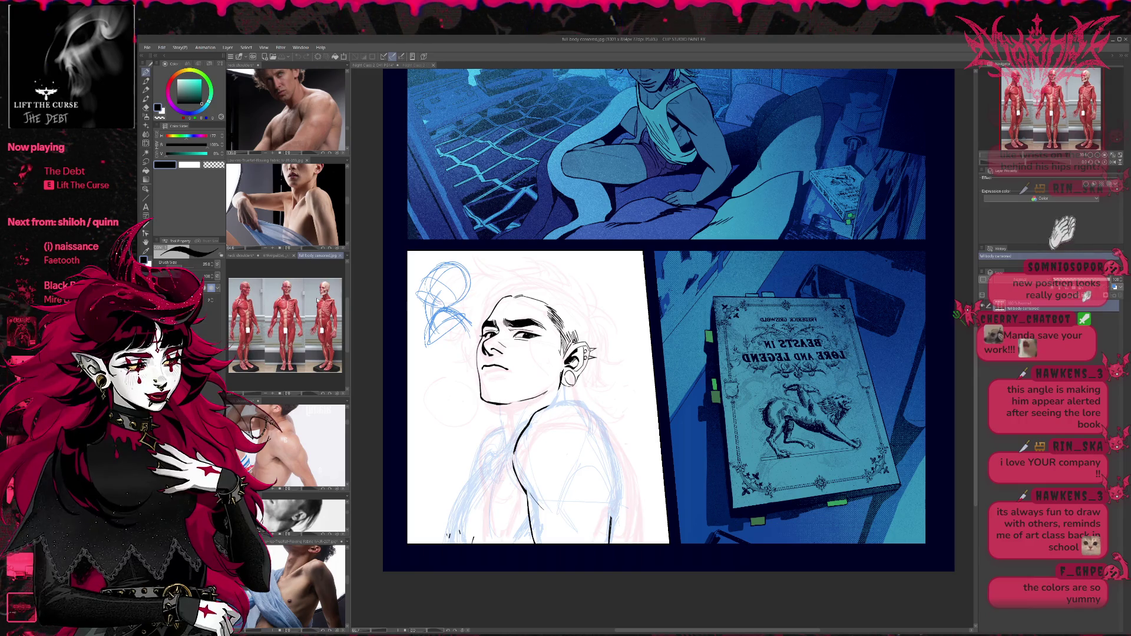
pyautogui.moveTo(303, 398); pyautogui.dragTo(302, 396)
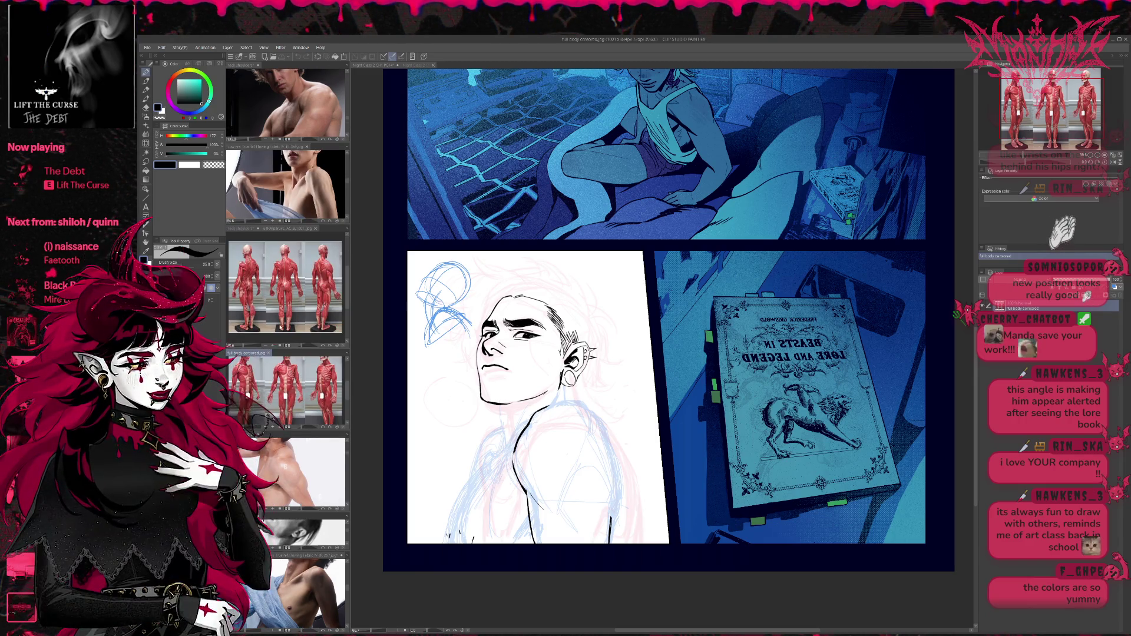
pyautogui.scroll(3, 276, 368)
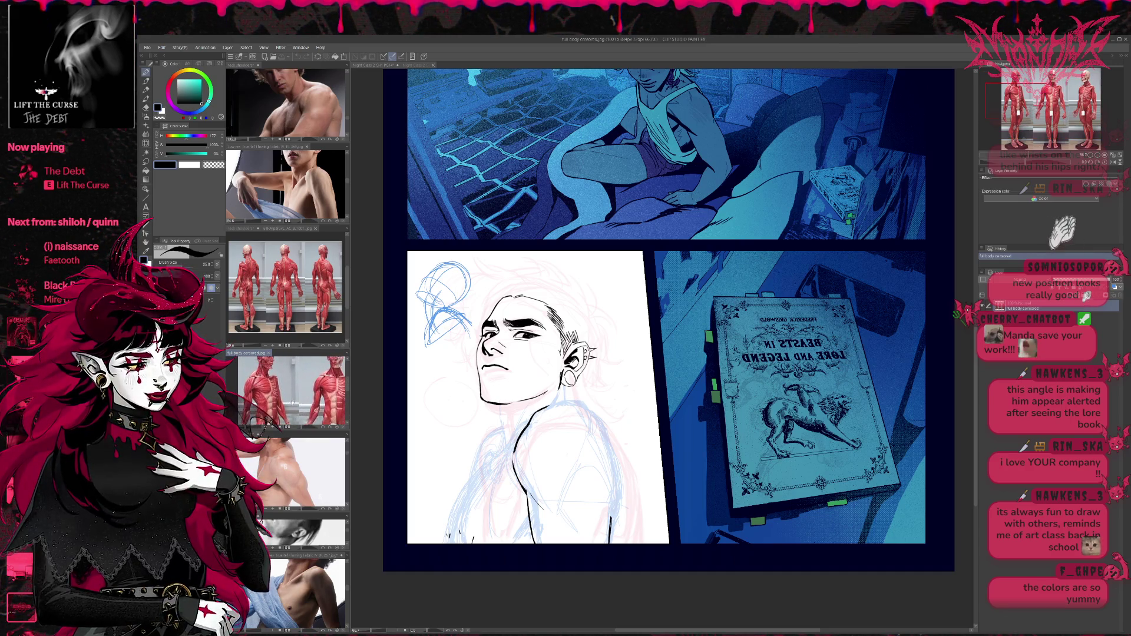
pyautogui.click(289, 228)
pyautogui.scroll(3, 318, 289)
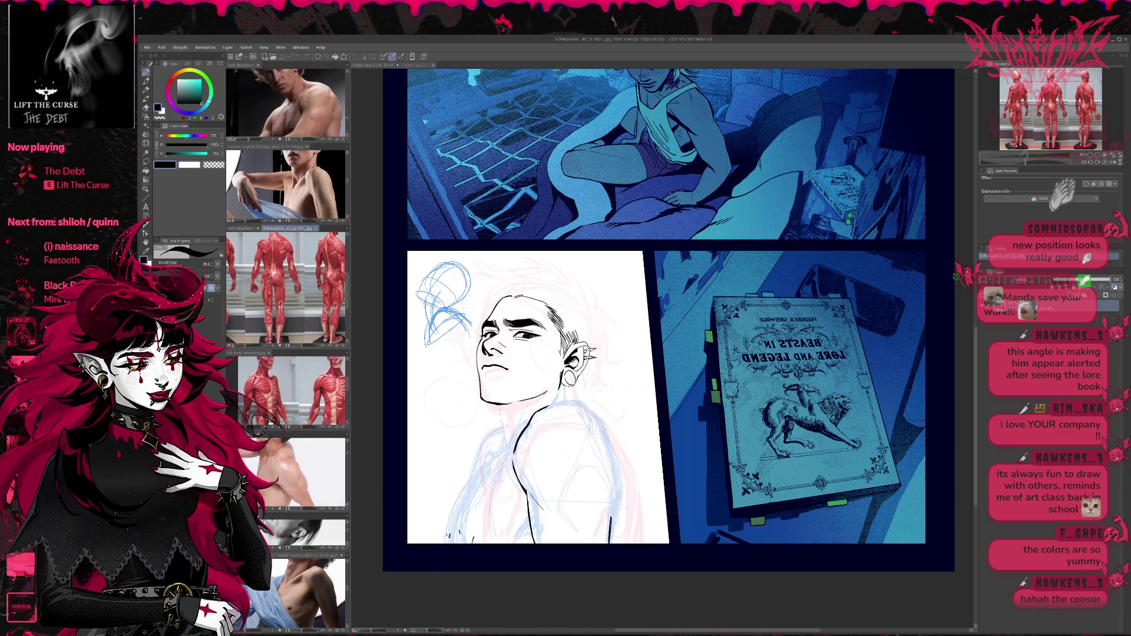
pyautogui.scroll(3, 305, 305)
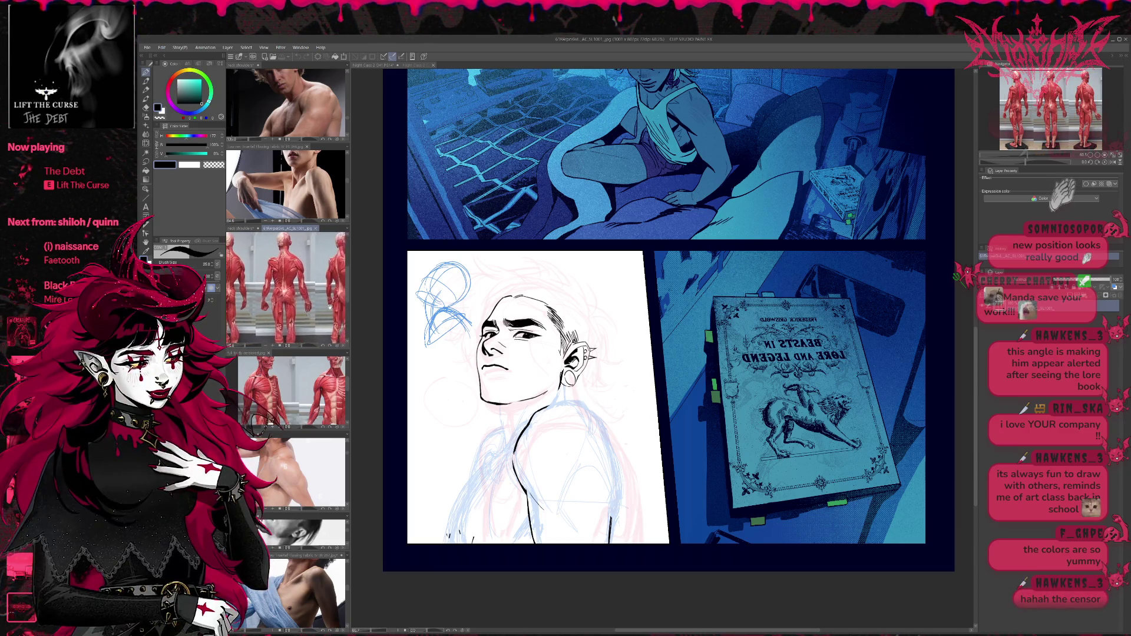
pyautogui.scroll(3, 305, 305)
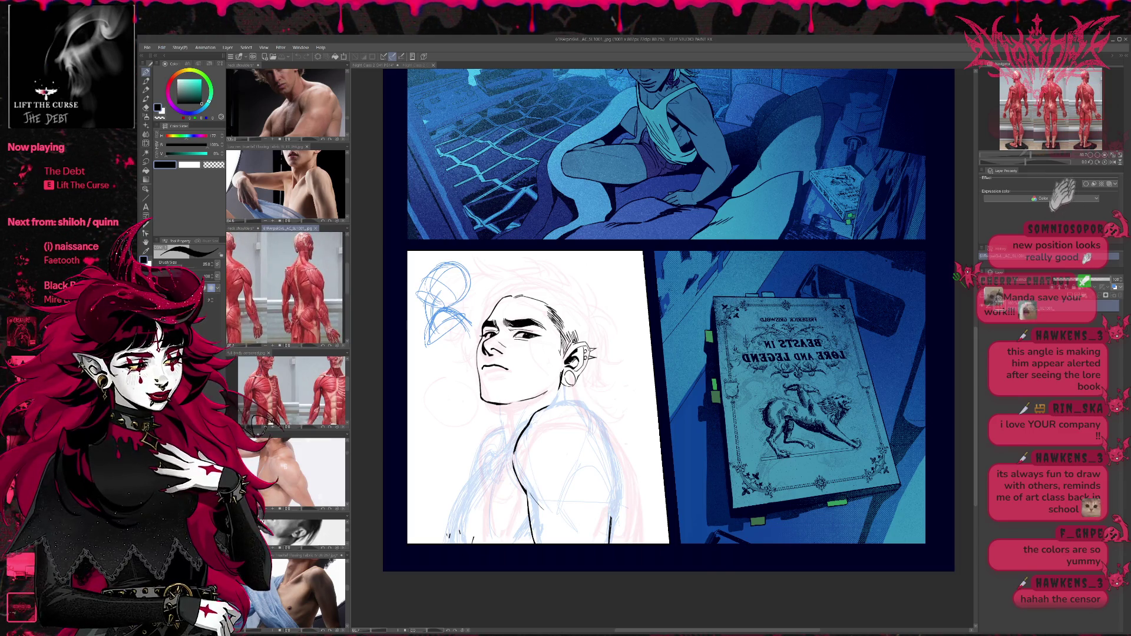
pyautogui.click(1113, 163)
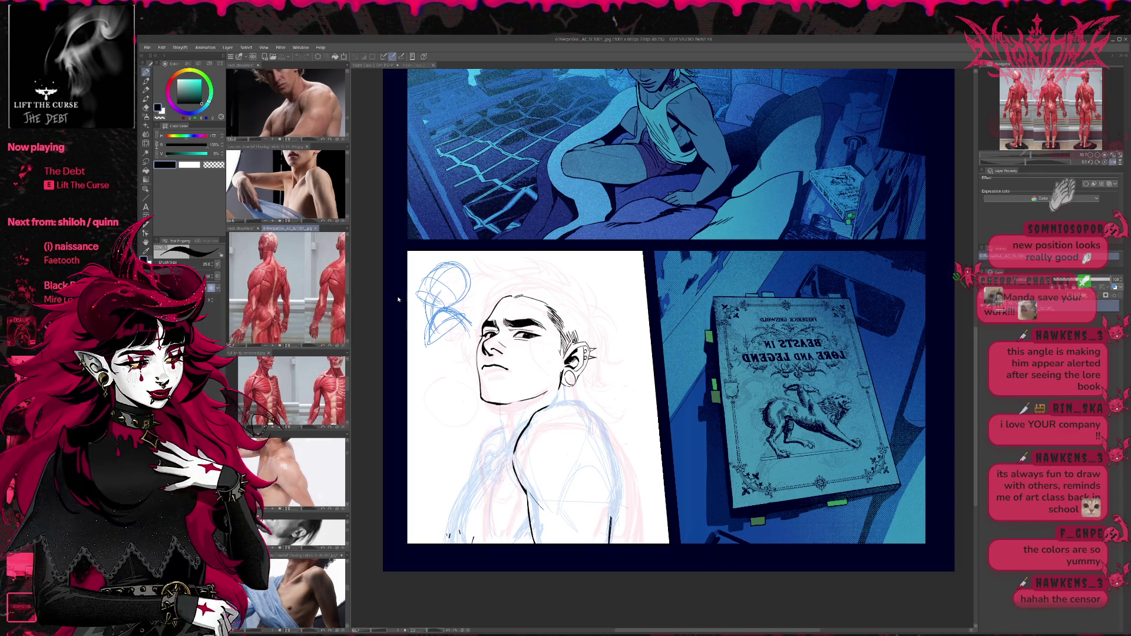
pyautogui.click(289, 388)
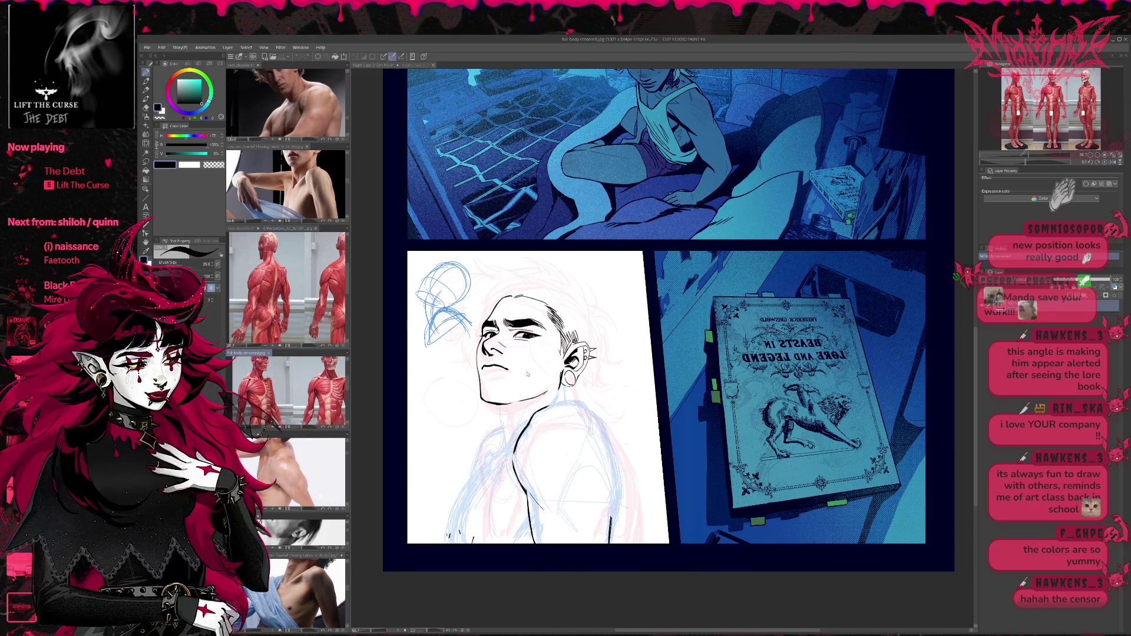
pyautogui.click(501, 597)
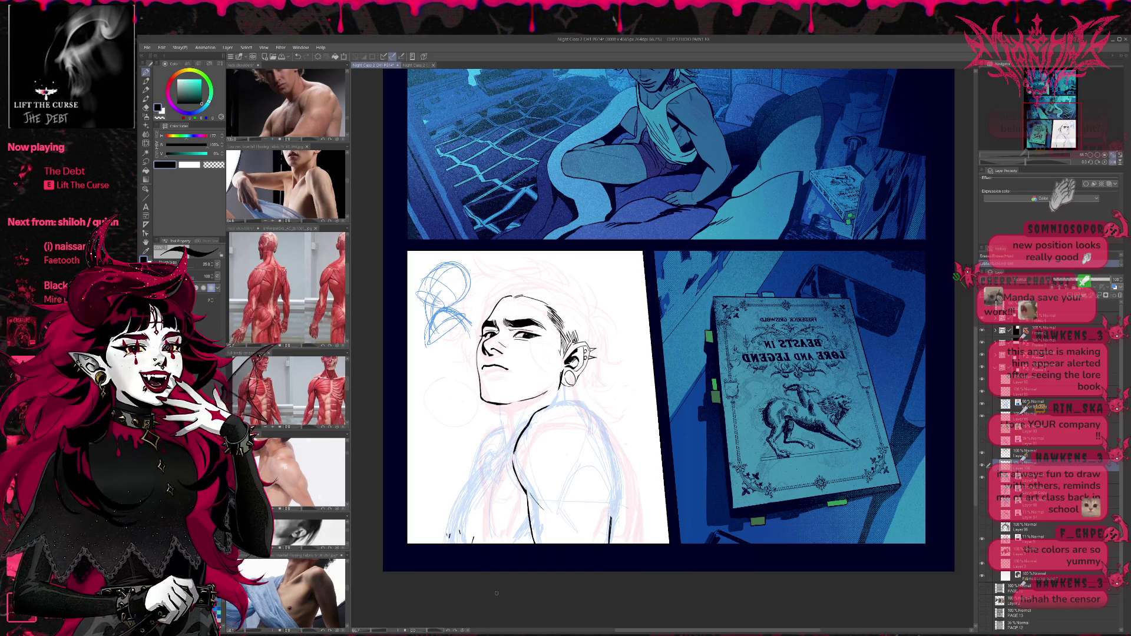
pyautogui.press('e')
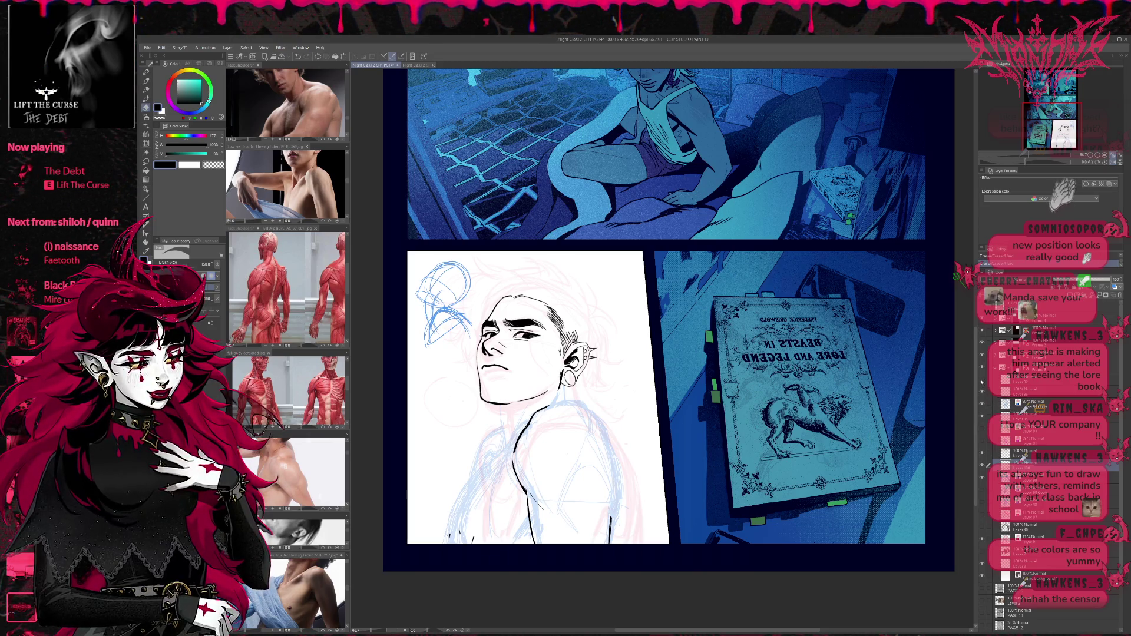
pyautogui.click(989, 380)
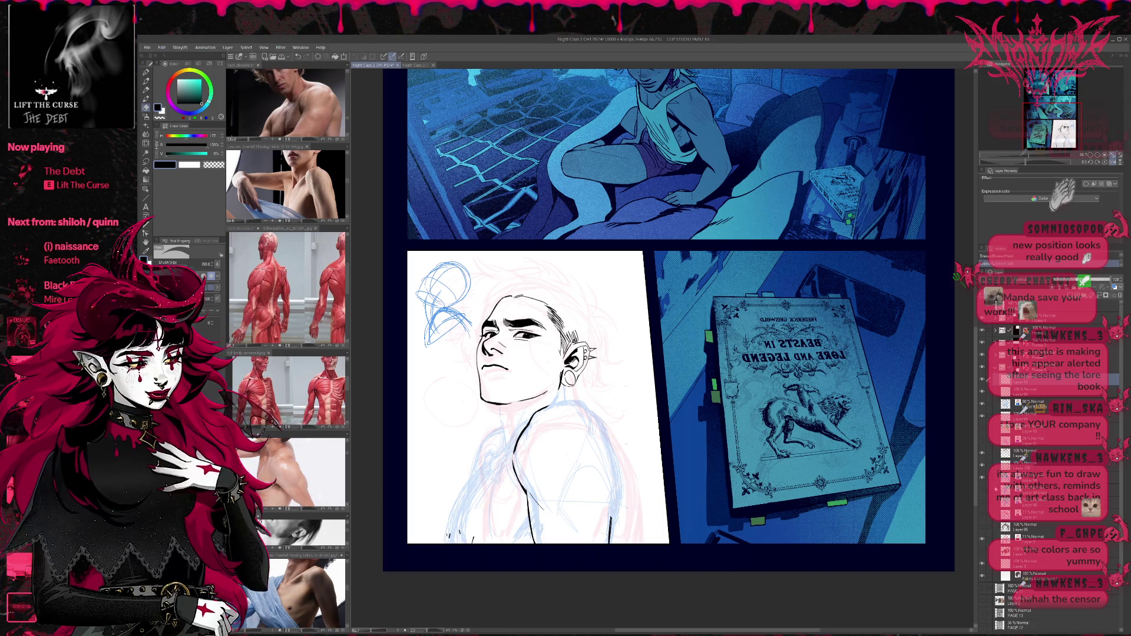
pyautogui.click(987, 464)
pyautogui.click(982, 454)
pyautogui.click(981, 454)
pyautogui.click(982, 393)
pyautogui.click(982, 394)
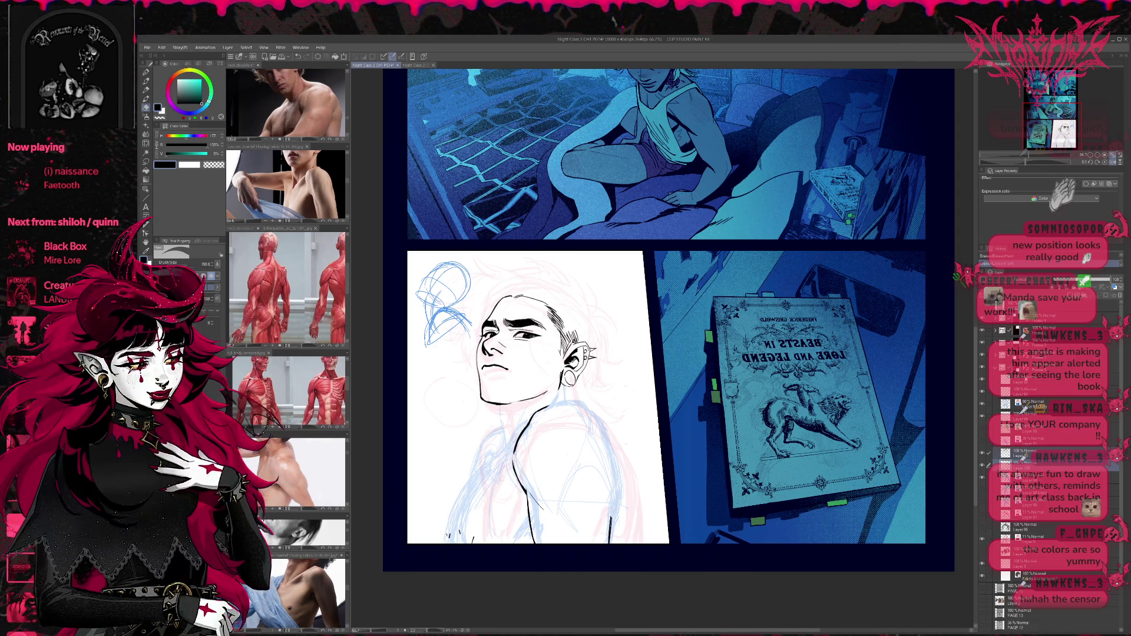
pyautogui.click(982, 417)
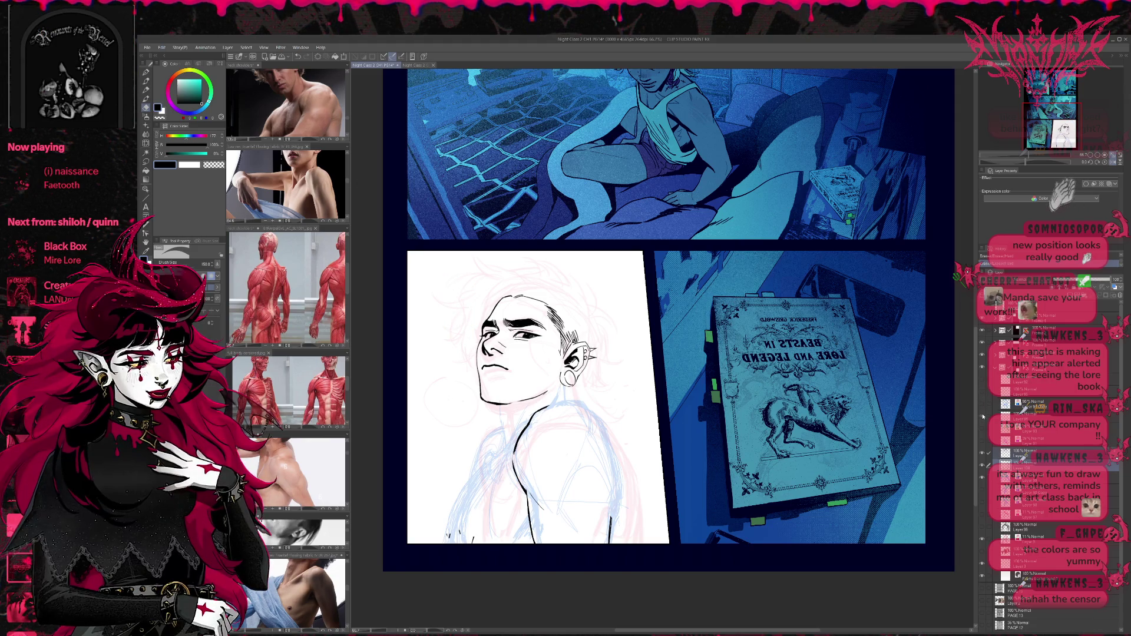
pyautogui.click(988, 383)
pyautogui.click(982, 464)
pyautogui.click(981, 479)
pyautogui.click(983, 466)
pyautogui.click(983, 451)
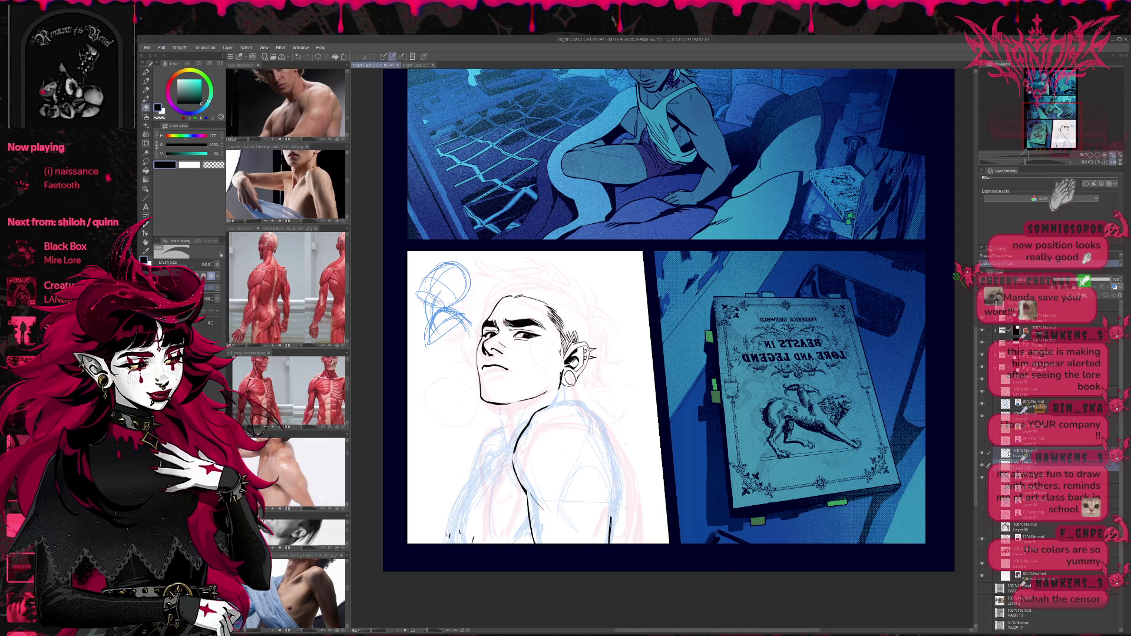
pyautogui.click(1045, 453)
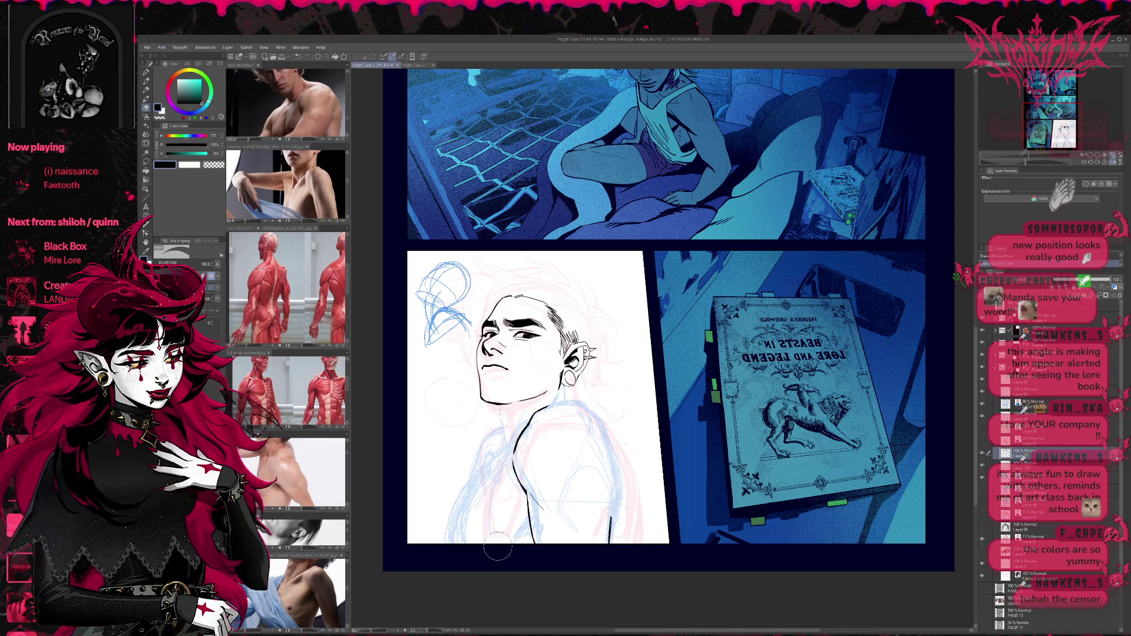
pyautogui.click(1028, 466)
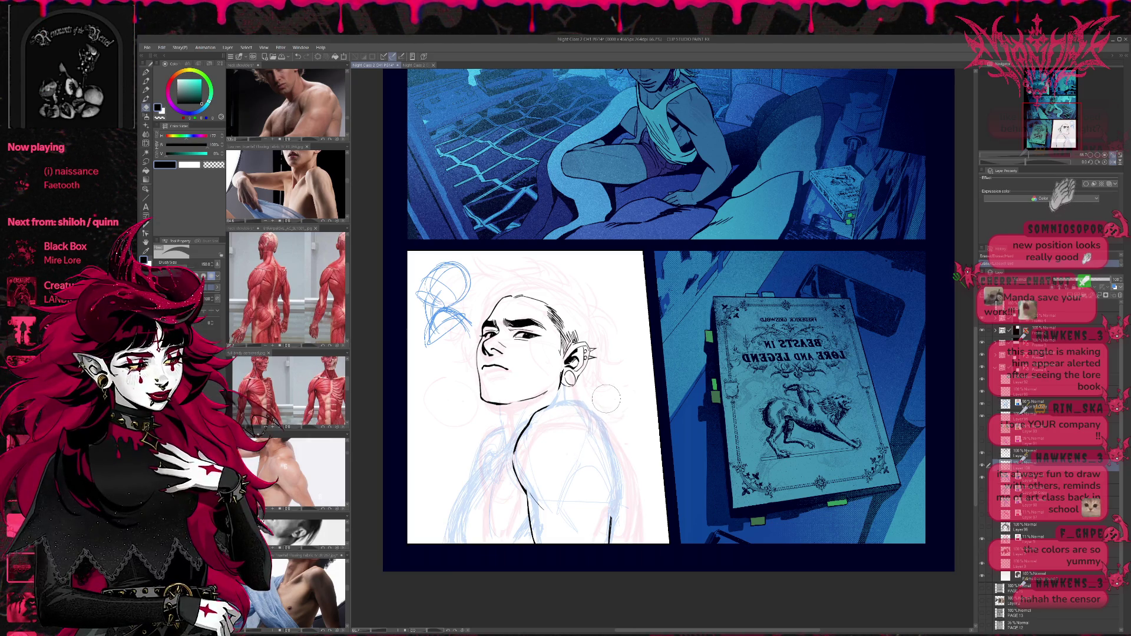
pyautogui.click(146, 73)
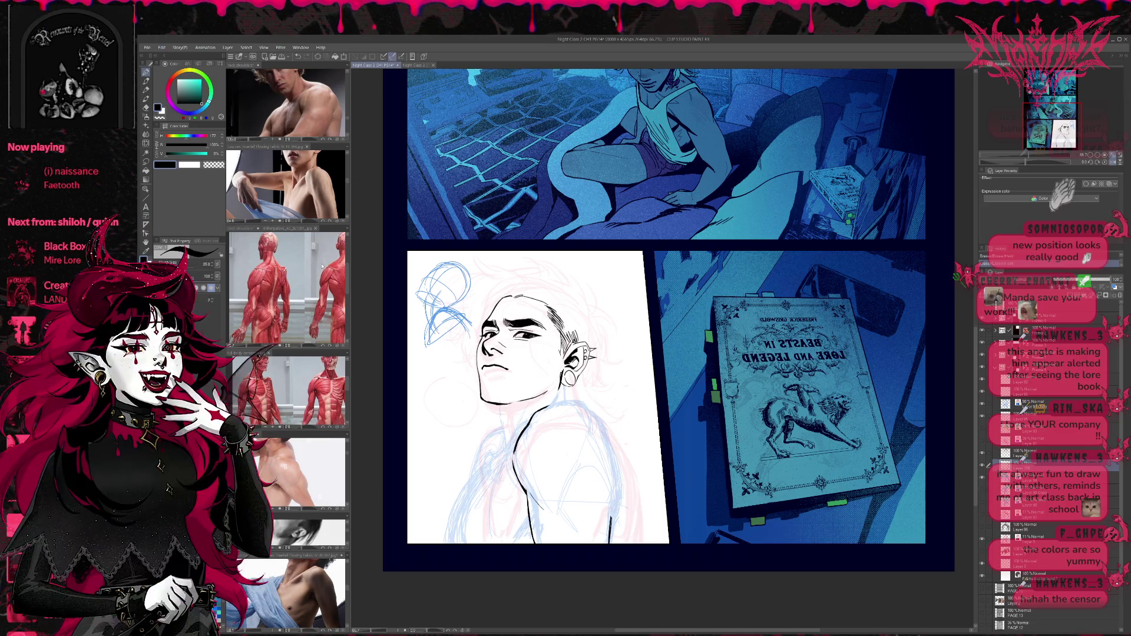
pyautogui.click(318, 241)
pyautogui.moveTo(318, 242); pyautogui.dragTo(238, 252)
pyautogui.click(315, 377)
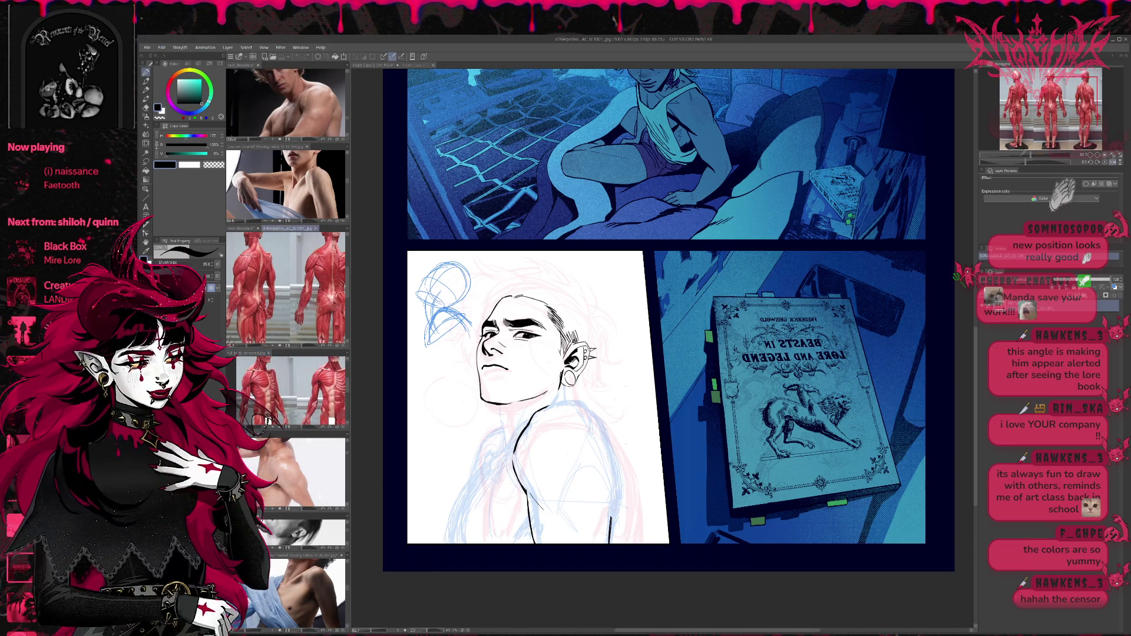
pyautogui.click(613, 411)
pyautogui.moveTo(613, 411); pyautogui.dragTo(595, 393)
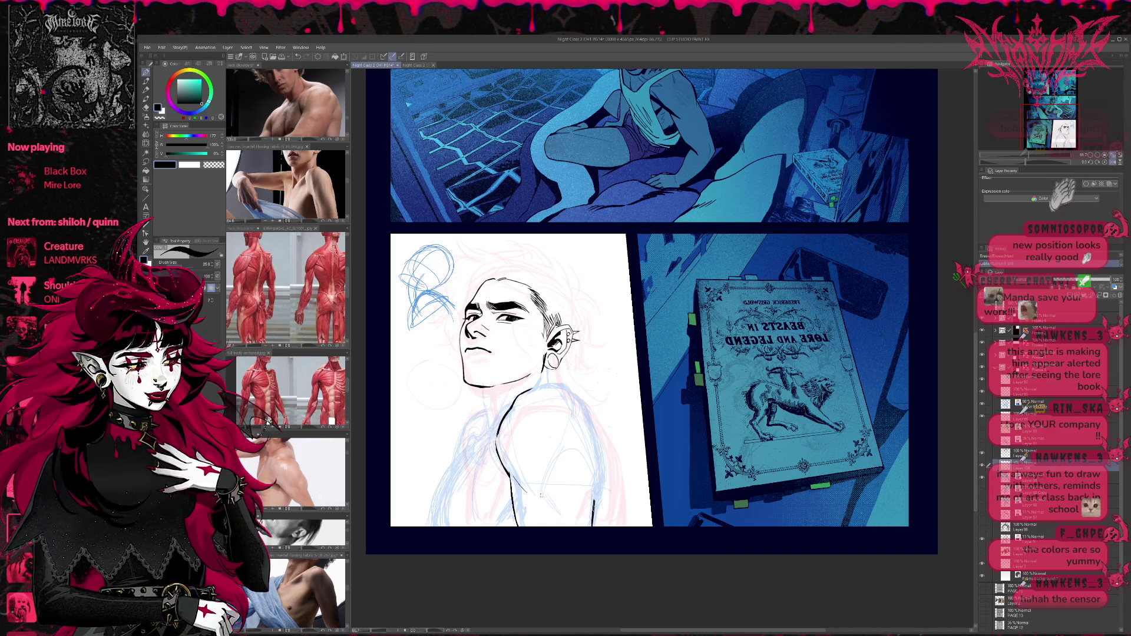
# Add a new raster layer and sketch dark shoulder, torso and chest lines on it.
pyautogui.click(1040, 446)
pyautogui.click(1114, 287)
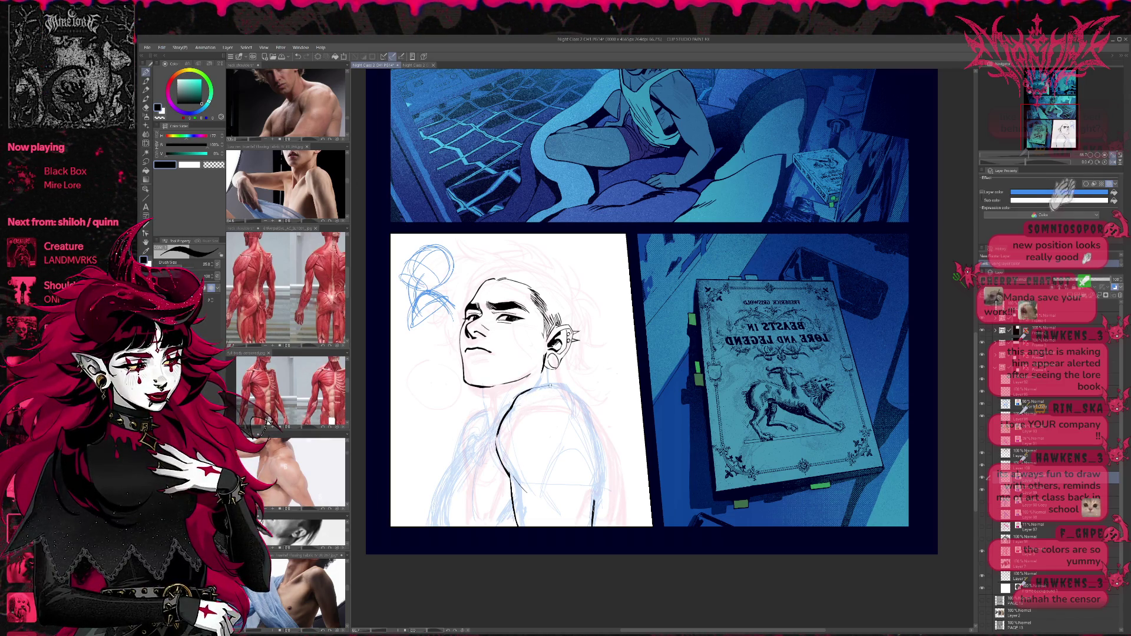
pyautogui.moveTo(559, 386); pyautogui.dragTo(563, 394)
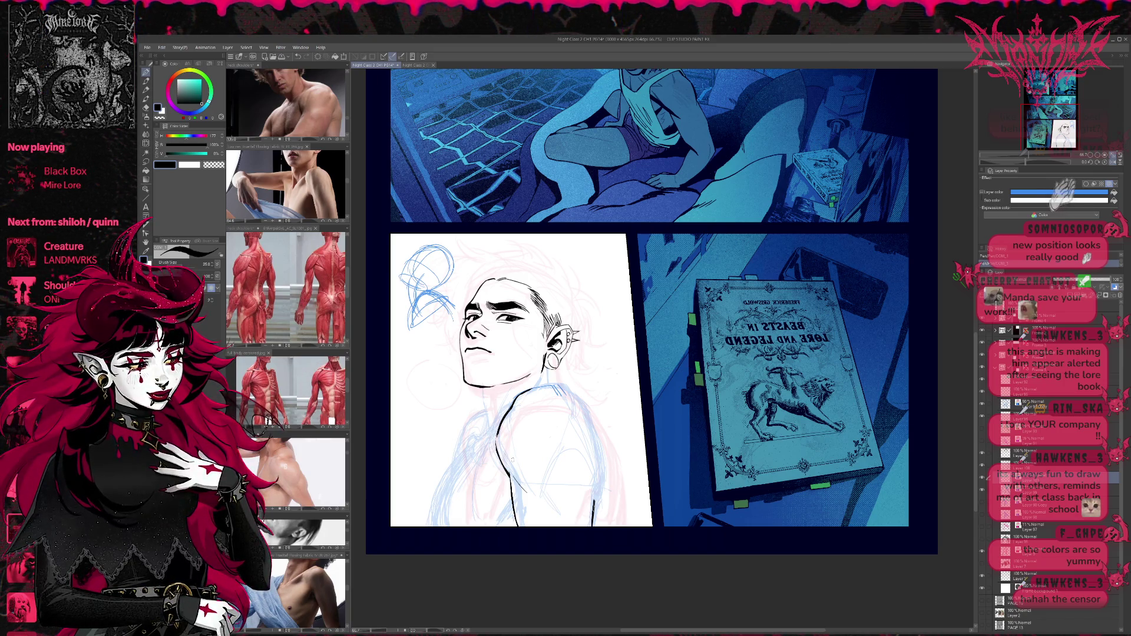
pyautogui.moveTo(516, 411)
pyautogui.mouseDown()
pyautogui.moveTo(509, 469)
pyautogui.moveTo(522, 484)
pyautogui.moveTo(511, 470)
pyautogui.moveTo(522, 457)
pyautogui.mouseUp()
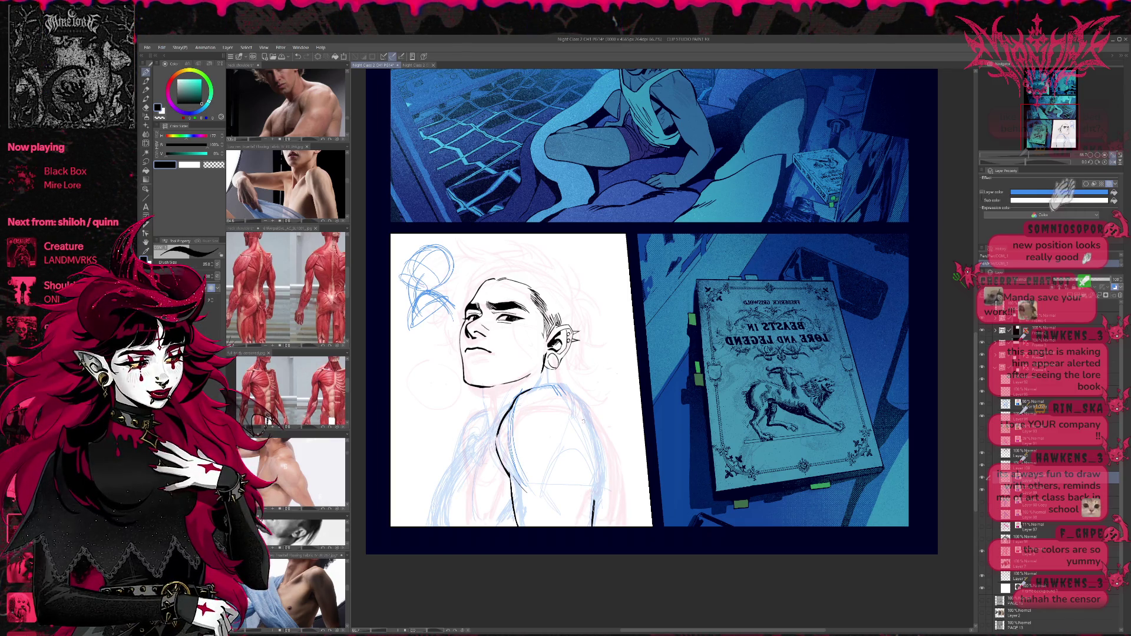
pyautogui.moveTo(533, 480); pyautogui.dragTo(558, 404)
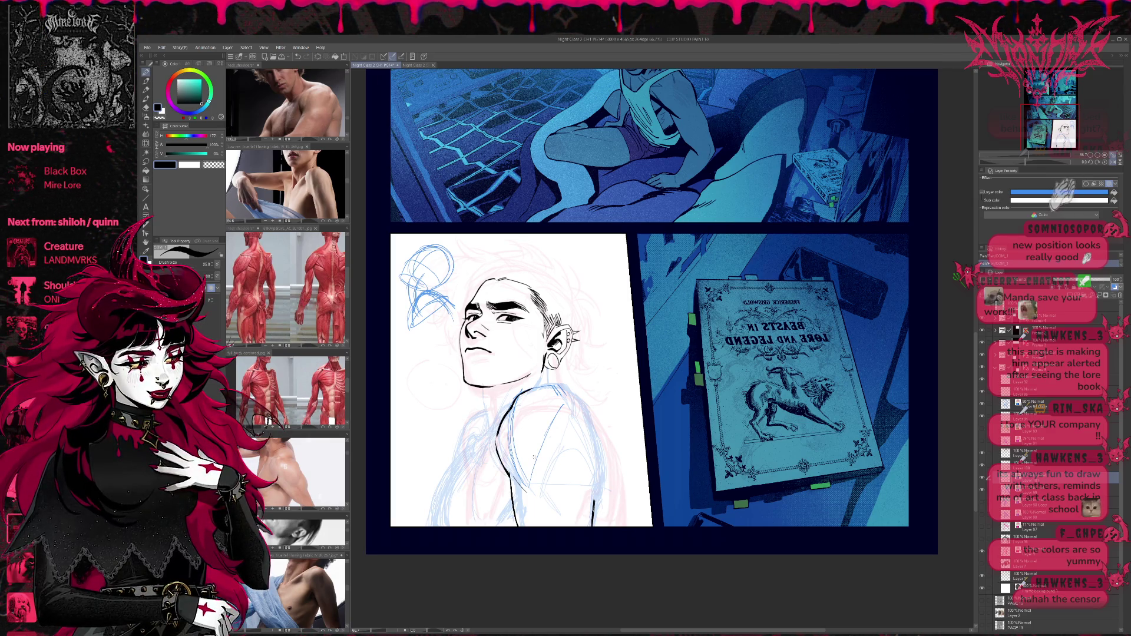
# Bring up the muscle reference image in the sub view.
pyautogui.click(306, 333)
pyautogui.scroll(2, 306, 333)
pyautogui.scroll(1, 348, 307)
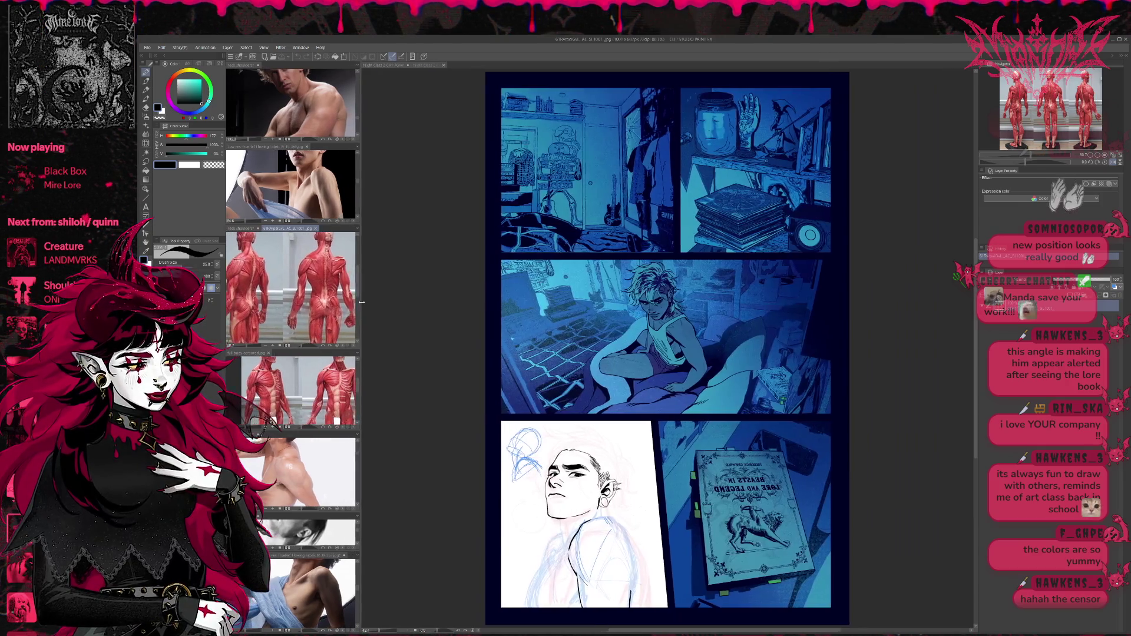
# Widen the reference sub view and zoom out to show the whole comic page.
pyautogui.moveTo(349, 302); pyautogui.dragTo(385, 303)
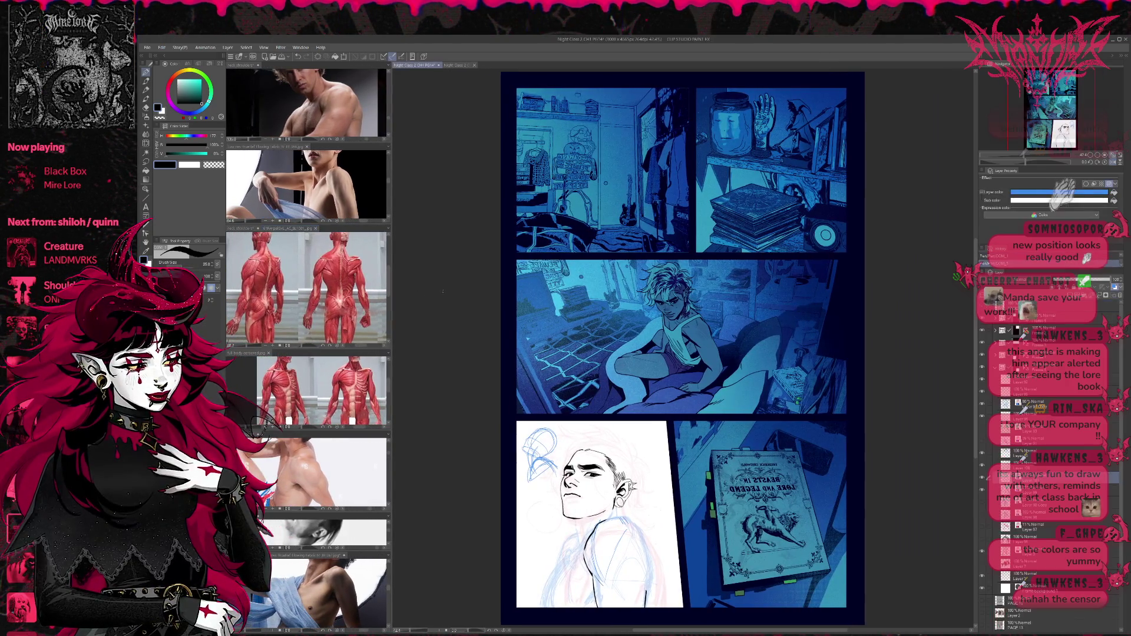
pyautogui.moveTo(657, 435); pyautogui.dragTo(653, 429)
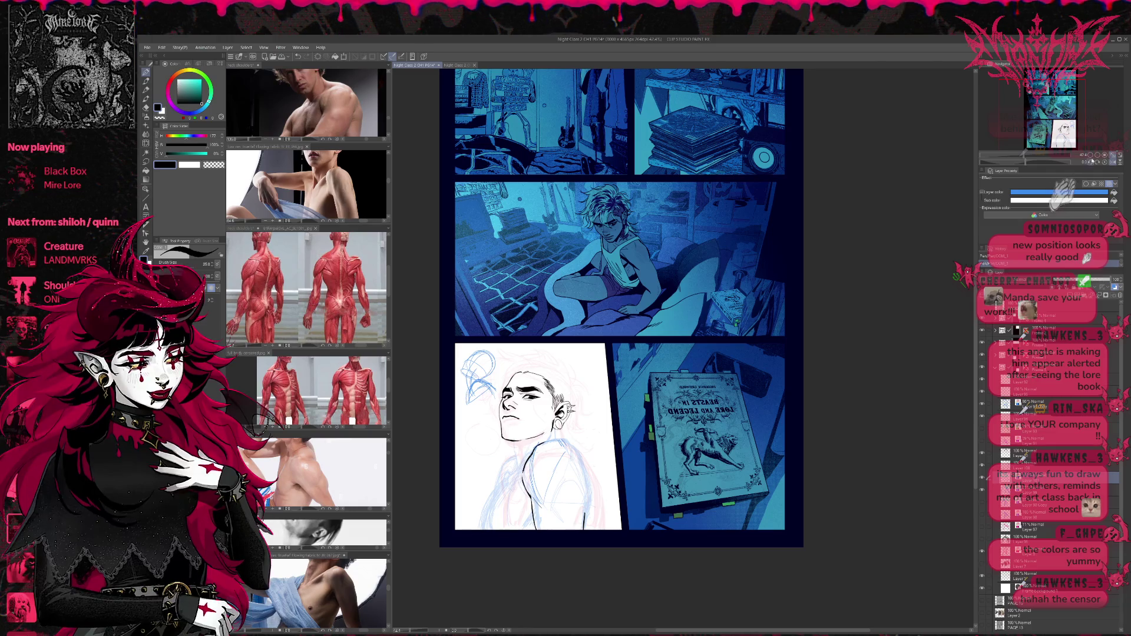
pyautogui.scroll(1, 652, 389)
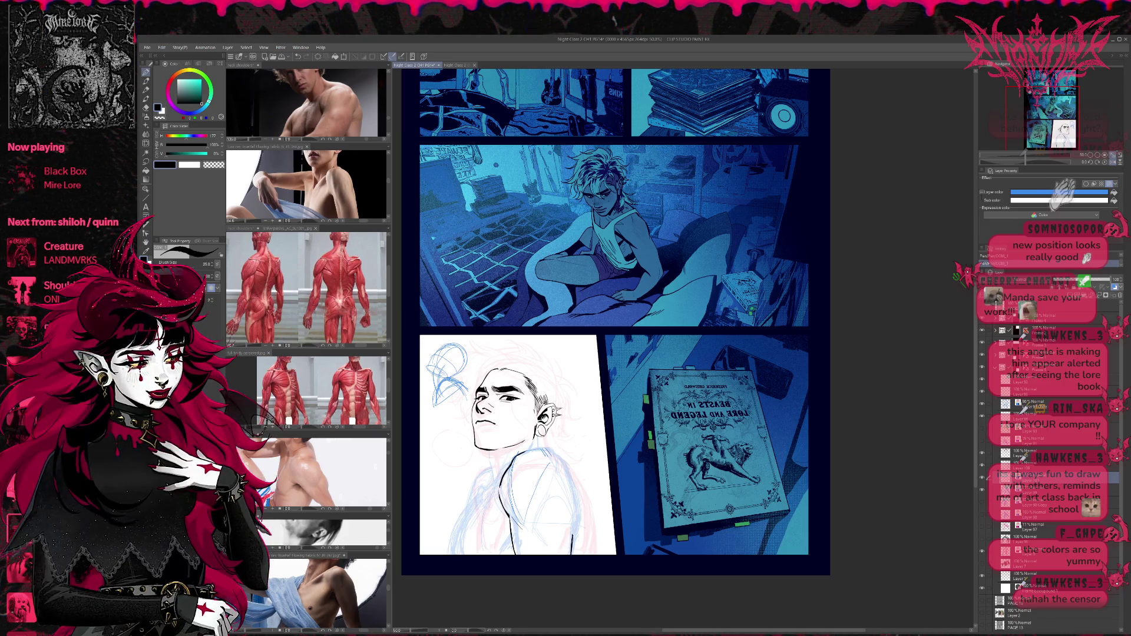
# Review the muscle and full-body reference images, then reactivate the comic page.
pyautogui.click(345, 330)
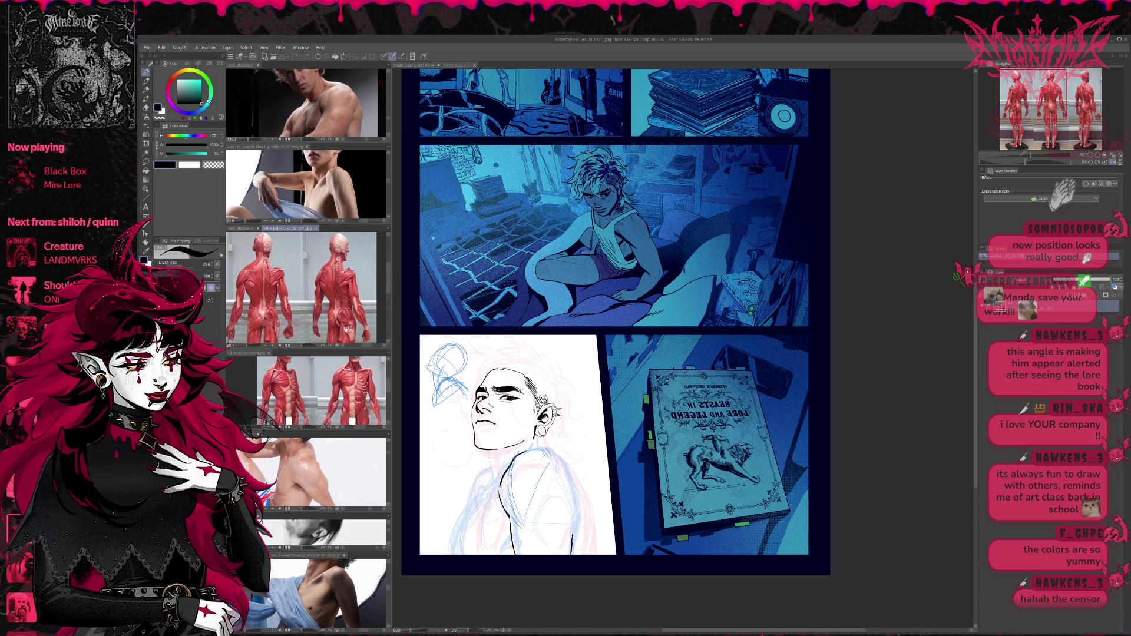
pyautogui.click(345, 401)
pyautogui.moveTo(345, 402)
pyautogui.mouseDown()
pyautogui.moveTo(358, 388)
pyautogui.moveTo(364, 422)
pyautogui.moveTo(364, 380)
pyautogui.mouseUp()
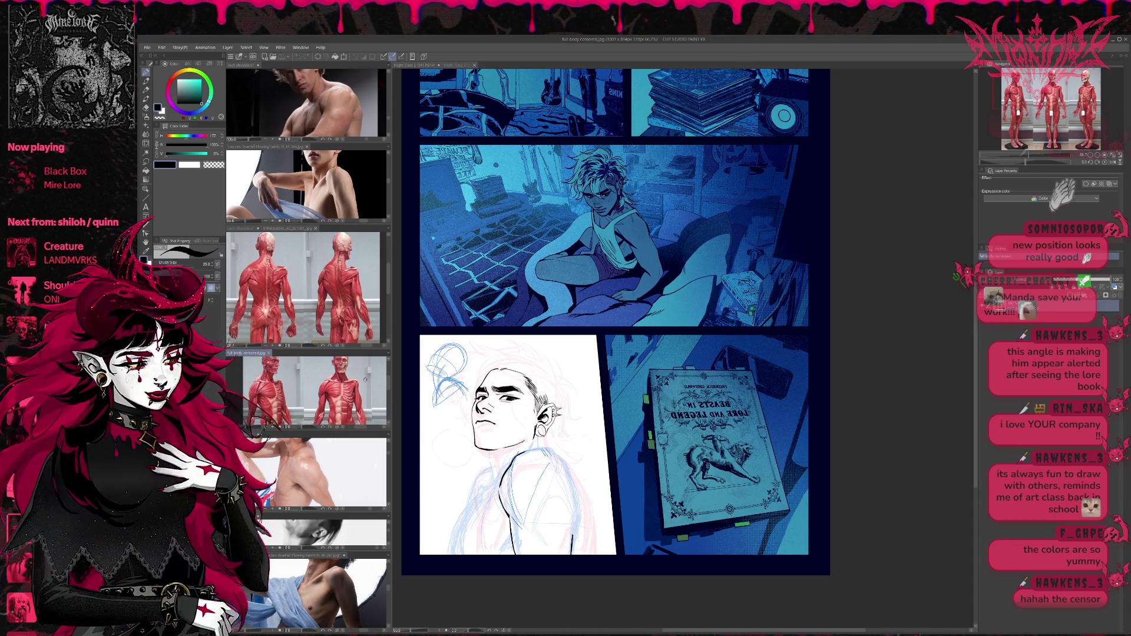
pyautogui.click(569, 426)
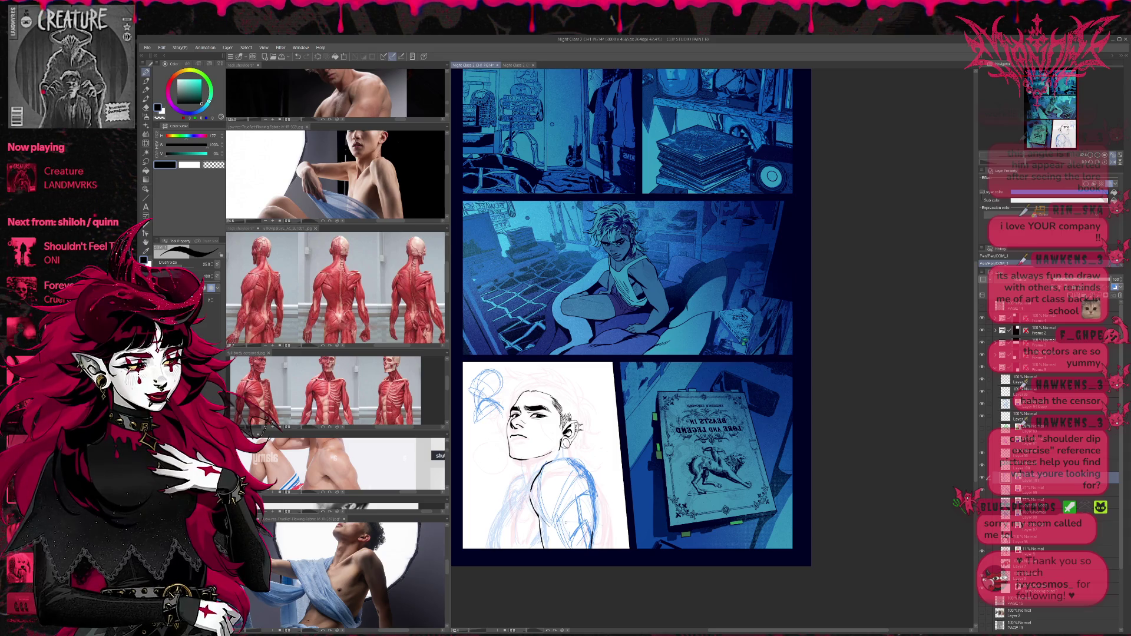
# Add two shoulder sketch strokes, then transform the sketch slightly left and down.
pyautogui.moveTo(538, 512)
pyautogui.mouseDown()
pyautogui.moveTo(557, 530)
pyautogui.moveTo(546, 549)
pyautogui.mouseUp()
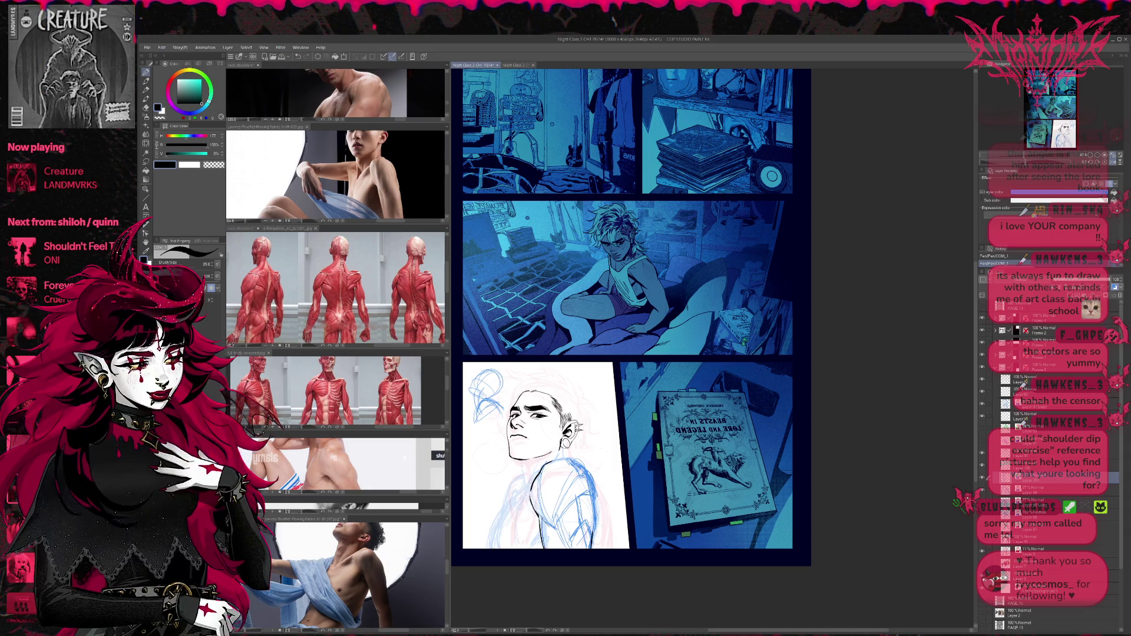
pyautogui.moveTo(596, 513); pyautogui.dragTo(598, 531)
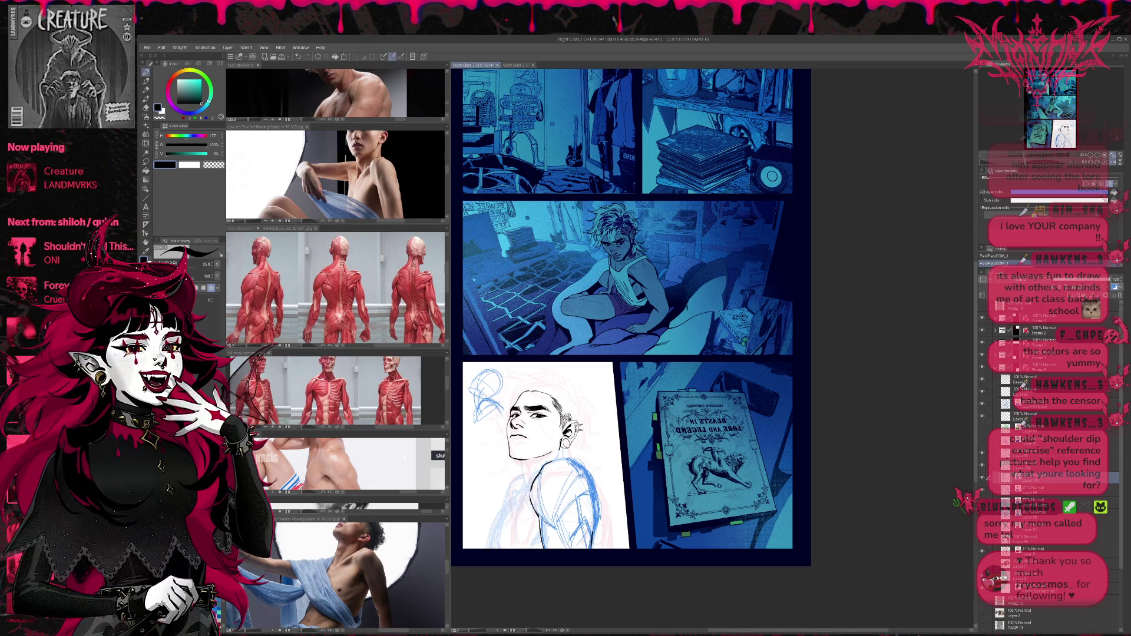
pyautogui.hotkey('ctrl', 't')
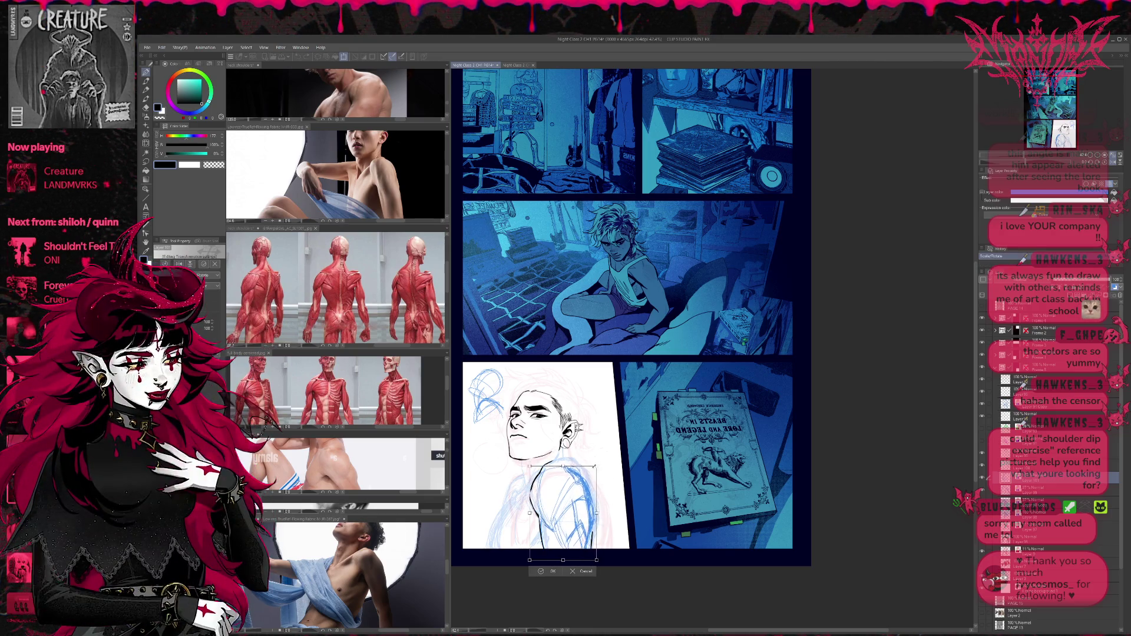
pyautogui.moveTo(593, 481)
pyautogui.mouseDown()
pyautogui.moveTo(615, 486)
pyautogui.moveTo(587, 498)
pyautogui.mouseUp()
pyautogui.click(550, 565)
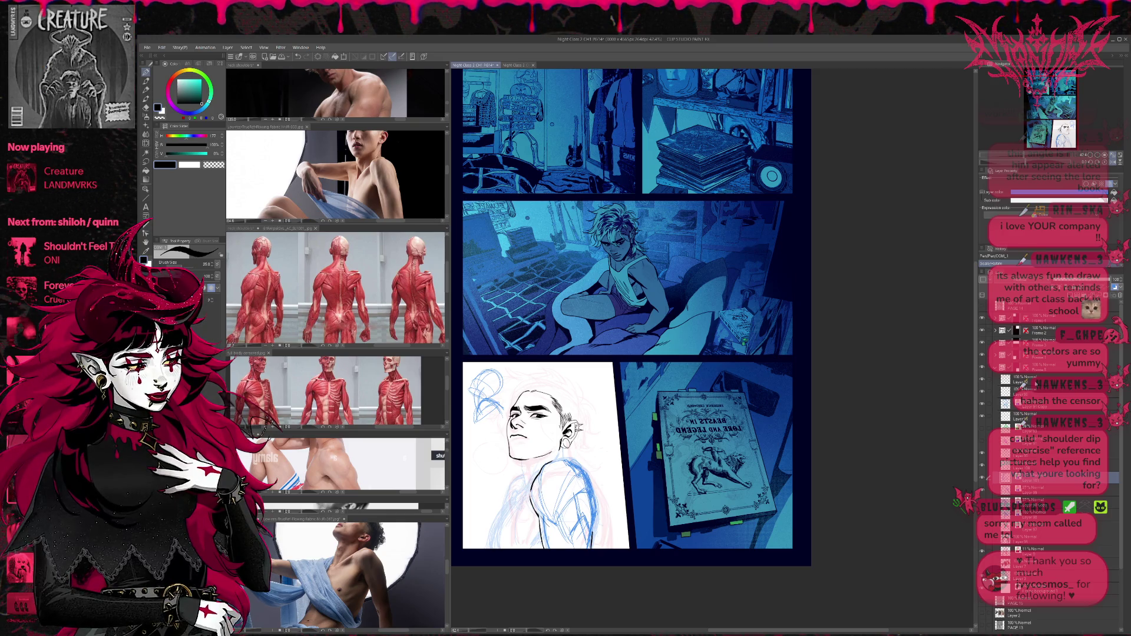
# Erase a stray mark near the shoulder on the layer above.
pyautogui.click(1036, 465)
pyautogui.press('r')
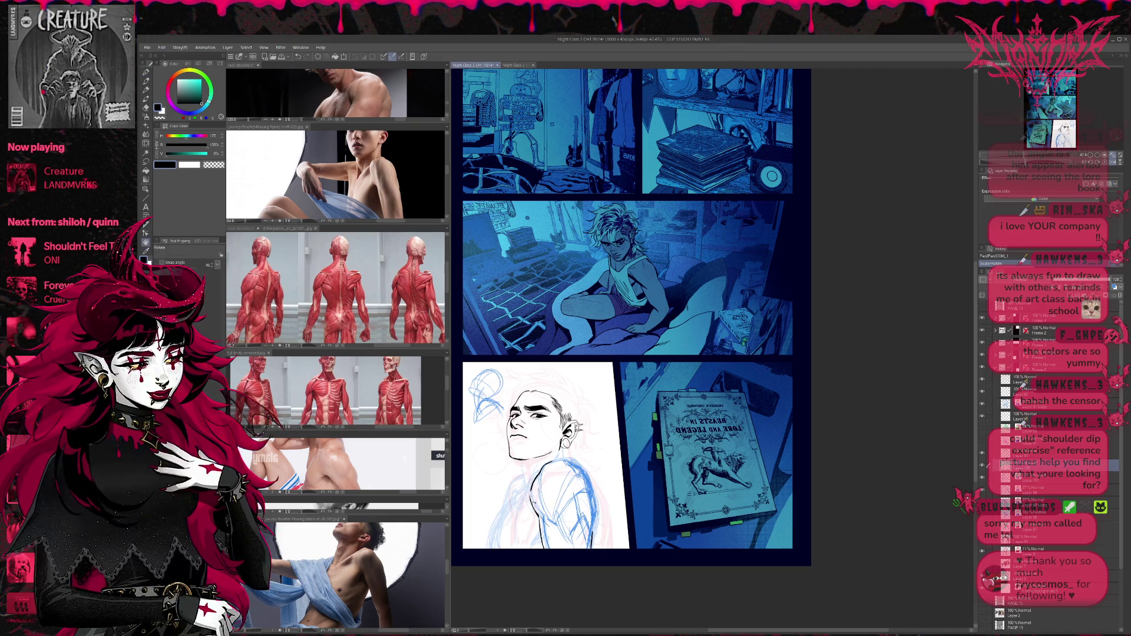
pyautogui.press('e')
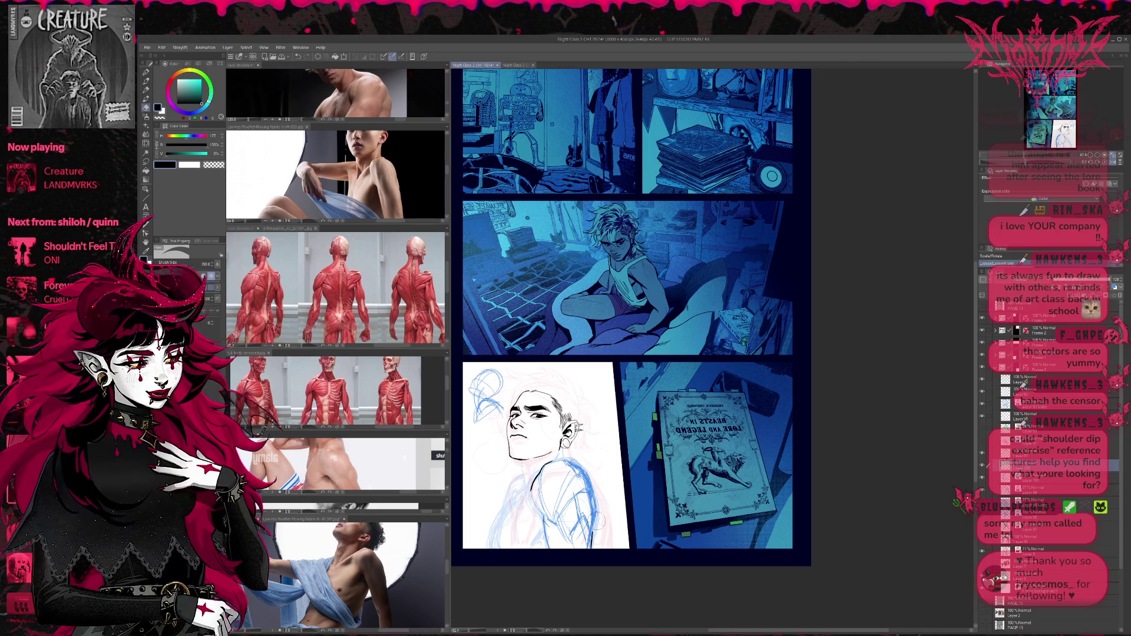
pyautogui.moveTo(615, 509); pyautogui.dragTo(603, 489)
pyautogui.press('p')
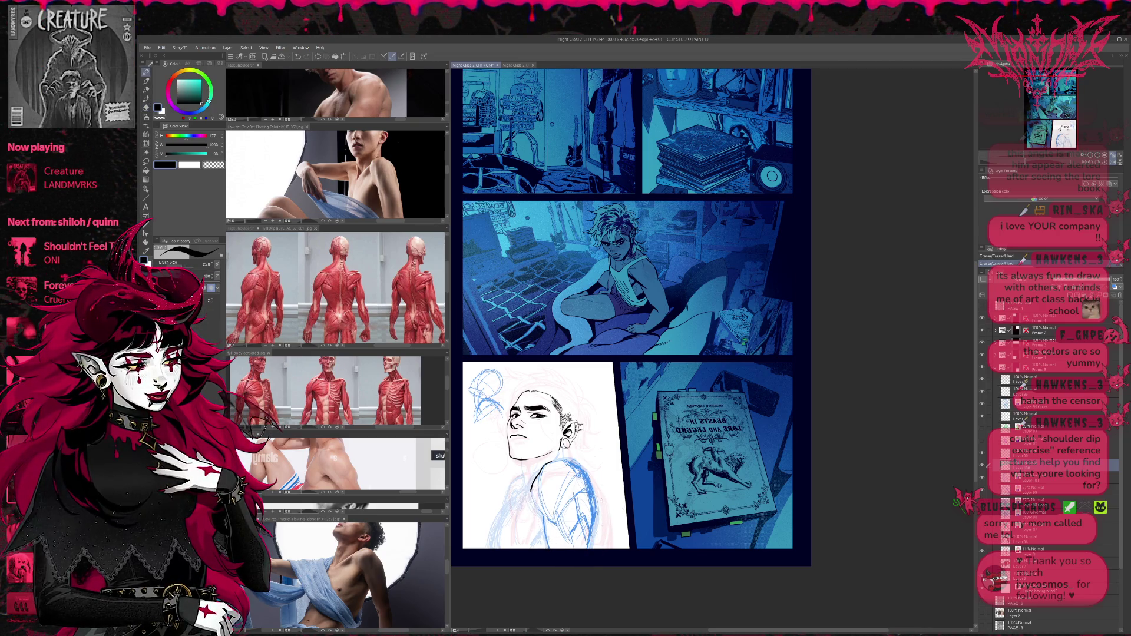
# Add a new colour-tinted sketch layer with a magenta layer colour.
pyautogui.click(1037, 477)
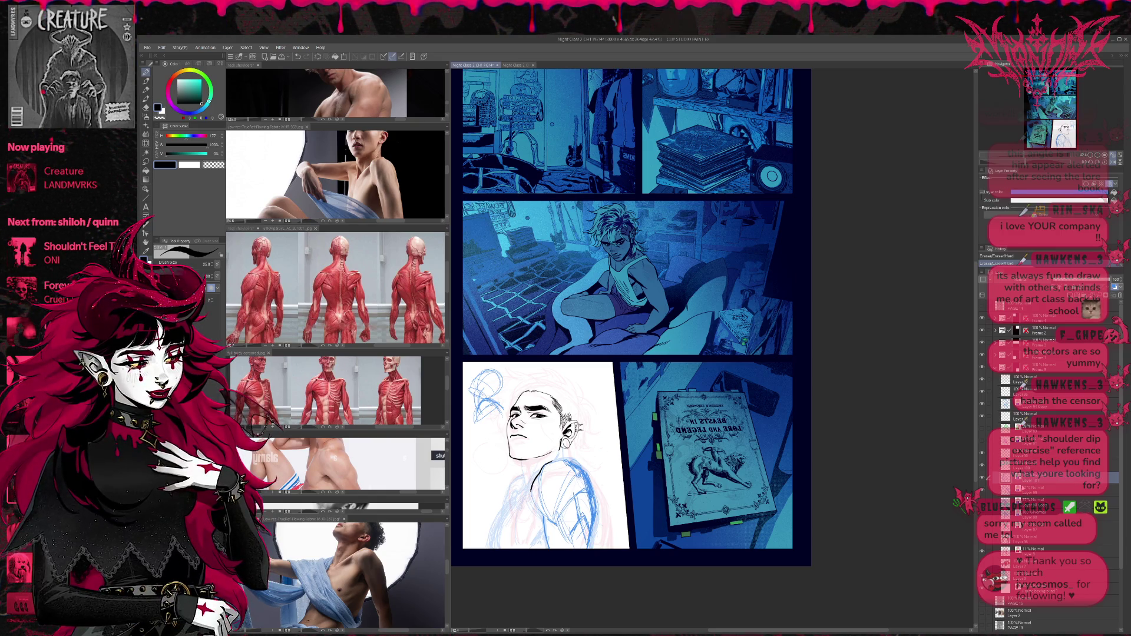
pyautogui.hotkey('ctrl', 'shift', 'n')
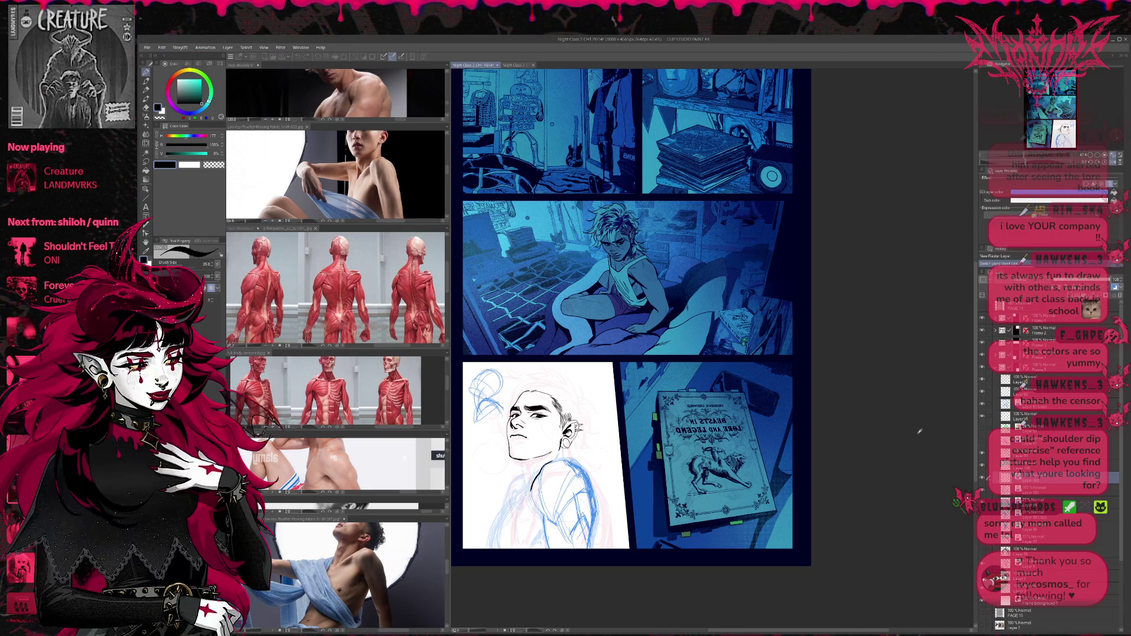
pyautogui.click(1059, 192)
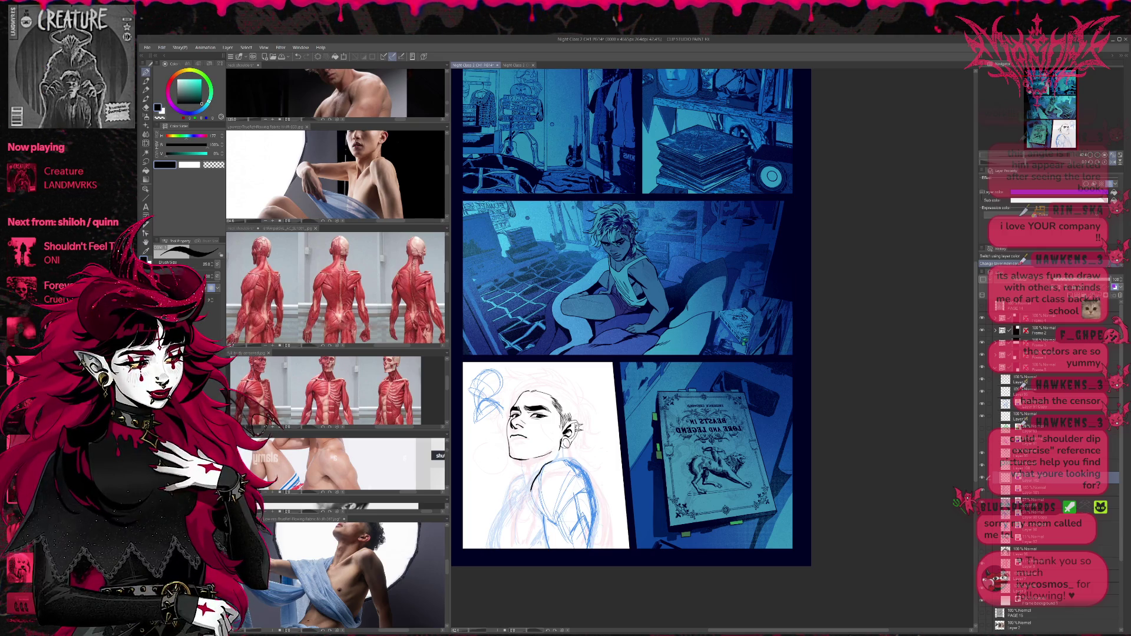
# Sketch purple and dark construction lines along the shoulder, arm and lower arm.
pyautogui.moveTo(537, 491); pyautogui.dragTo(530, 528)
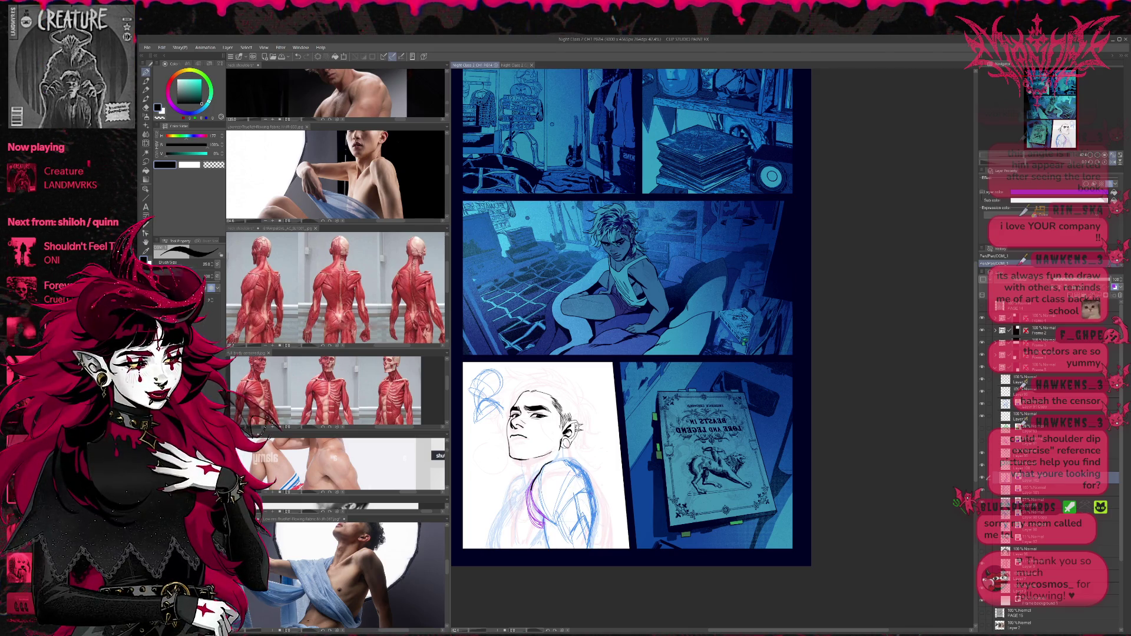
pyautogui.moveTo(590, 500); pyautogui.dragTo(590, 520)
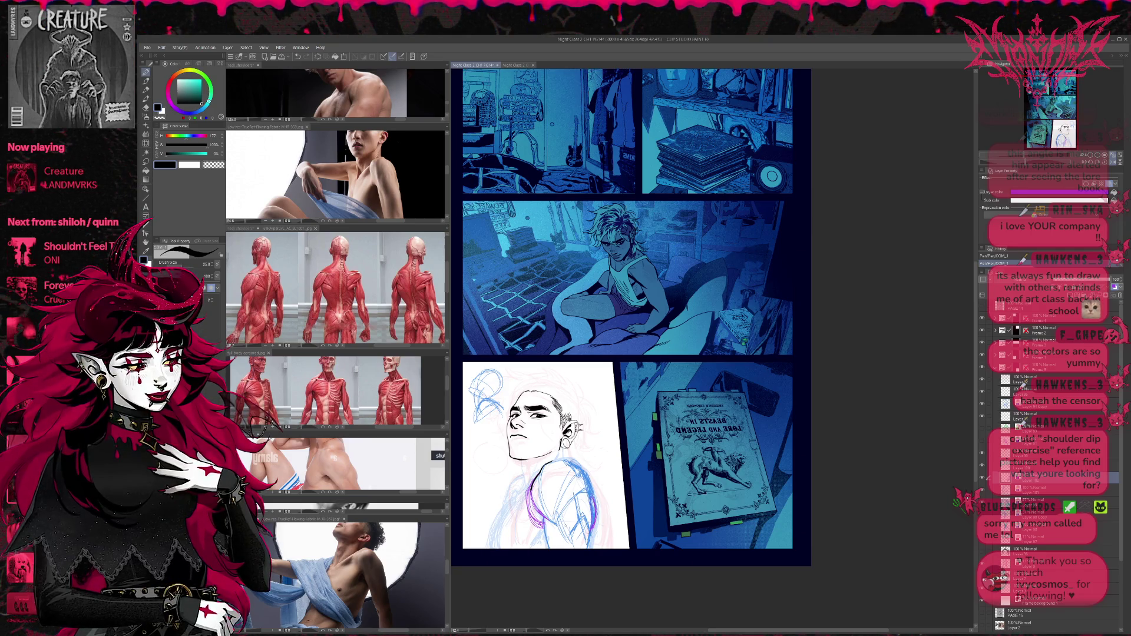
pyautogui.moveTo(528, 484); pyautogui.dragTo(525, 514)
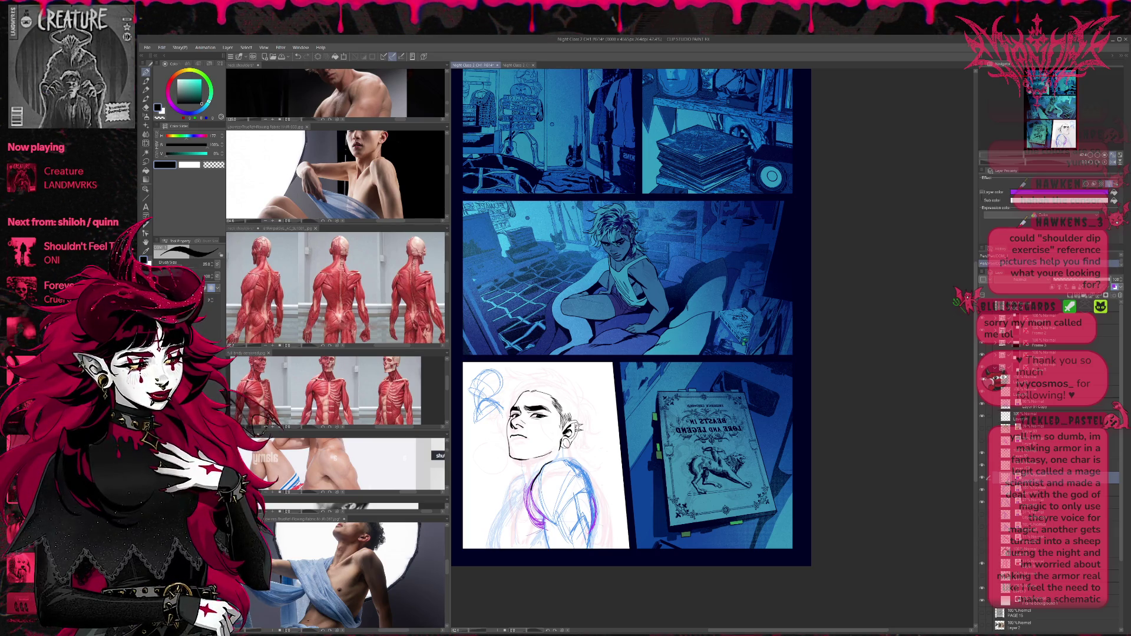
pyautogui.moveTo(533, 530); pyautogui.dragTo(541, 549)
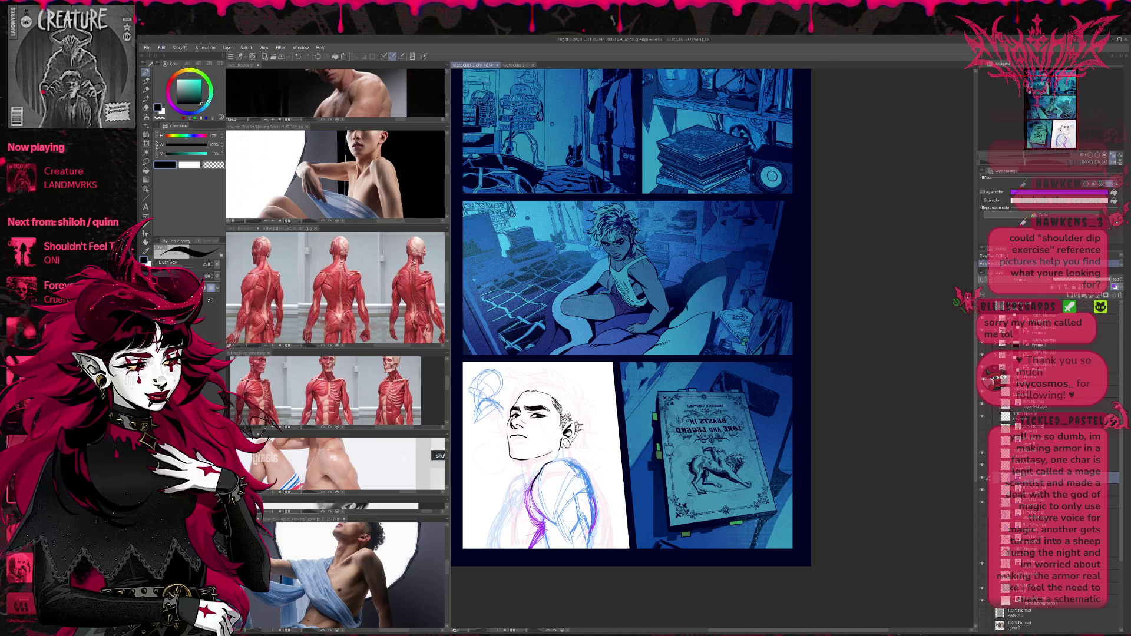
pyautogui.moveTo(515, 502); pyautogui.dragTo(504, 536)
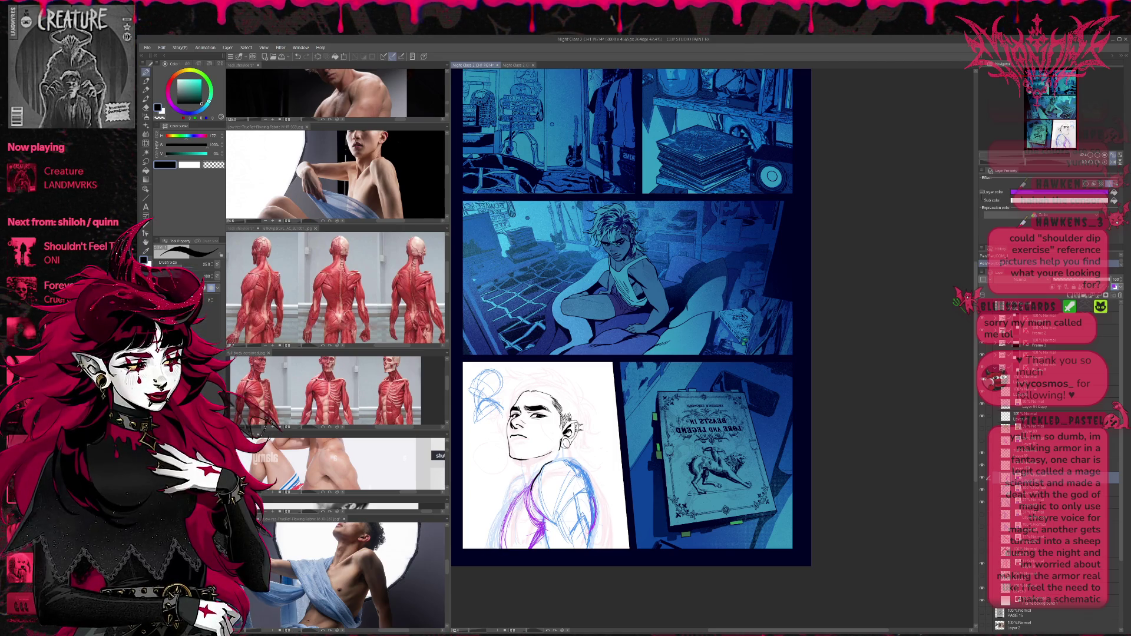
# Erase stray purple shoulder strokes, tilting the canvas counterclockwise for easier work.
pyautogui.press('e')
pyautogui.moveTo(541, 537); pyautogui.dragTo(528, 549)
pyautogui.moveTo(514, 510); pyautogui.dragTo(507, 556)
pyautogui.press('p')
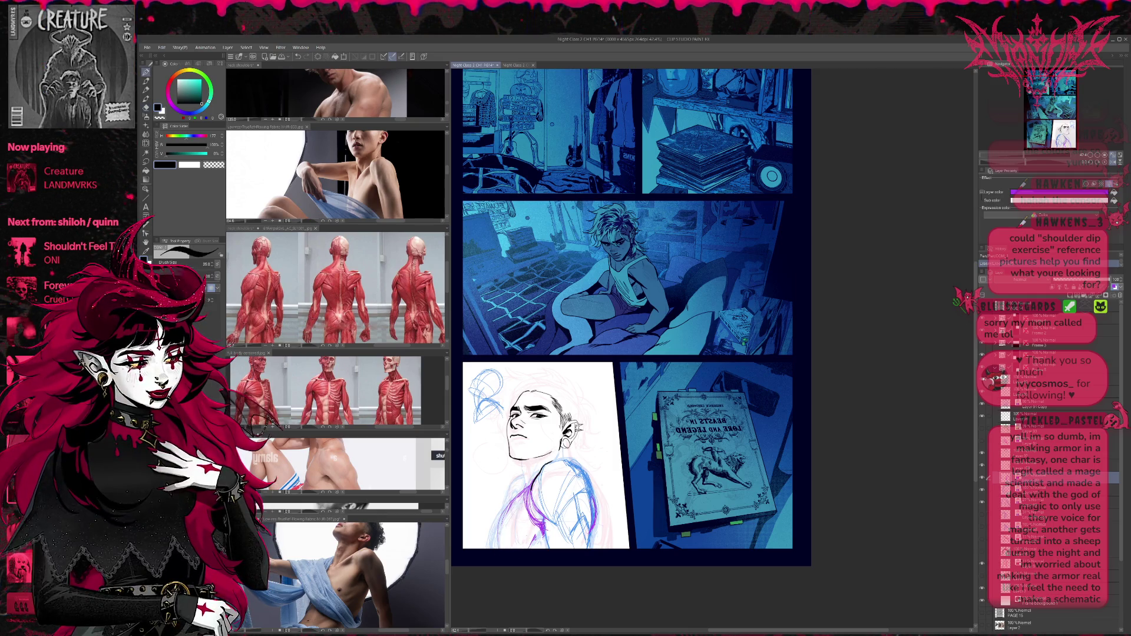
pyautogui.press('r')
pyautogui.moveTo(707, 295)
pyautogui.mouseDown()
pyautogui.moveTo(678, 359)
pyautogui.moveTo(636, 330)
pyautogui.moveTo(612, 377)
pyautogui.moveTo(545, 445)
pyautogui.moveTo(574, 424)
pyautogui.mouseUp()
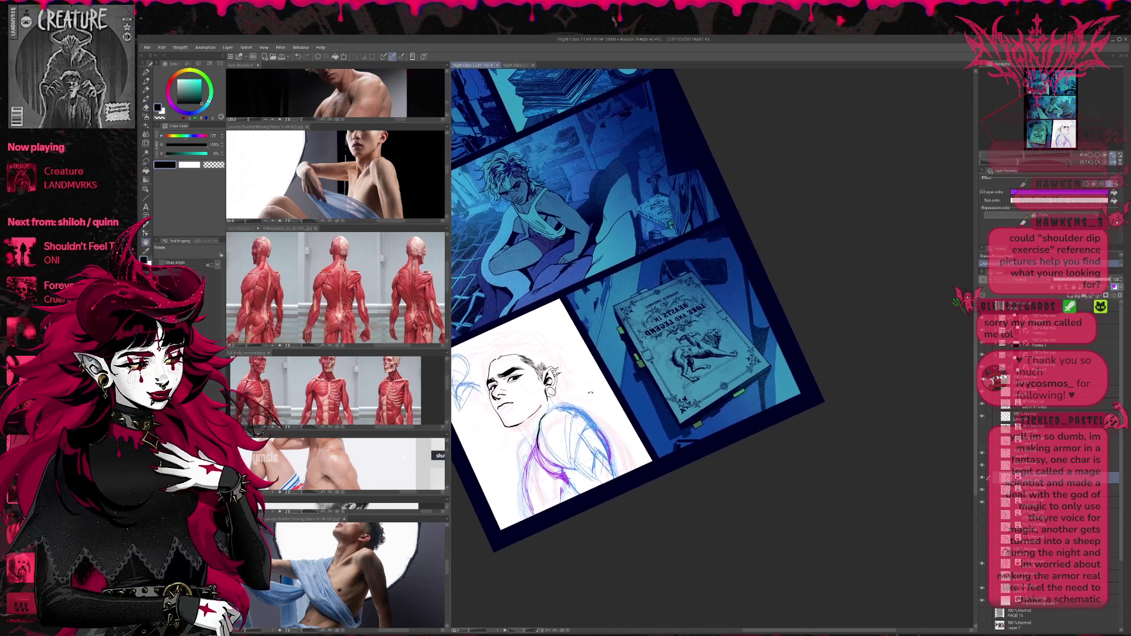
pyautogui.press('e')
pyautogui.moveTo(569, 483); pyautogui.dragTo(519, 513)
pyautogui.moveTo(530, 445); pyautogui.dragTo(521, 466)
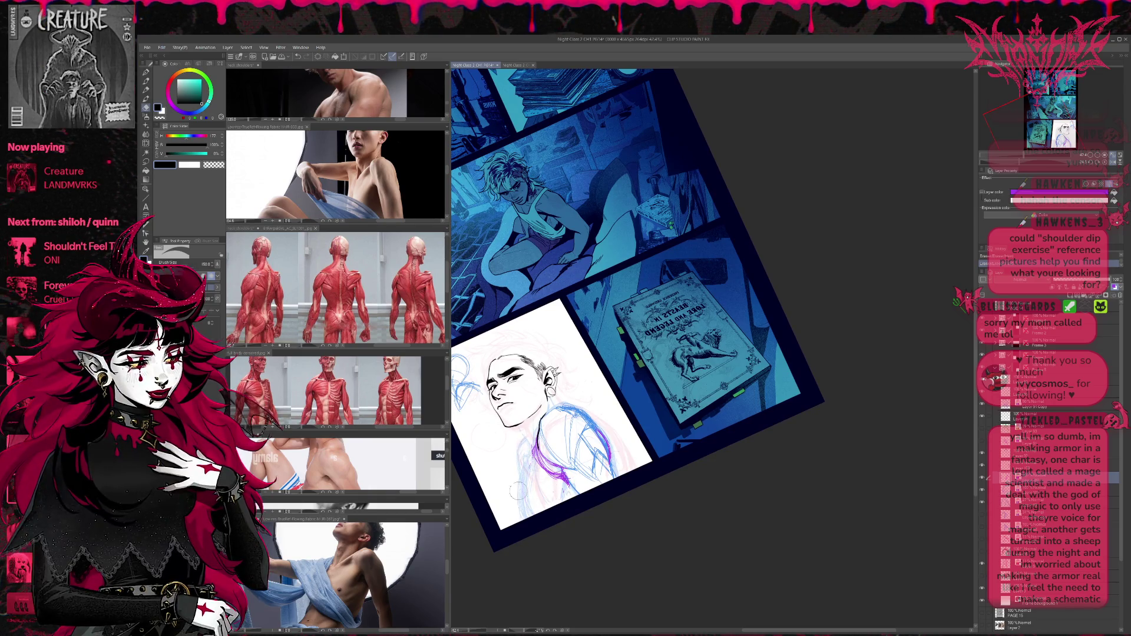
pyautogui.press('p')
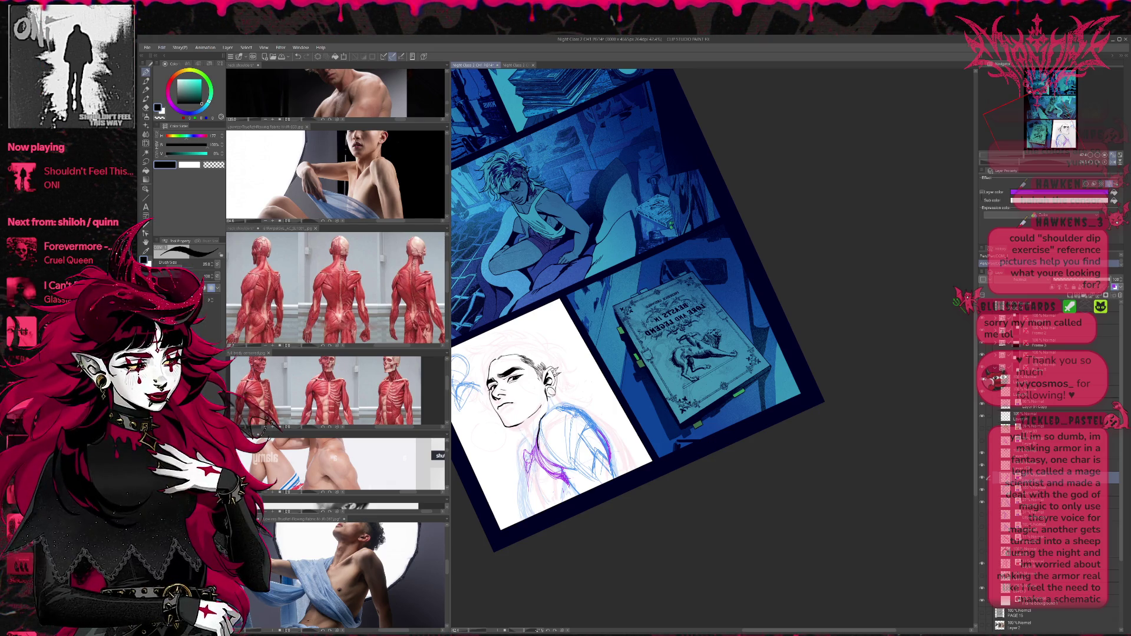
# Sketch purple and dark lines over the lower torso and chest.
pyautogui.moveTo(526, 473); pyautogui.dragTo(542, 516)
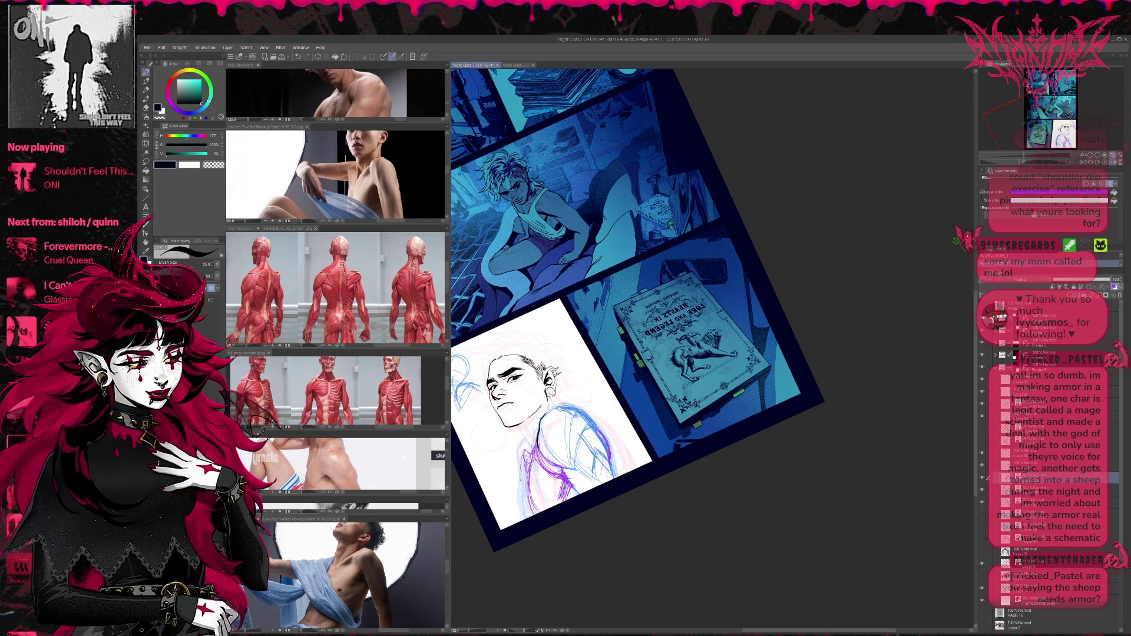
pyautogui.moveTo(524, 451); pyautogui.dragTo(519, 516)
pyautogui.moveTo(529, 478); pyautogui.dragTo(523, 524)
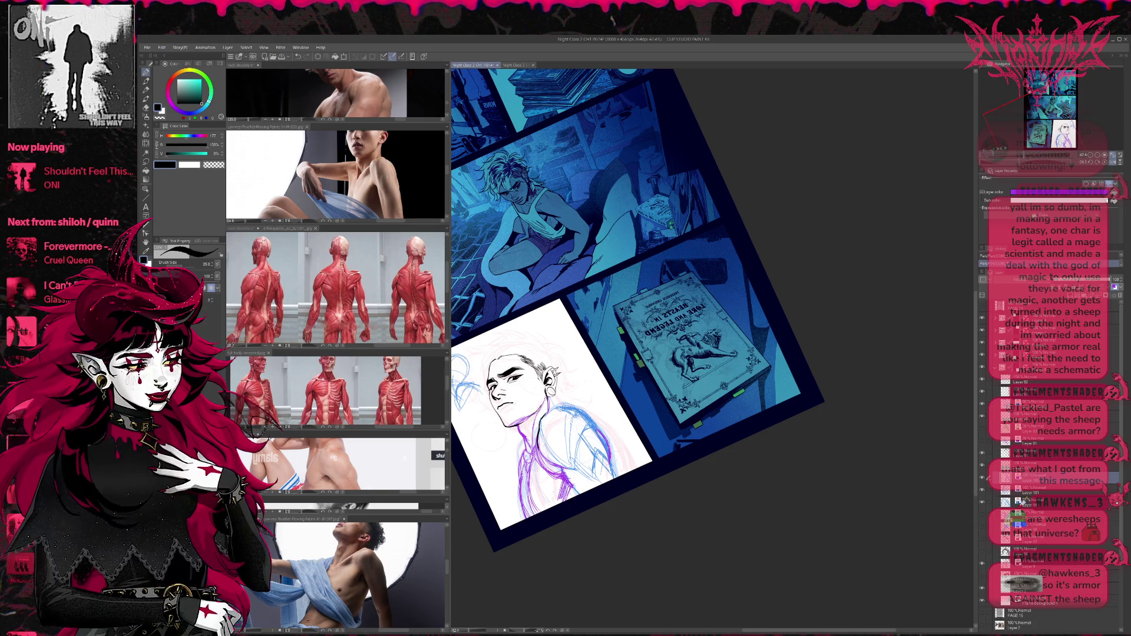
# Toggle the blue and purple sketch layers' visibility to compare the versions.
pyautogui.click(982, 527)
pyautogui.click(982, 528)
pyautogui.click(982, 527)
pyautogui.click(984, 529)
pyautogui.click(982, 431)
pyautogui.click(981, 430)
pyautogui.click(982, 430)
pyautogui.click(982, 430)
pyautogui.click(982, 444)
pyautogui.click(982, 445)
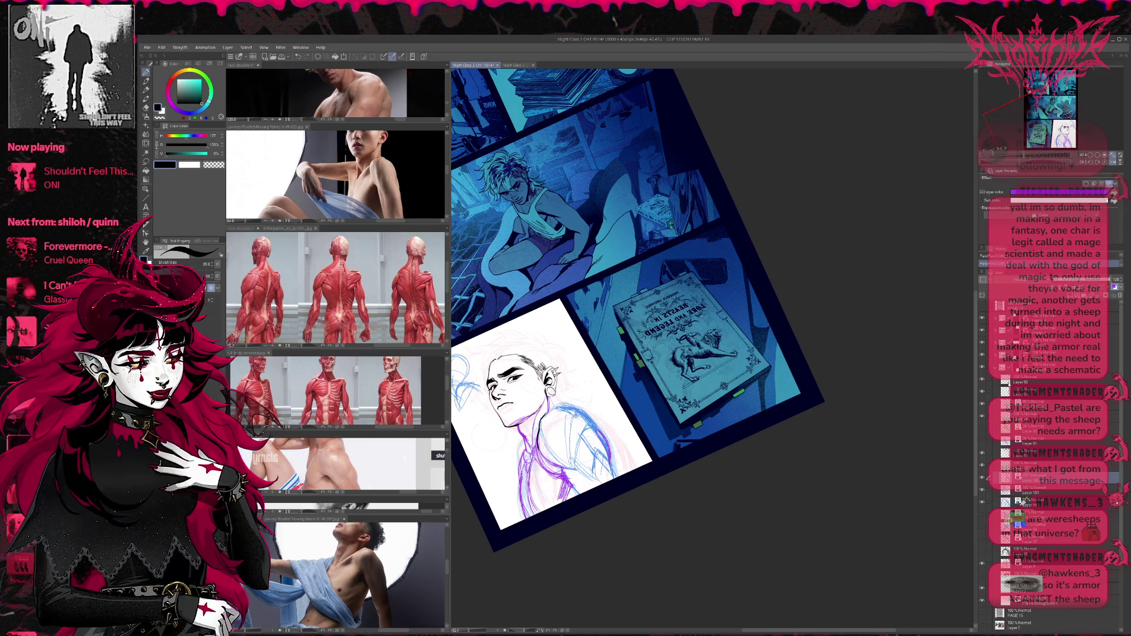
pyautogui.click(982, 542)
pyautogui.click(982, 541)
pyautogui.click(982, 541)
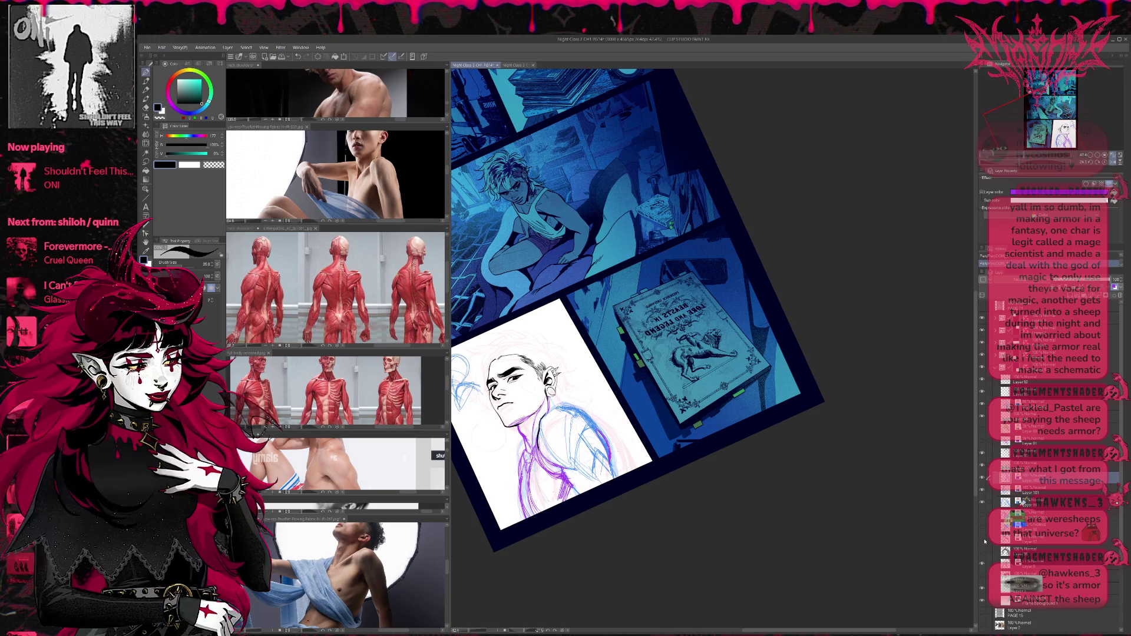
pyautogui.click(981, 517)
pyautogui.click(982, 501)
pyautogui.click(982, 501)
pyautogui.click(982, 502)
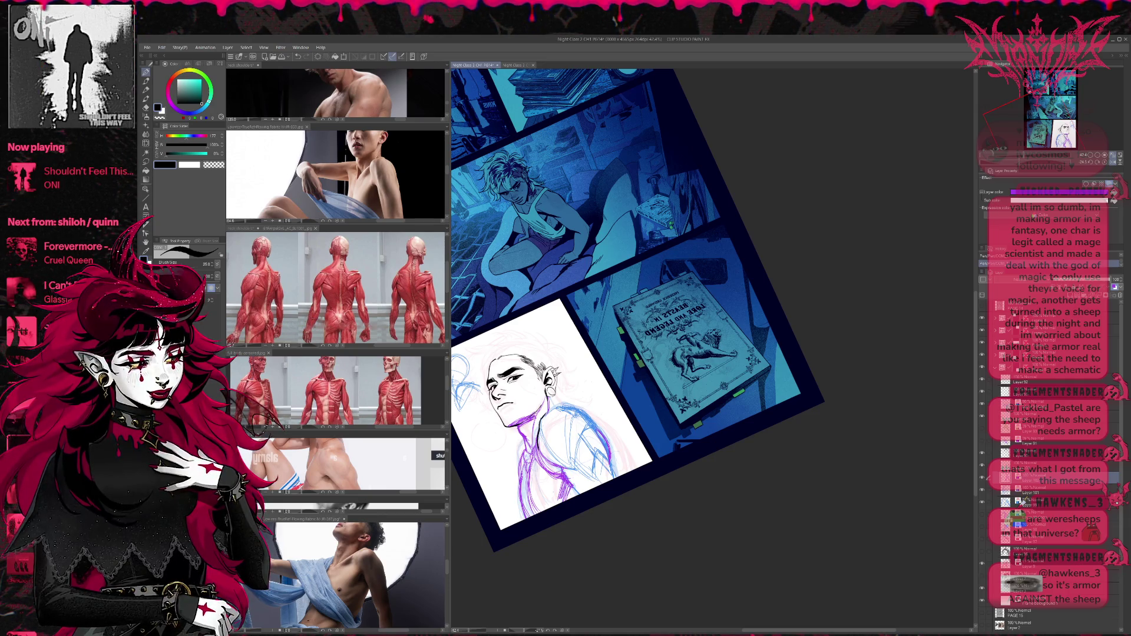
# Zoom and pan the anatomy reference sheet to its neck and shoulder section.
pyautogui.click(373, 459)
pyautogui.scroll(-5, 373, 459)
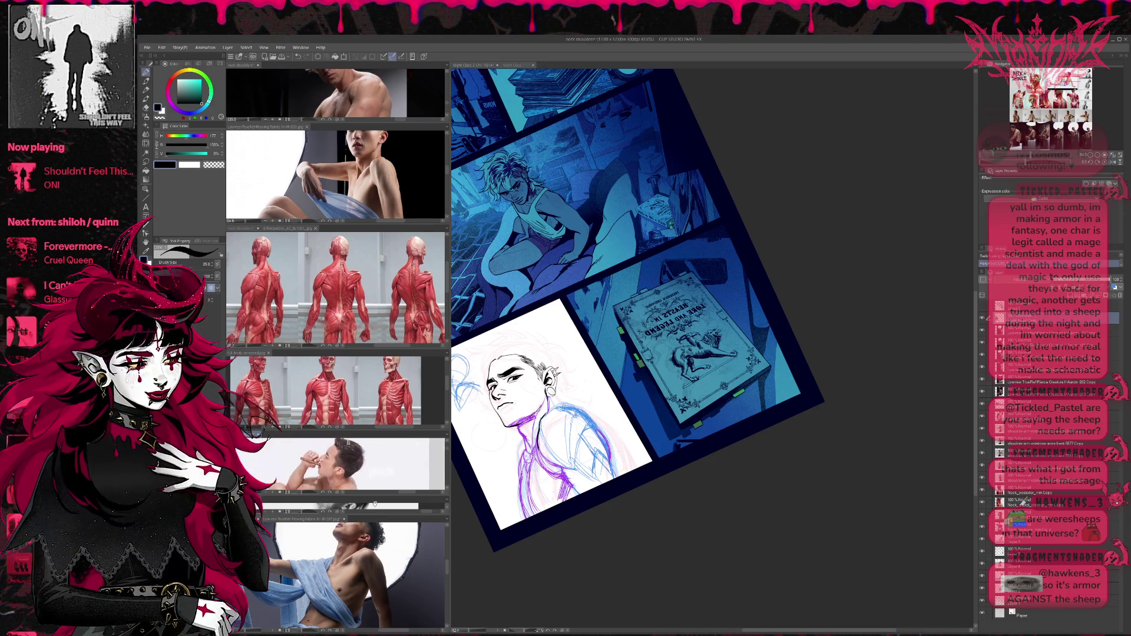
pyautogui.scroll(-5, 373, 459)
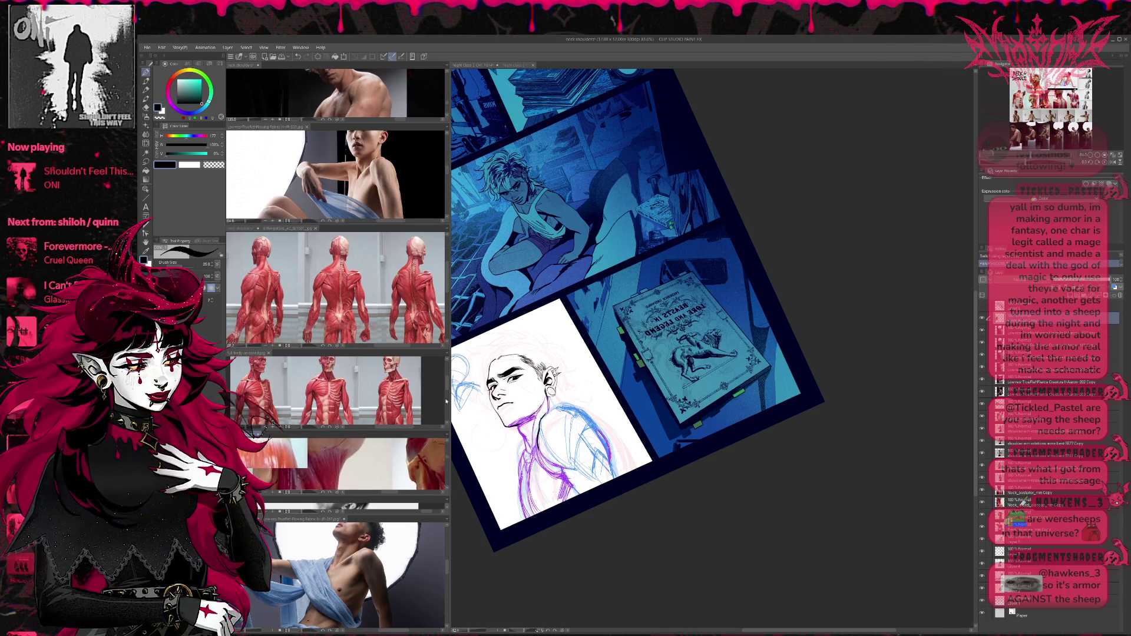
pyautogui.moveTo(373, 459)
pyautogui.mouseDown()
pyautogui.moveTo(403, 539)
pyautogui.moveTo(393, 473)
pyautogui.mouseUp()
# Shrink the full-body reference, enlarge the neck shoulders reference, then return to an upright comic page.
pyautogui.click(377, 412)
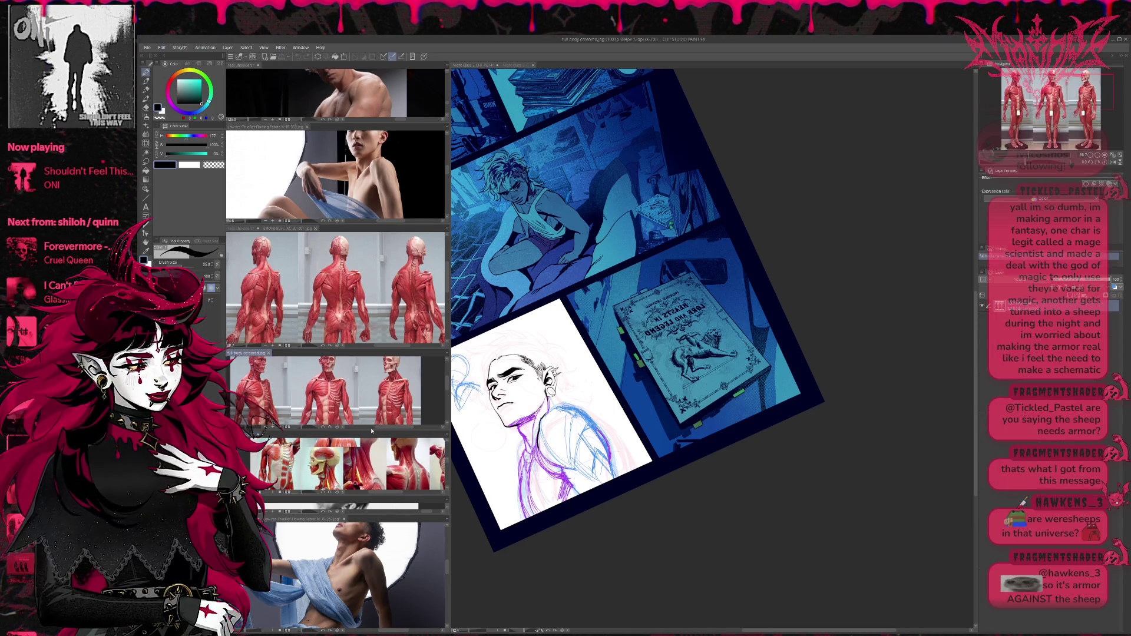
pyautogui.moveTo(373, 426); pyautogui.dragTo(372, 370)
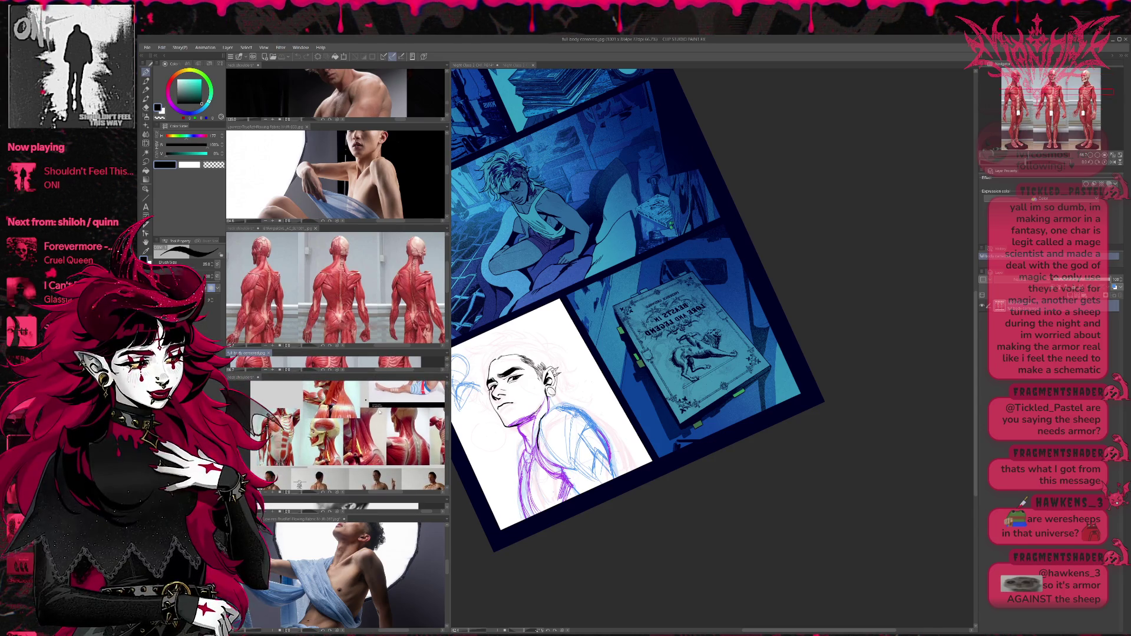
pyautogui.click(401, 456)
pyautogui.scroll(3, 401, 455)
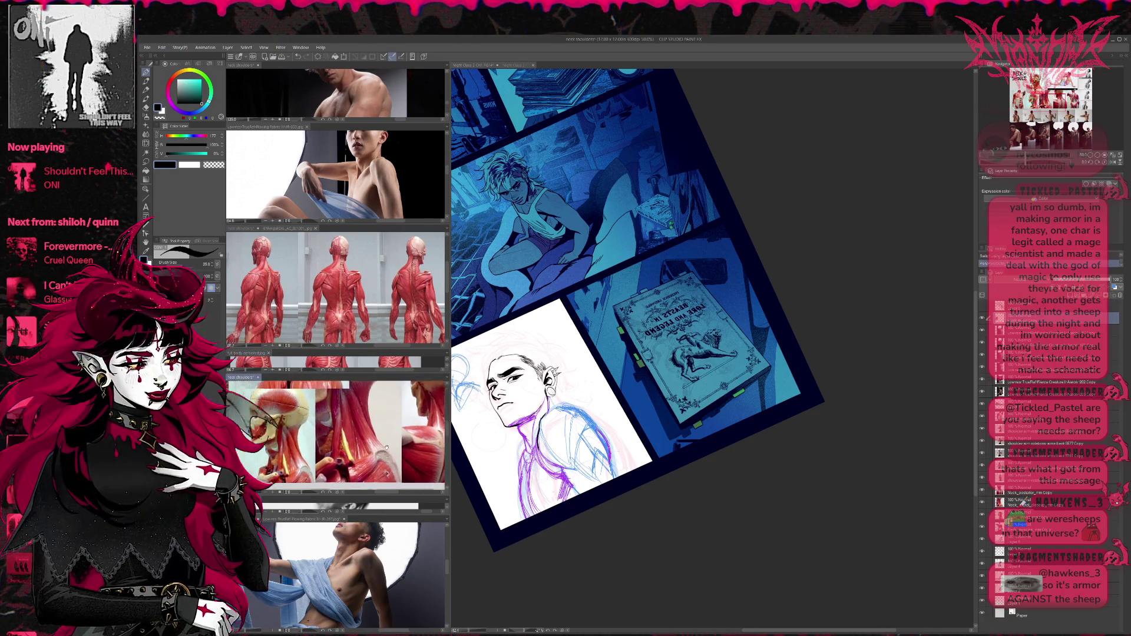
pyautogui.scroll(-3, 397, 448)
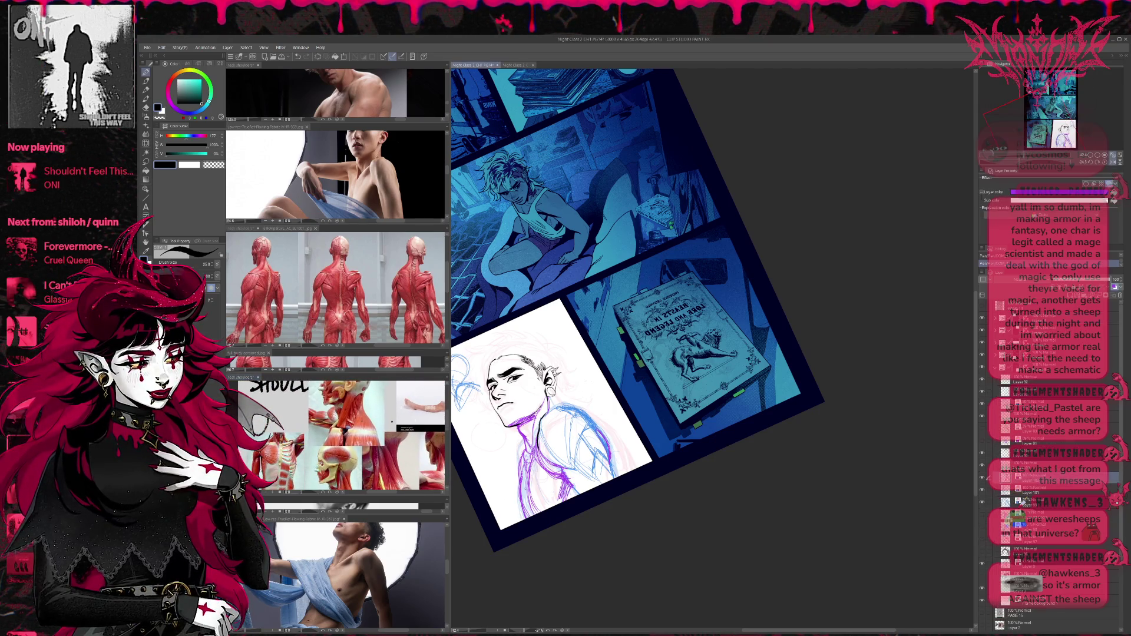
pyautogui.scroll(2, 395, 442)
pyautogui.click(648, 420)
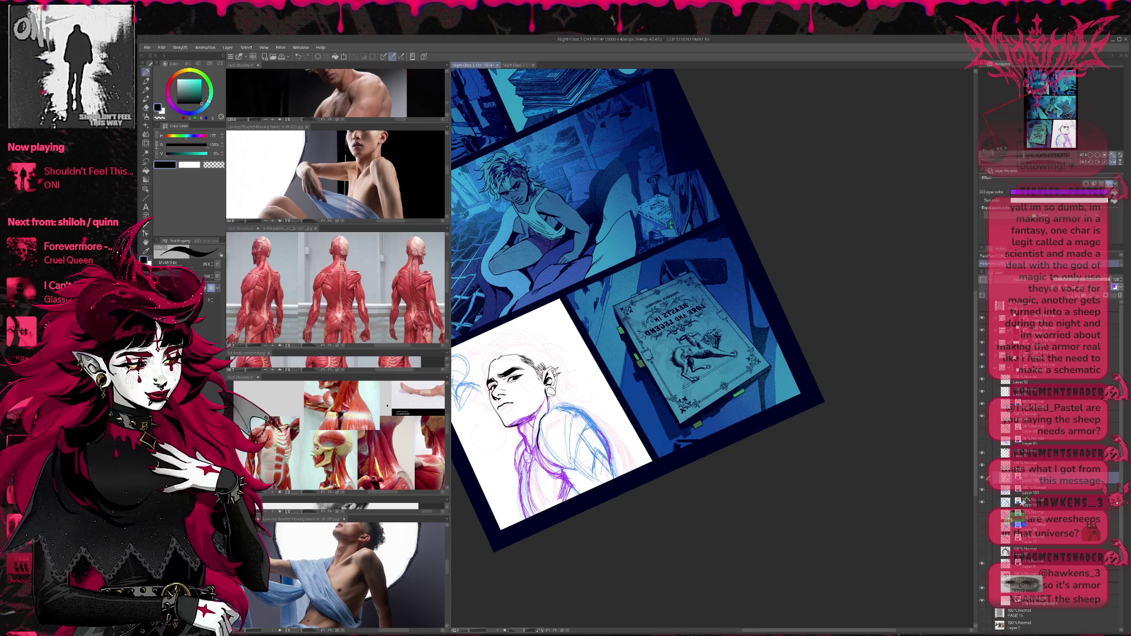
pyautogui.hotkey('ctrl', '@')
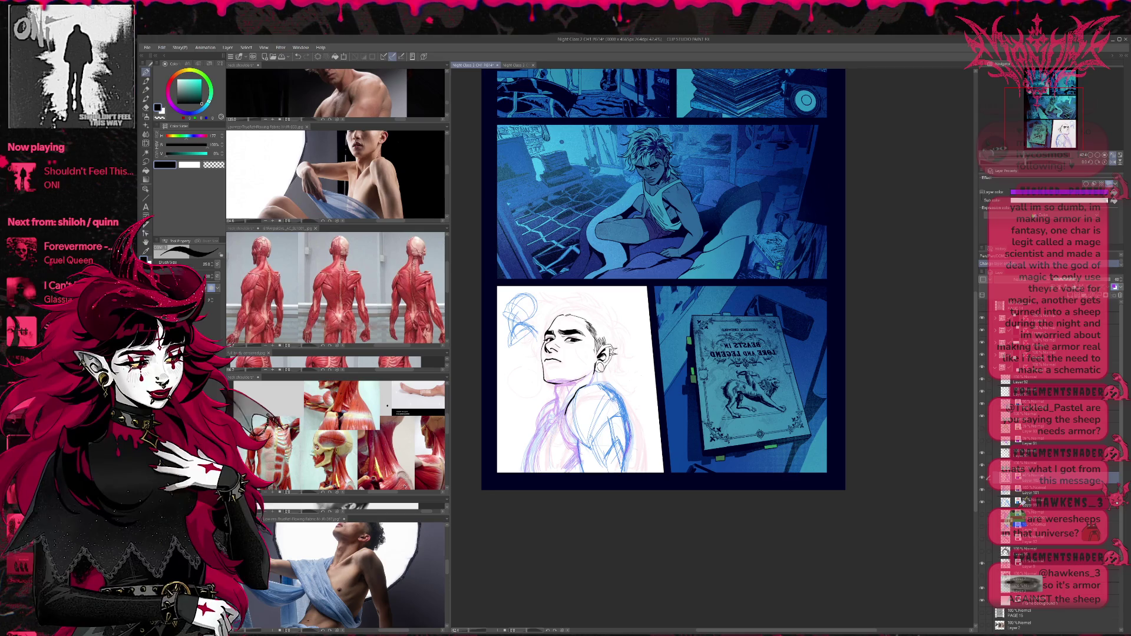
# Compare sketch layers by toggling them, ending with the blue shoulder and chest sketch hidden.
pyautogui.click(981, 555)
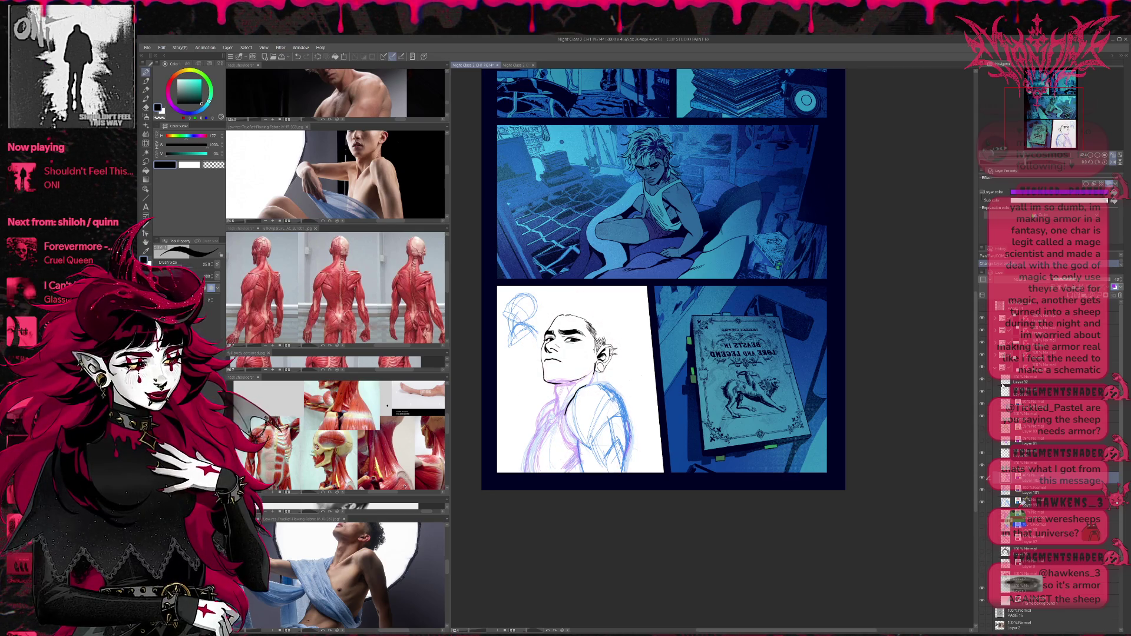
pyautogui.click(982, 492)
pyautogui.click(982, 492)
pyautogui.click(981, 502)
pyautogui.click(982, 502)
pyautogui.click(982, 501)
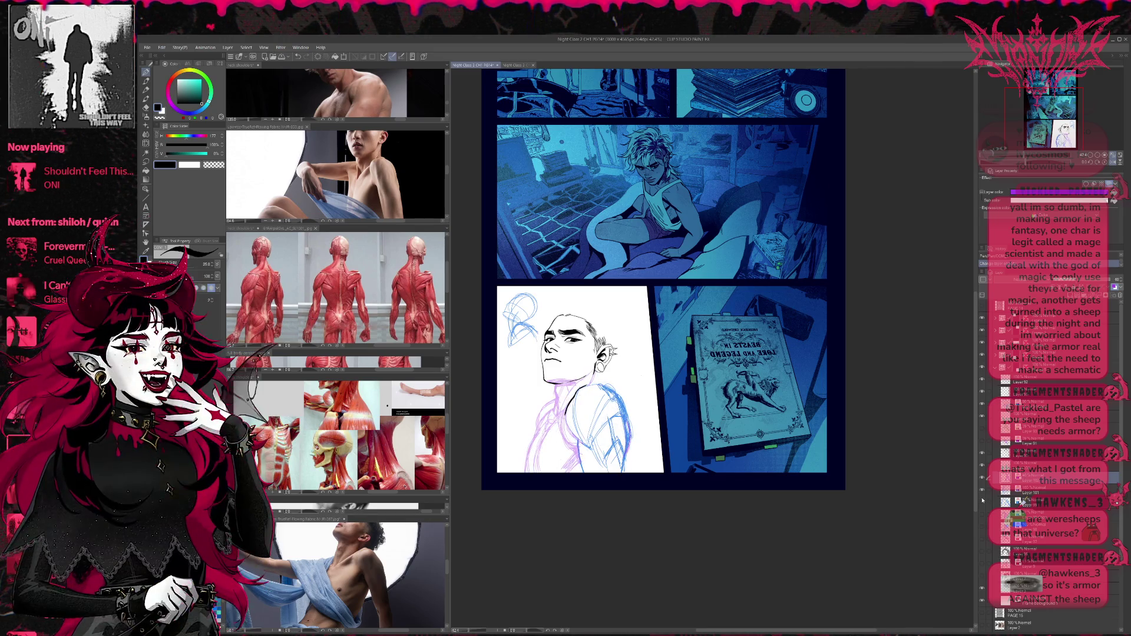
pyautogui.click(982, 501)
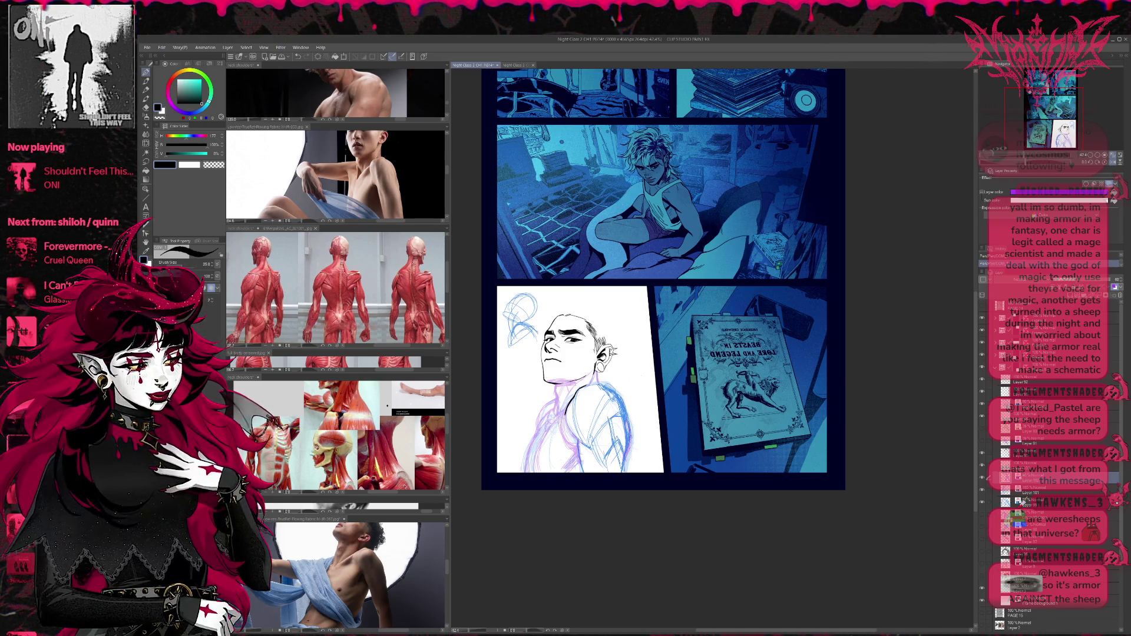
pyautogui.click(982, 491)
pyautogui.click(982, 491)
pyautogui.click(982, 504)
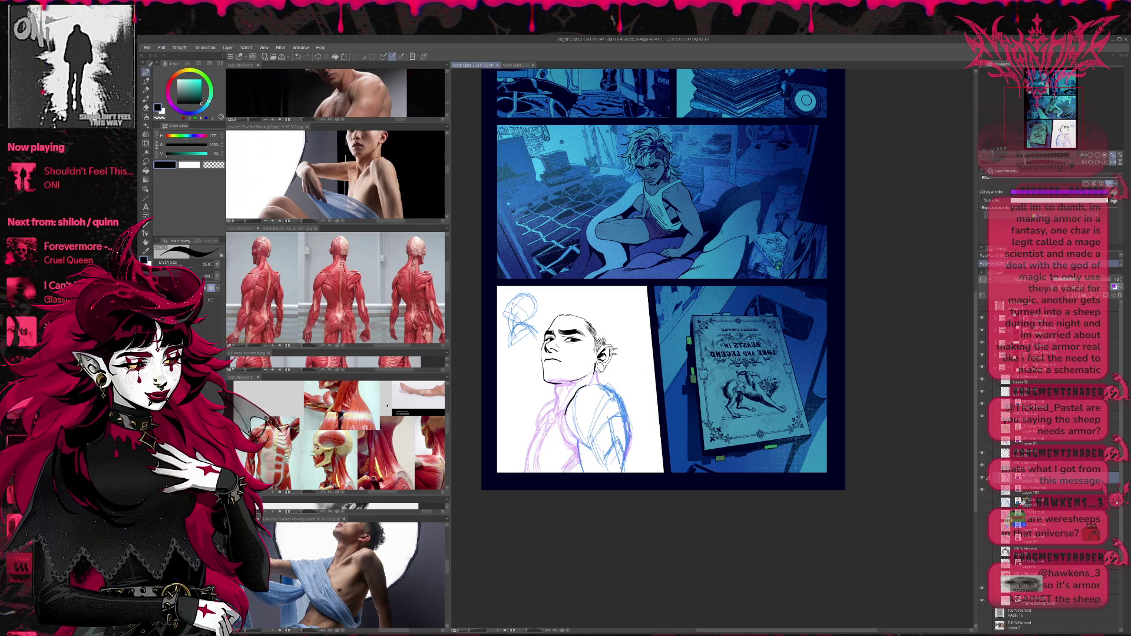
# Lower the remaining sketch layer's opacity and create a new layer for inking.
pyautogui.click(989, 489)
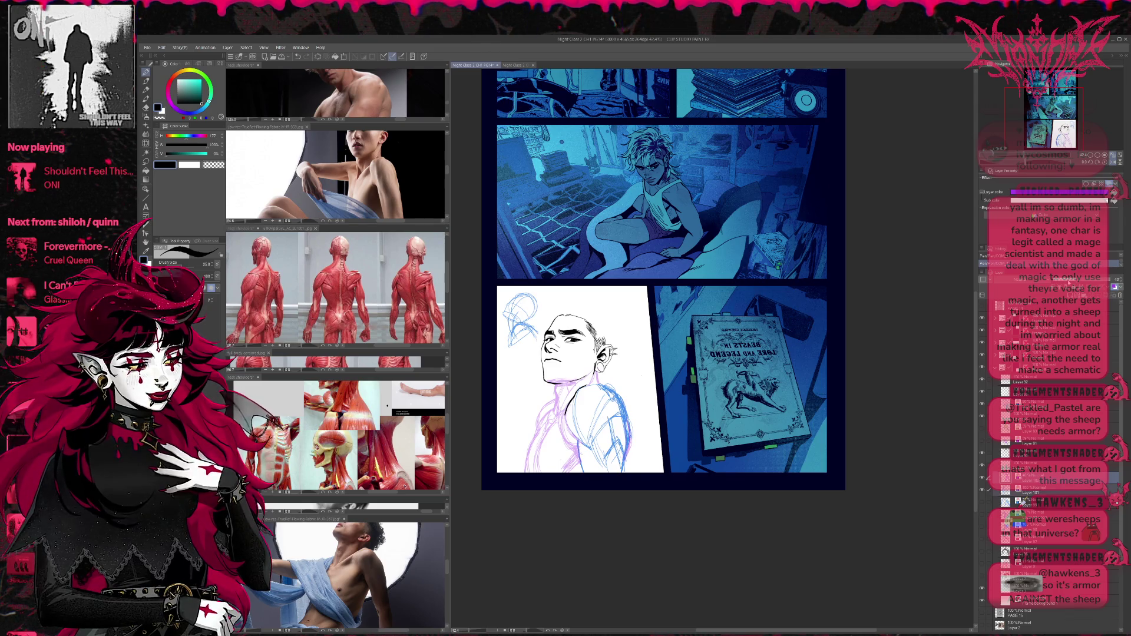
pyautogui.click(996, 263)
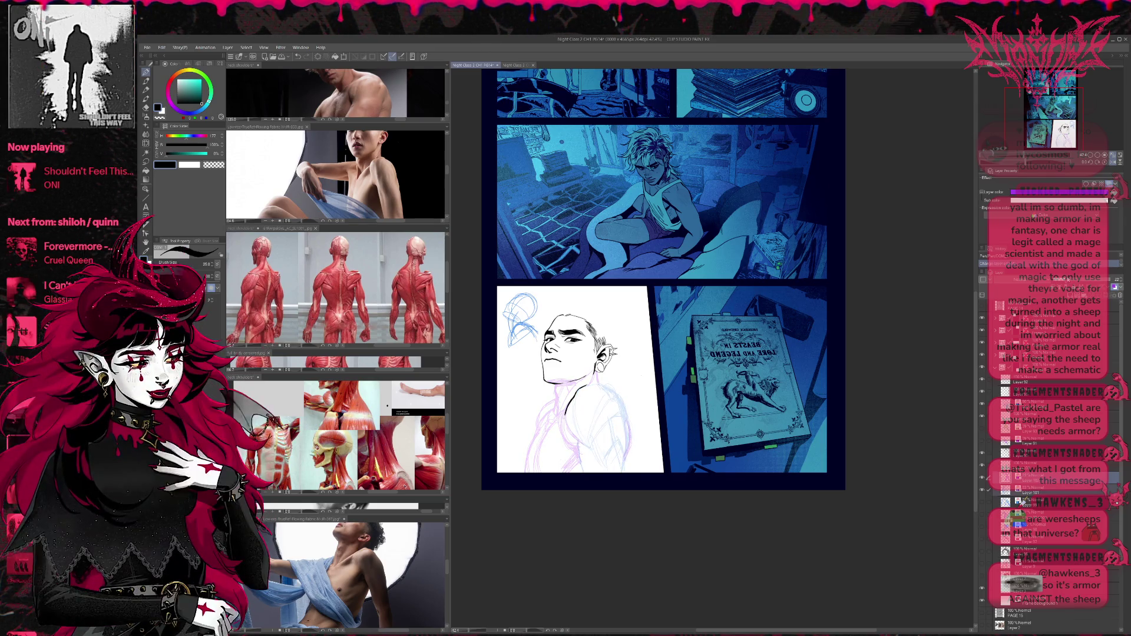
pyautogui.hotkey('ctrl', 'shift', 'n')
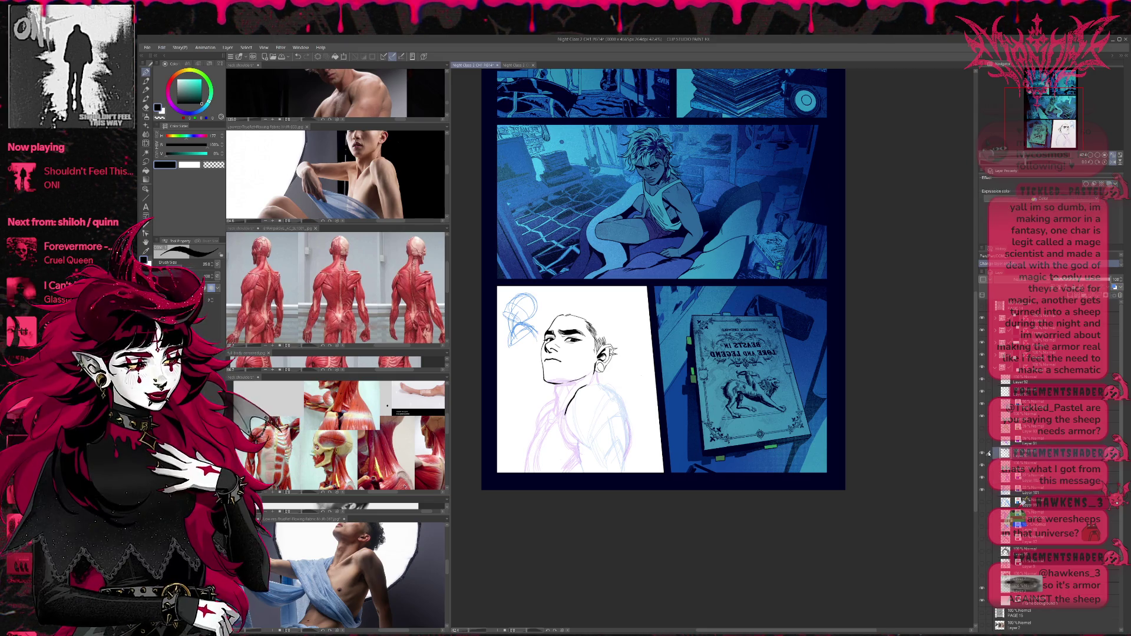
pyautogui.scroll(1, 662, 289)
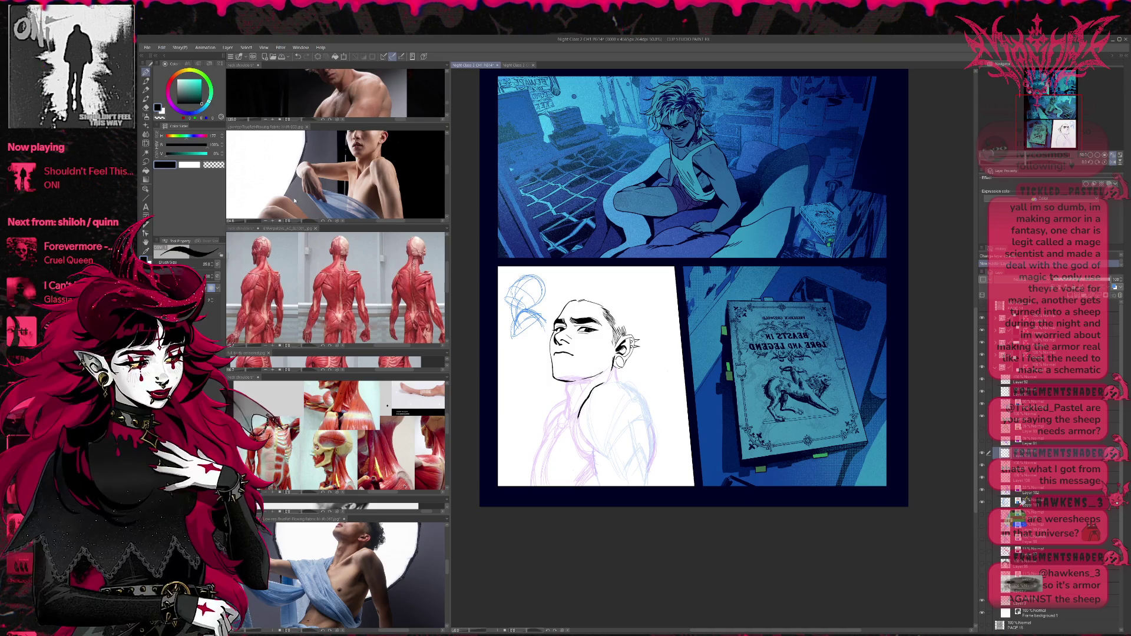
# Erase a small spot near the neck line.
pyautogui.moveTo(642, 389); pyautogui.dragTo(615, 379)
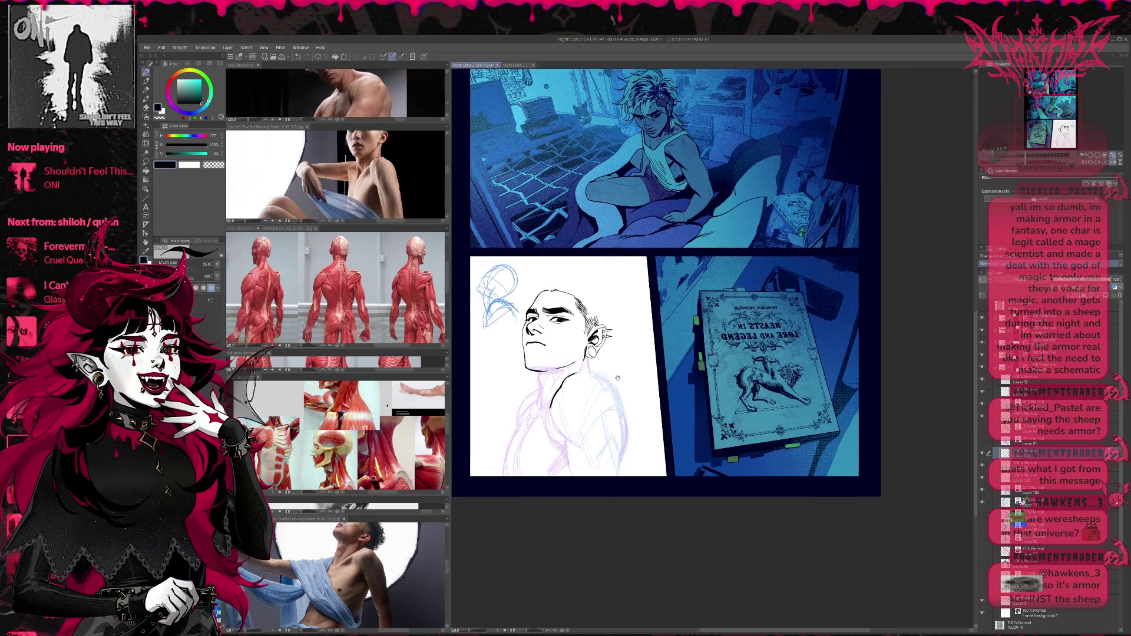
pyautogui.press('e')
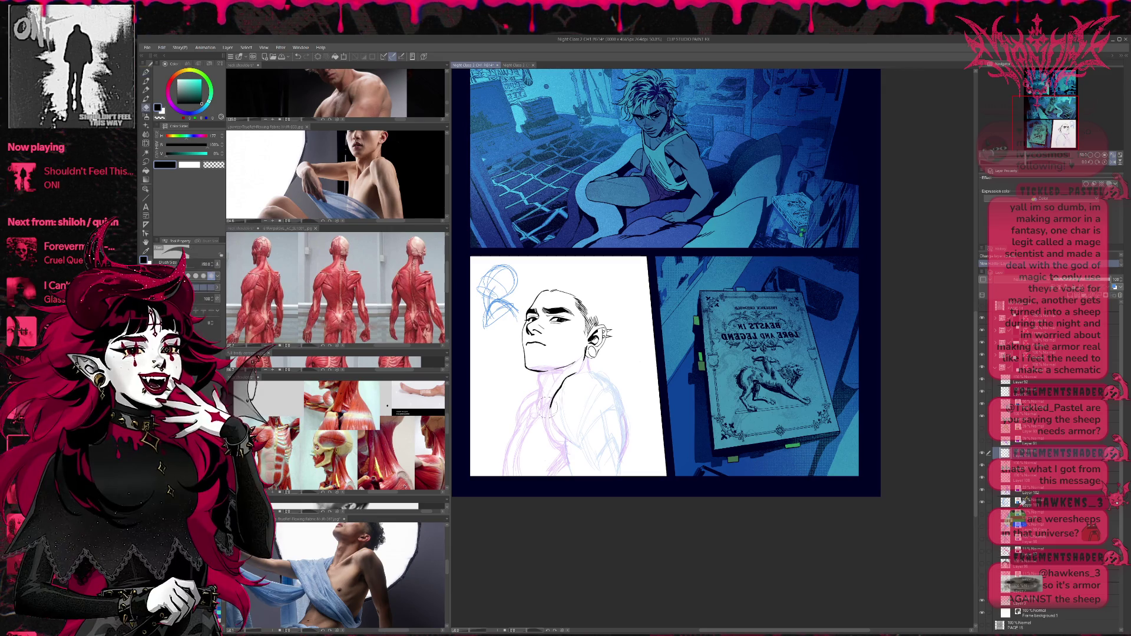
pyautogui.click(564, 403)
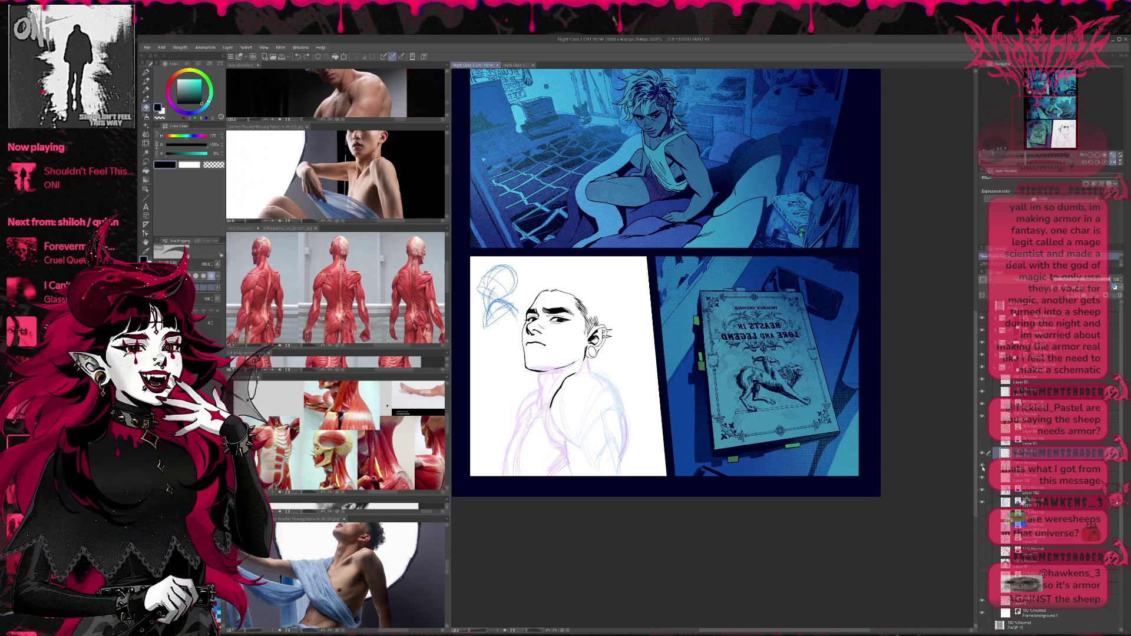
# On the ink layer, draw black neck and shoulder lines with the pen, undoing the last stroke.
pyautogui.click(1019, 478)
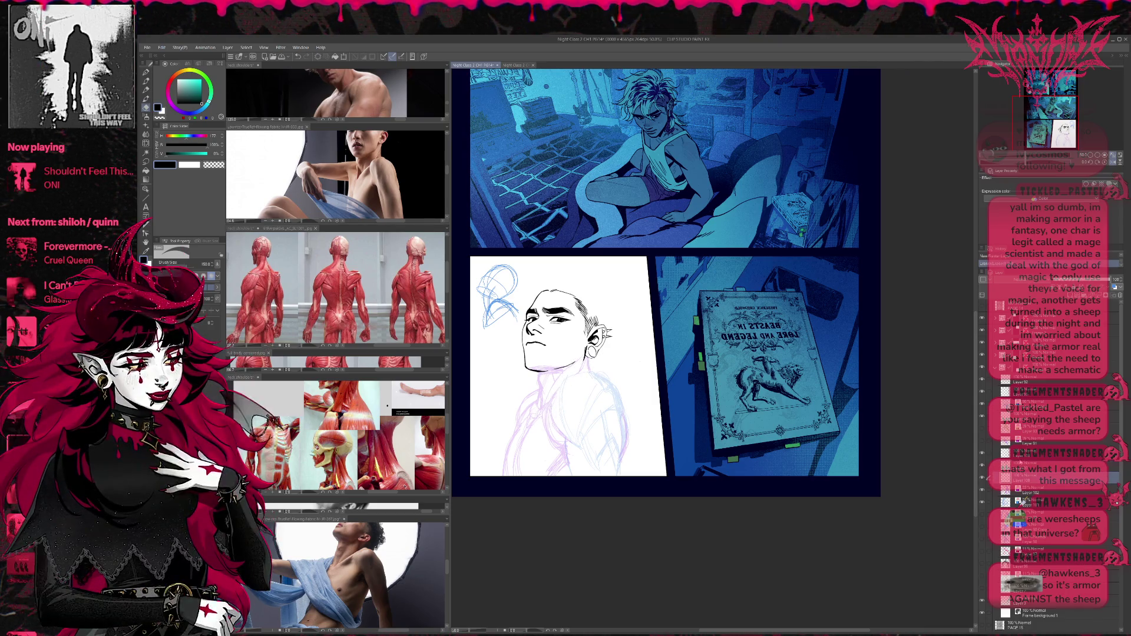
pyautogui.press('p')
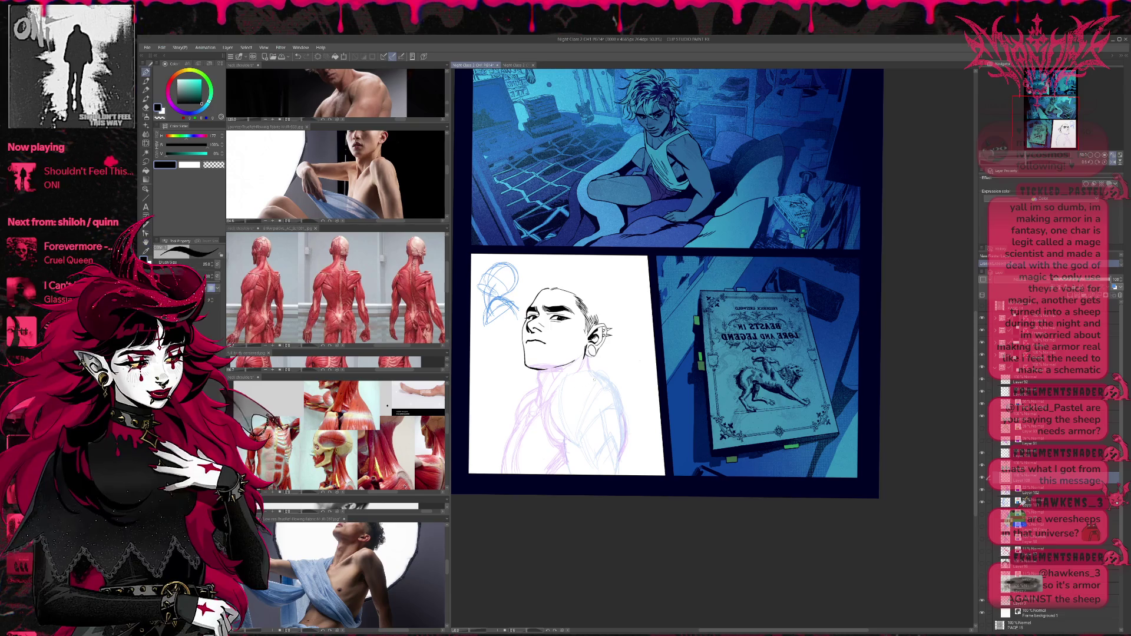
pyautogui.moveTo(615, 369); pyautogui.dragTo(599, 367)
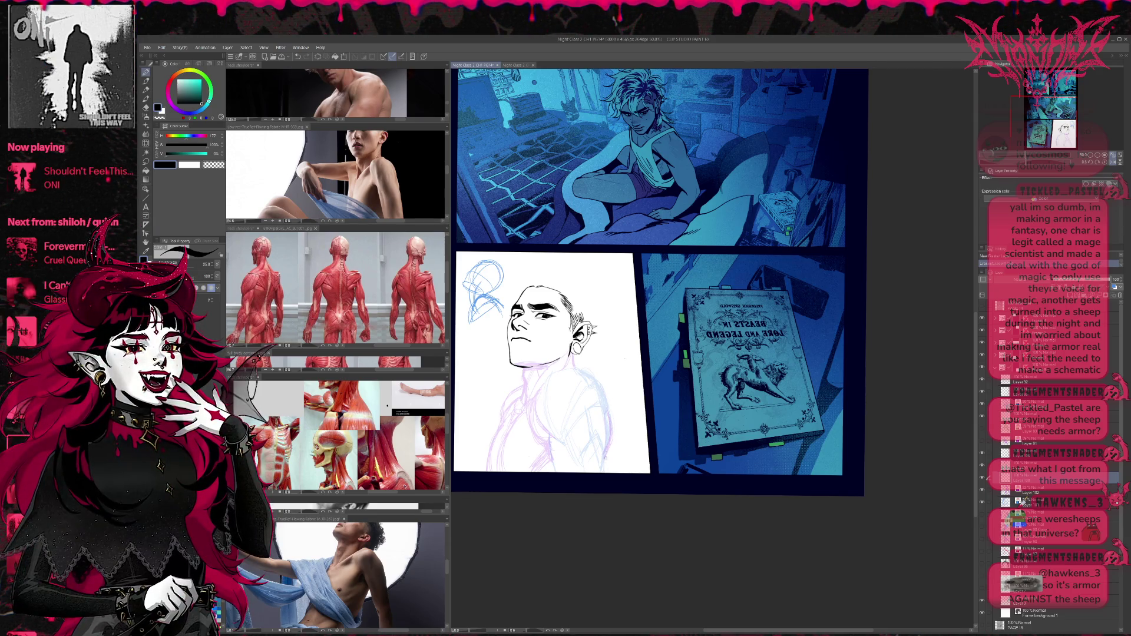
pyautogui.moveTo(535, 399); pyautogui.dragTo(583, 368)
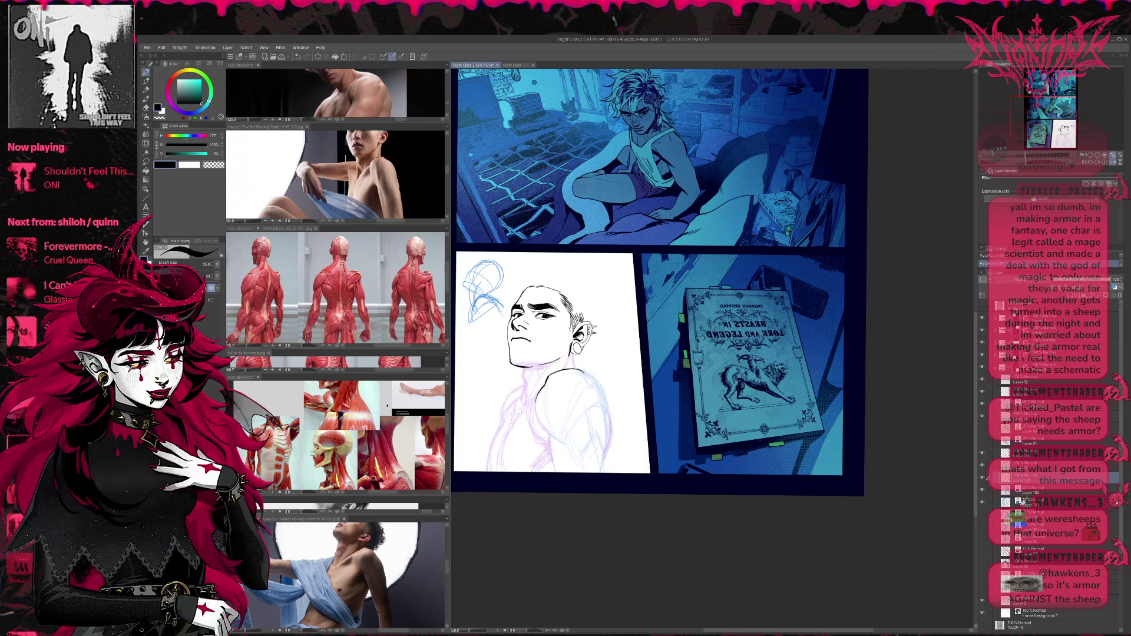
pyautogui.moveTo(585, 371); pyautogui.dragTo(597, 382)
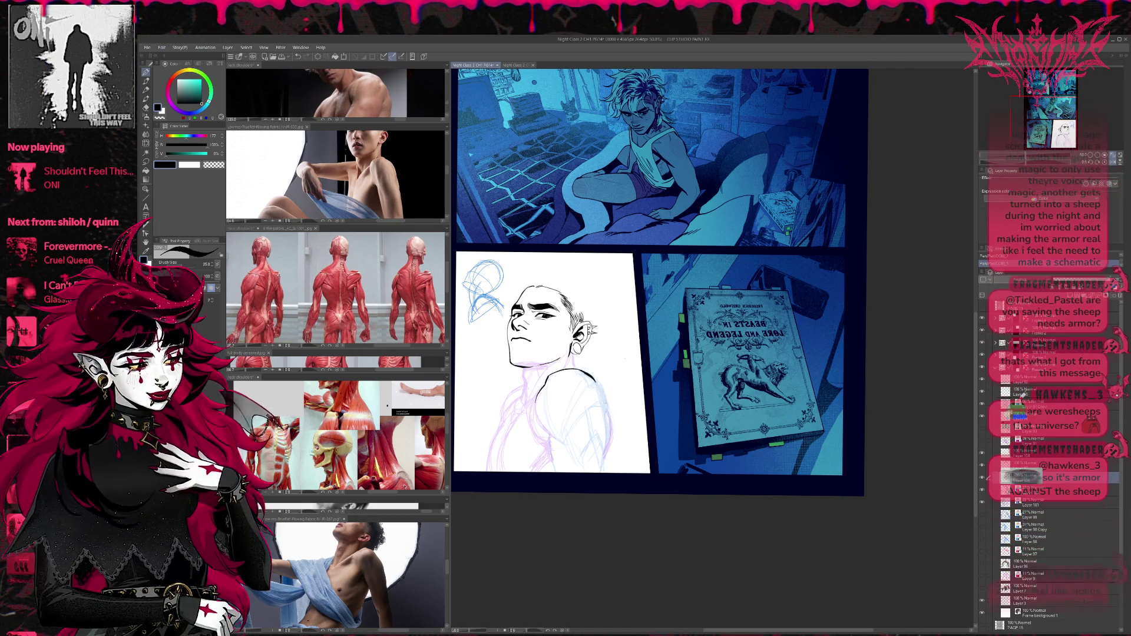
pyautogui.moveTo(596, 379); pyautogui.dragTo(605, 409)
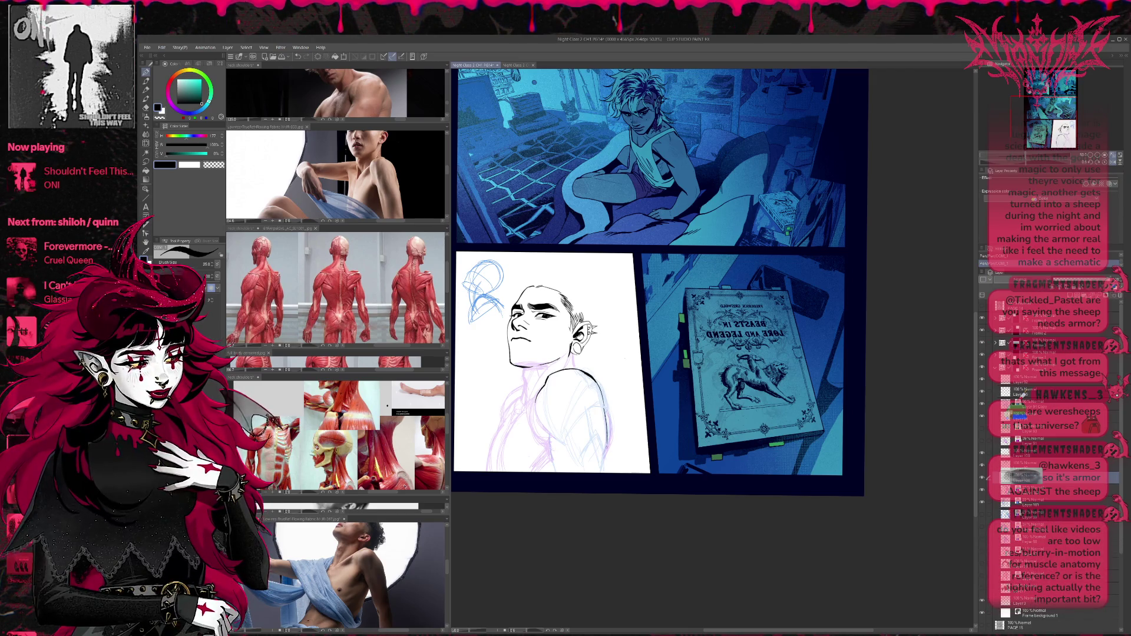
pyautogui.hotkey('ctrl', 'z')
pyautogui.click(995, 491)
# Hide the pink sketch layer, return to the ink layer with the pen, and tilt the view slightly.
pyautogui.click(982, 491)
pyautogui.click(981, 490)
pyautogui.click(981, 492)
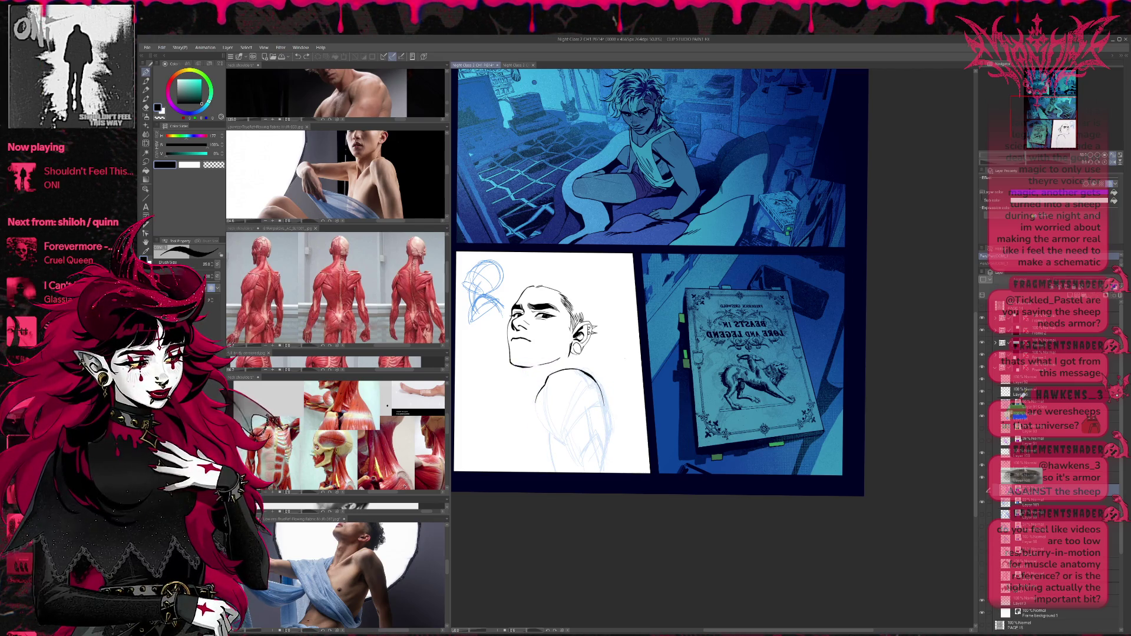
pyautogui.click(989, 477)
pyautogui.press('w')
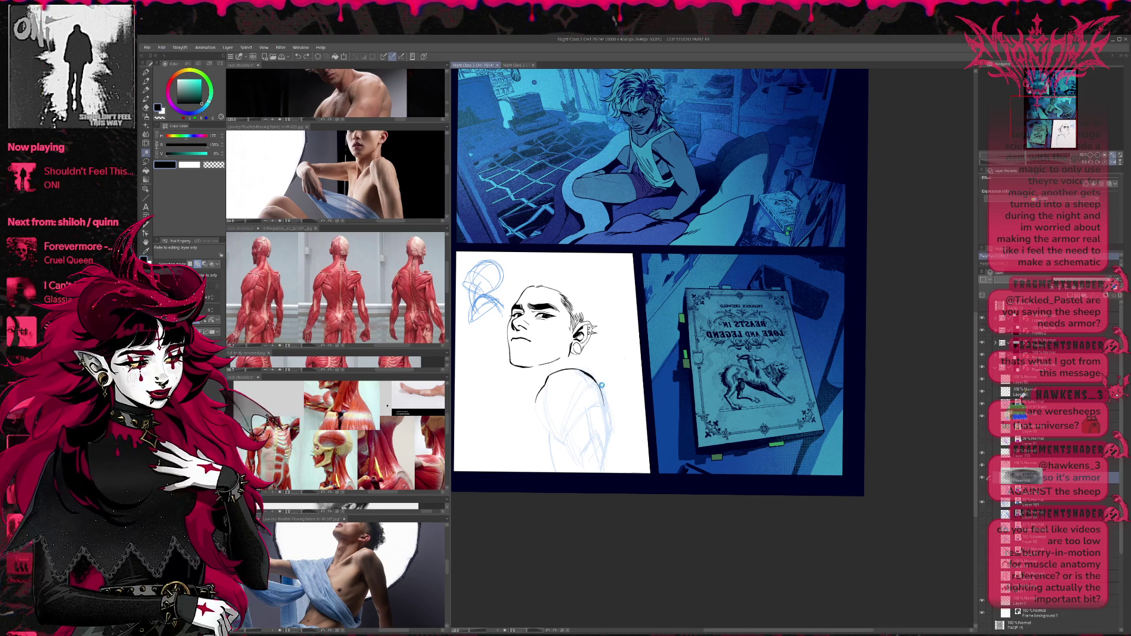
pyautogui.press('e')
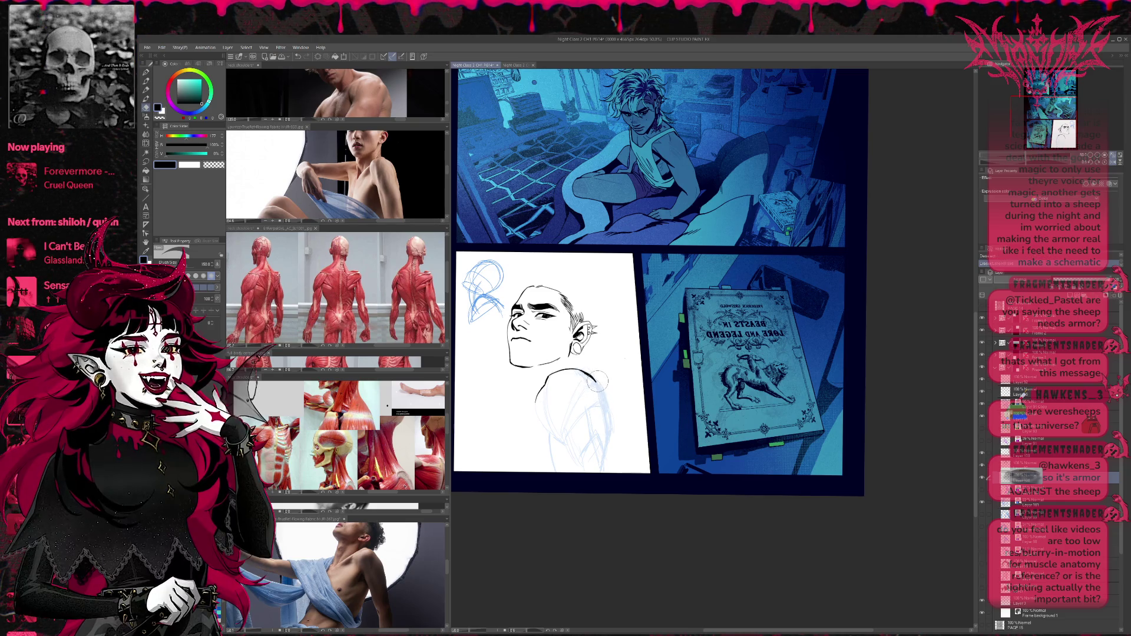
pyautogui.press('p')
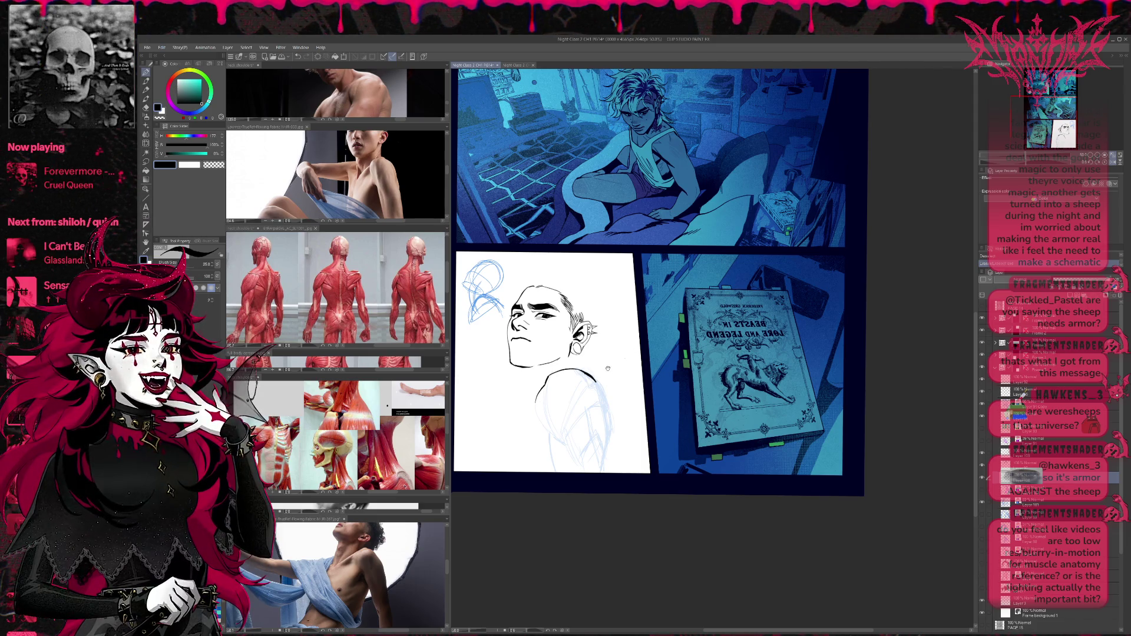
pyautogui.moveTo(608, 368); pyautogui.dragTo(607, 370)
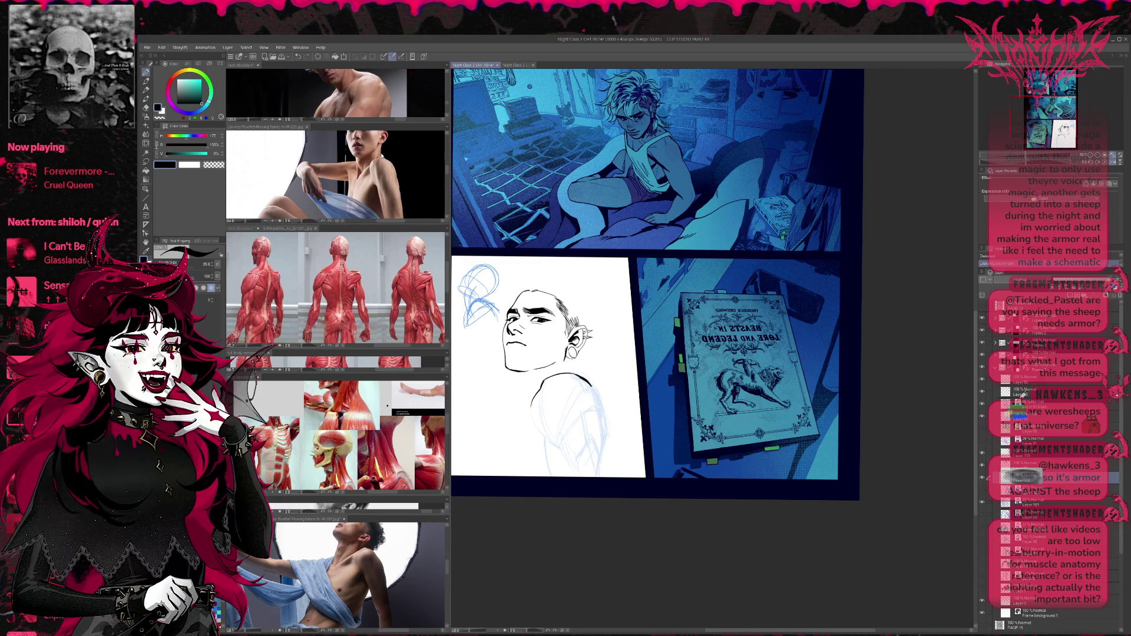
# Toggle the purple torso sketch layer's visibility, then return to the ink layer.
pyautogui.click(981, 500)
pyautogui.click(981, 495)
pyautogui.click(982, 496)
pyautogui.click(989, 490)
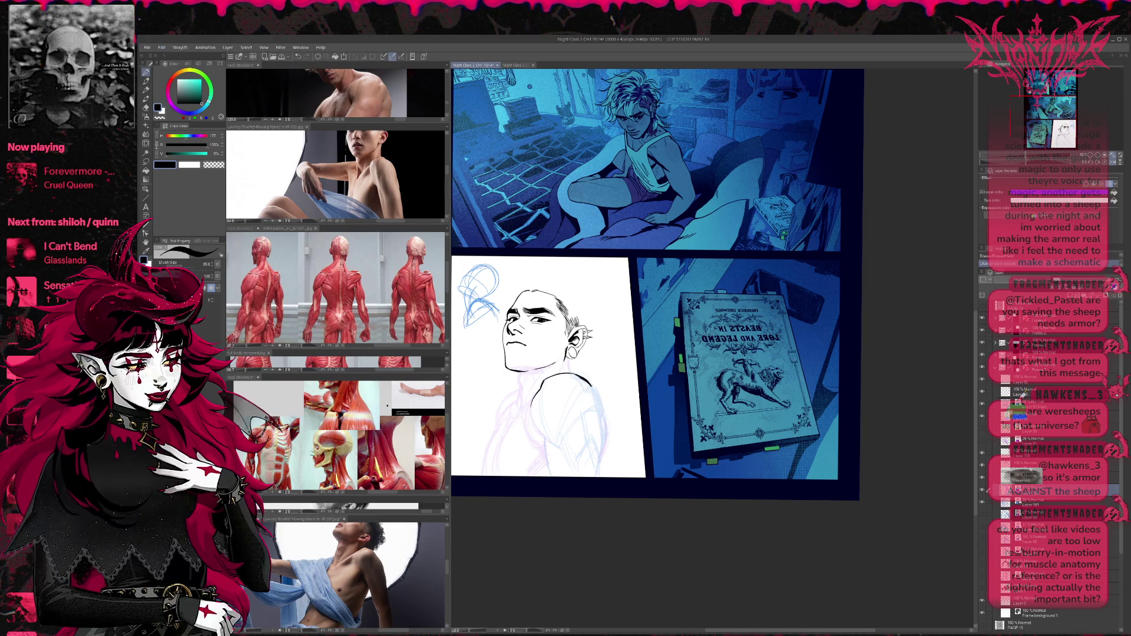
pyautogui.click(997, 476)
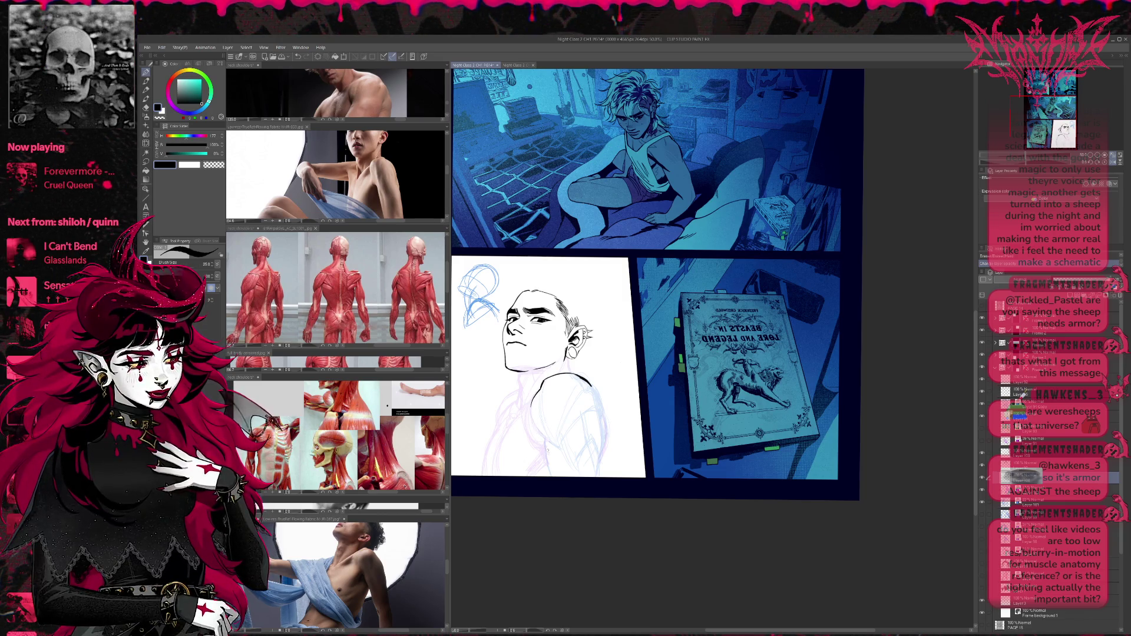
# Erase stray sketch lines around the neck and ink the chest contour below it.
pyautogui.press('p')
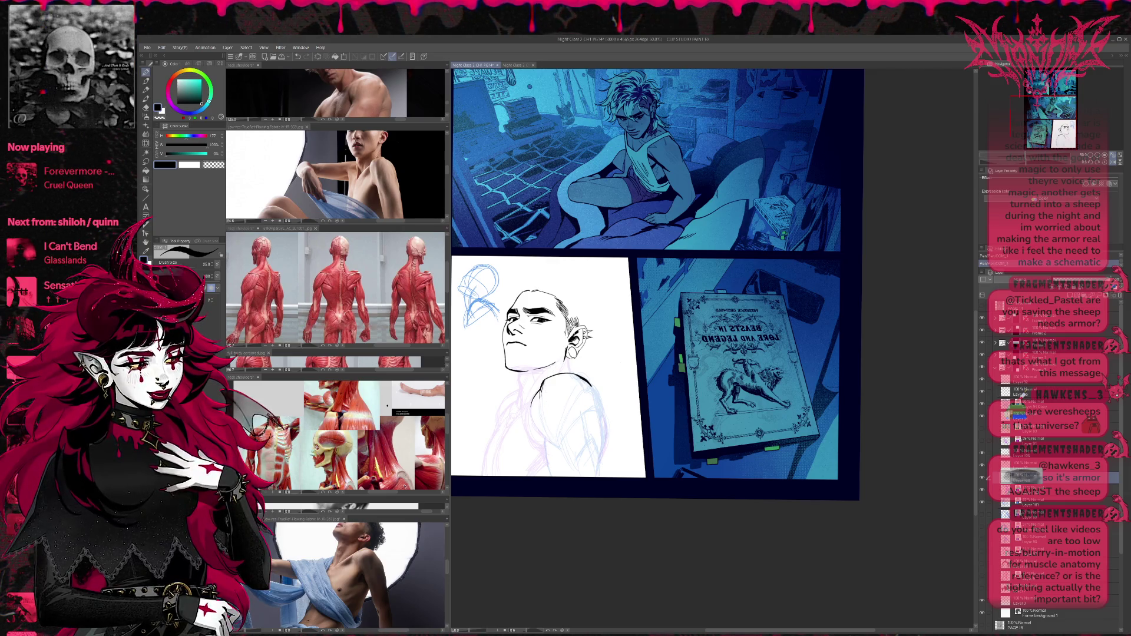
pyautogui.press('p')
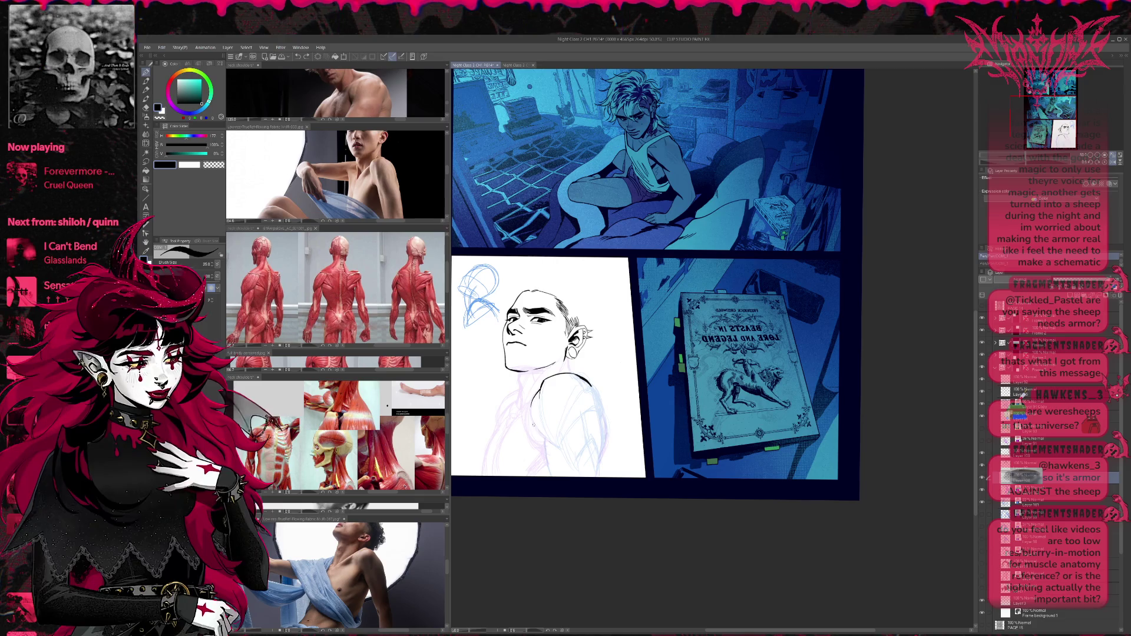
pyautogui.press('p')
pyautogui.press('e')
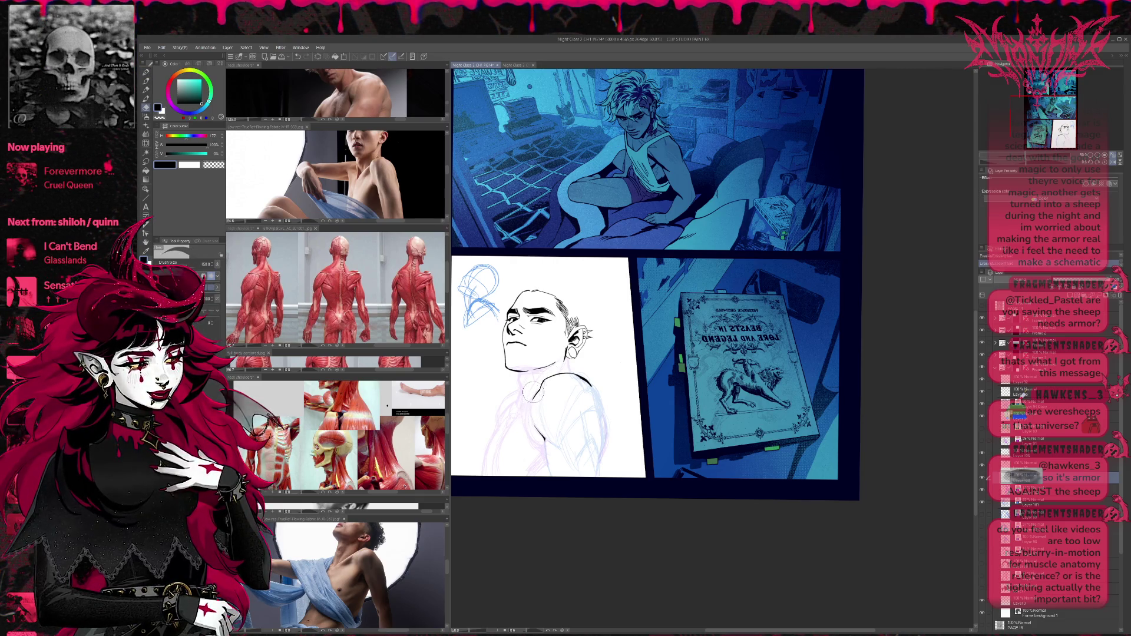
pyautogui.press('p')
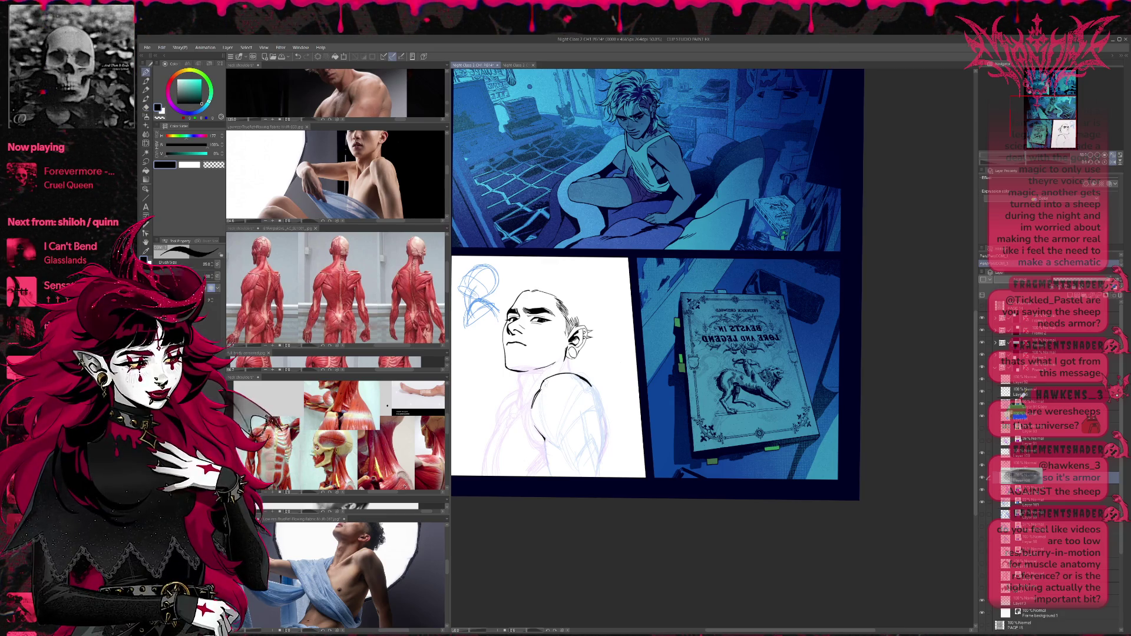
pyautogui.press('e')
pyautogui.moveTo(544, 391)
pyautogui.mouseDown()
pyautogui.moveTo(536, 398)
pyautogui.moveTo(547, 385)
pyautogui.mouseUp()
pyautogui.press('p')
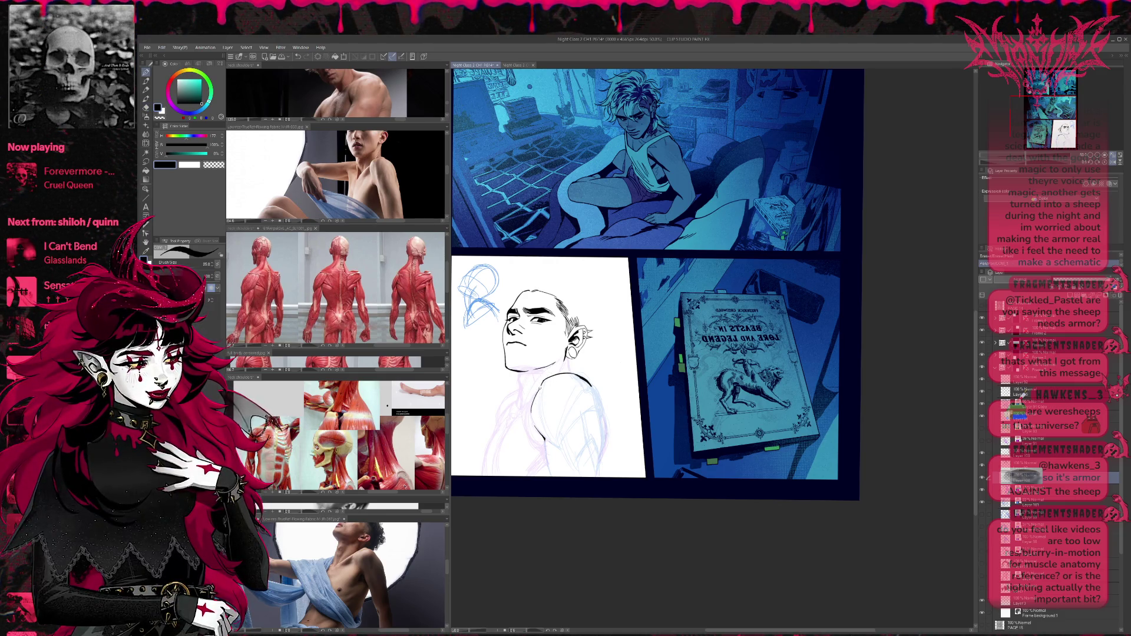
pyautogui.moveTo(542, 437); pyautogui.dragTo(550, 476)
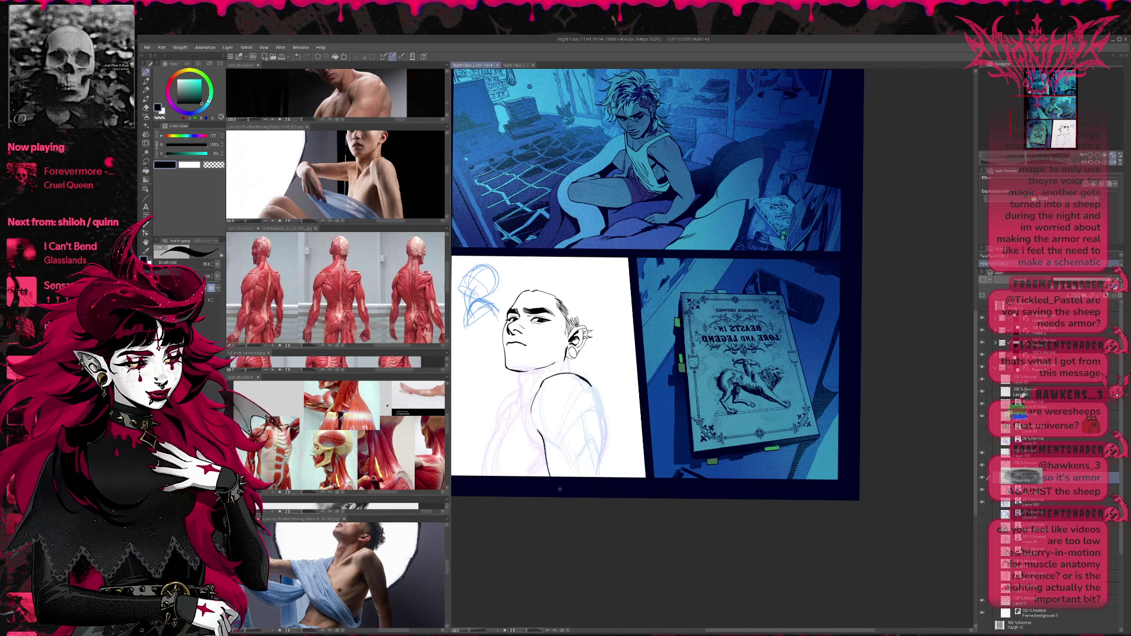
# Shift the view slightly left and touch up the shoulder ink line.
pyautogui.moveTo(614, 360); pyautogui.dragTo(603, 364)
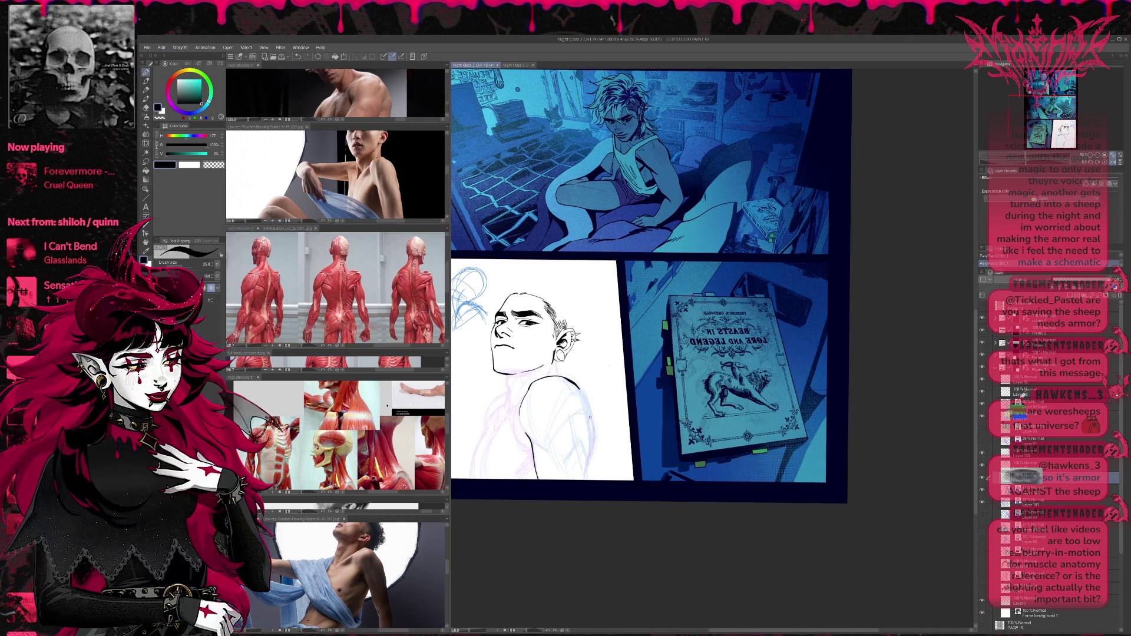
pyautogui.scroll(2, 589, 415)
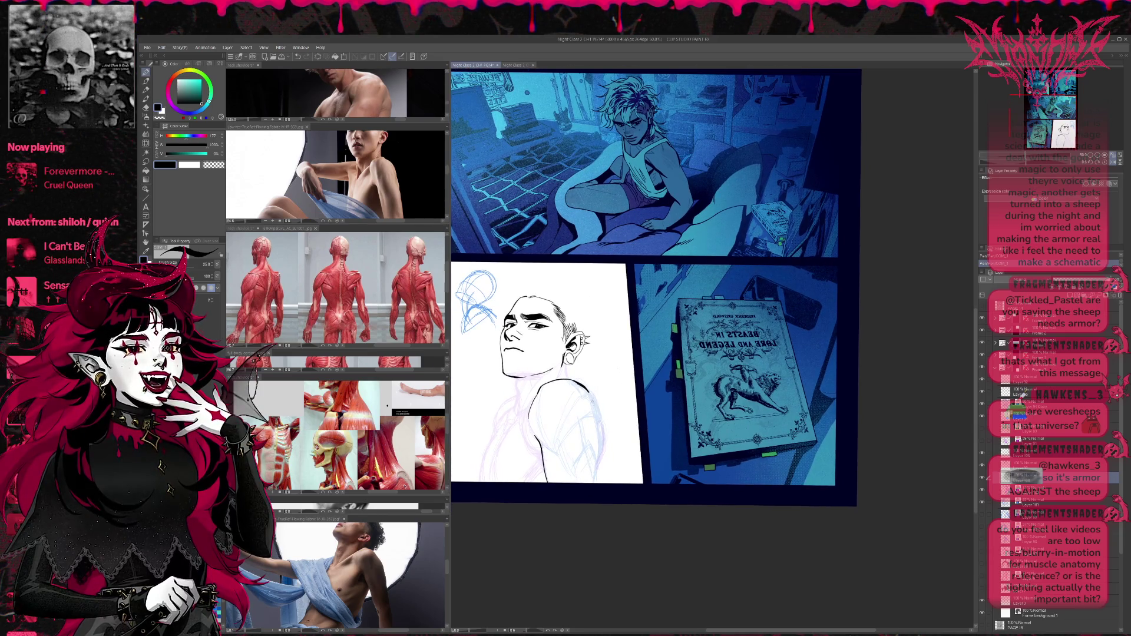
pyautogui.scroll(-1, 588, 393)
pyautogui.press('e')
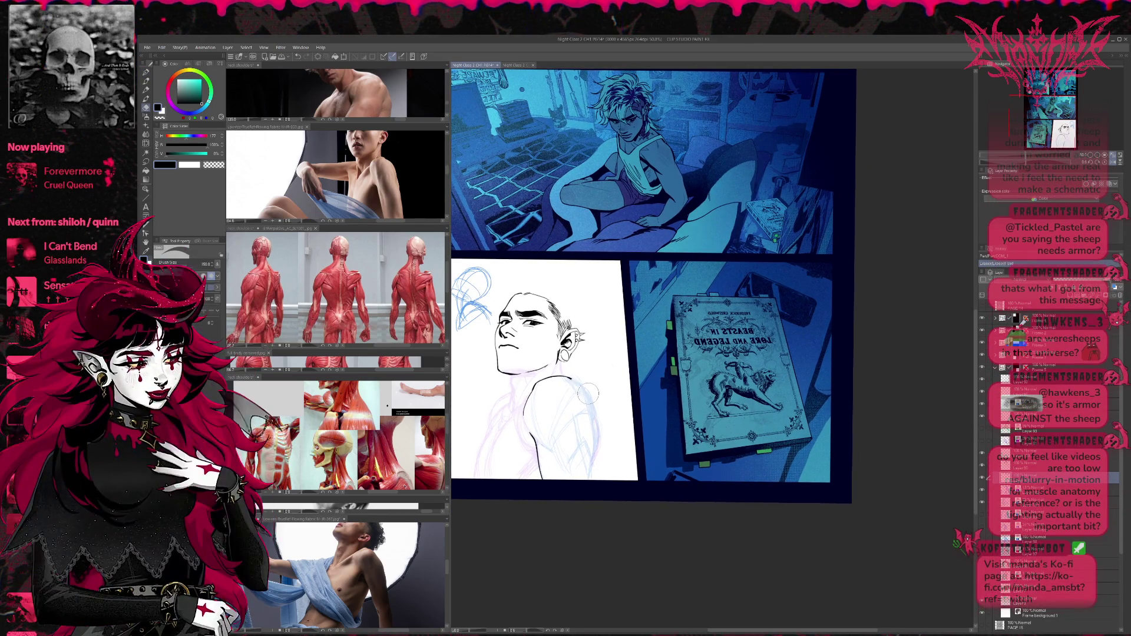
pyautogui.press('p')
pyautogui.press('e')
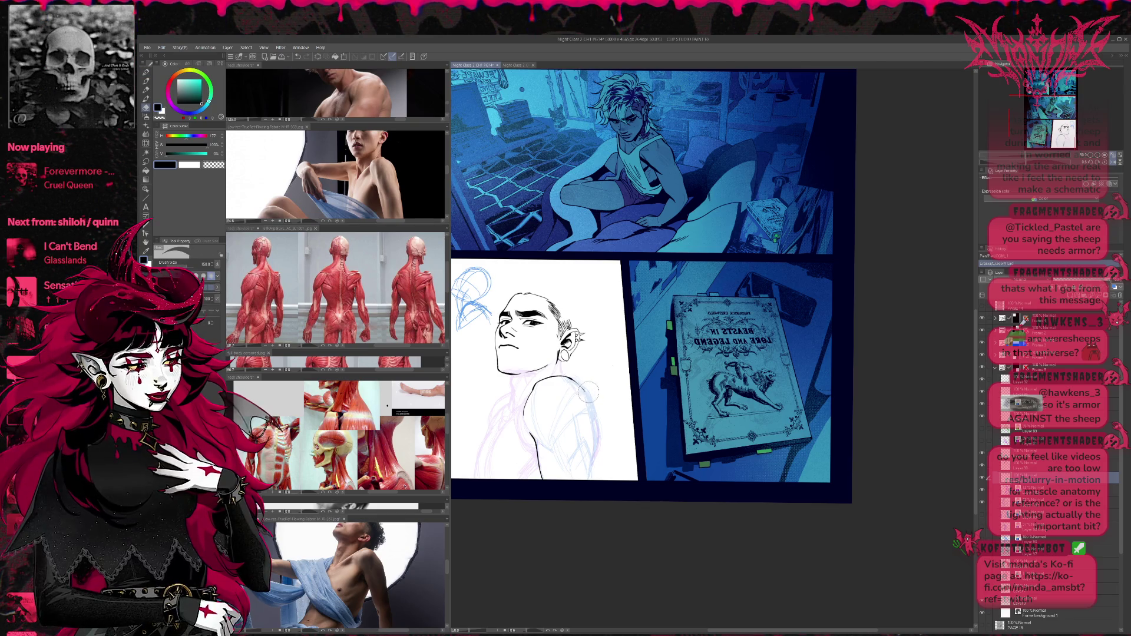
pyautogui.moveTo(577, 402); pyautogui.dragTo(589, 399)
pyautogui.press('p')
# Trim the end of the shoulder ink line, undoing a first over-erasure.
pyautogui.press('e')
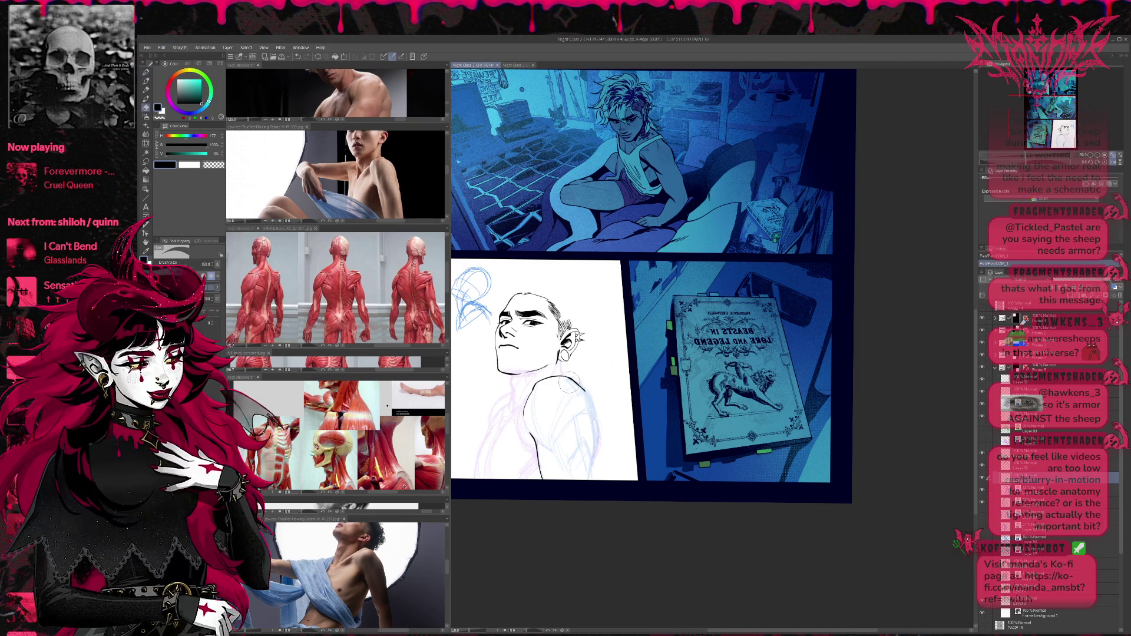
pyautogui.press('p')
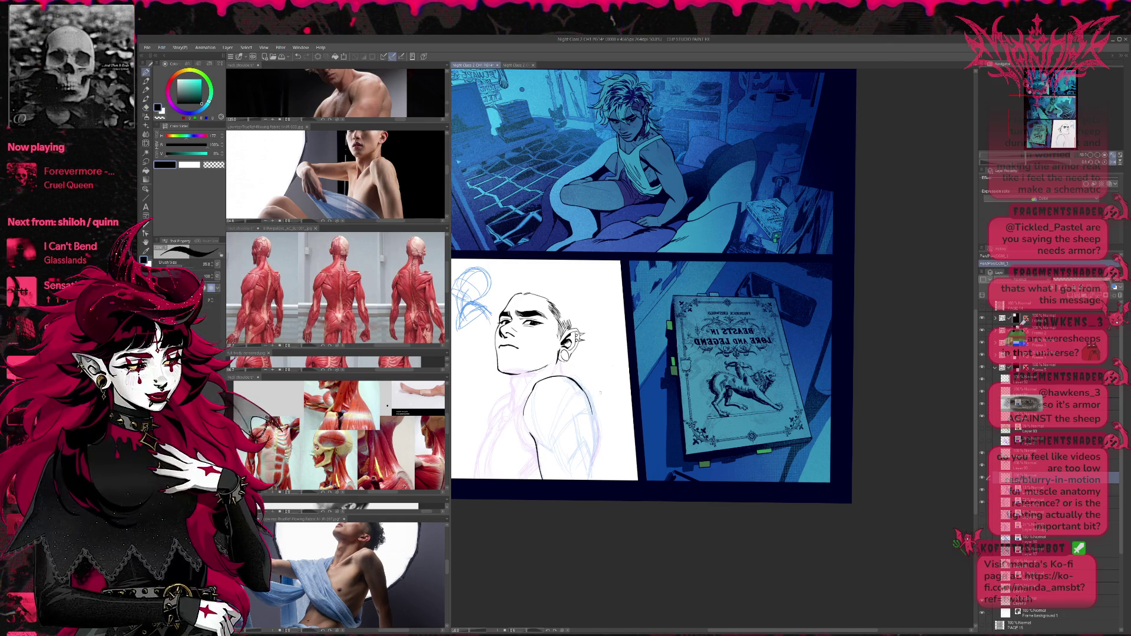
pyautogui.press('e')
pyautogui.press('p')
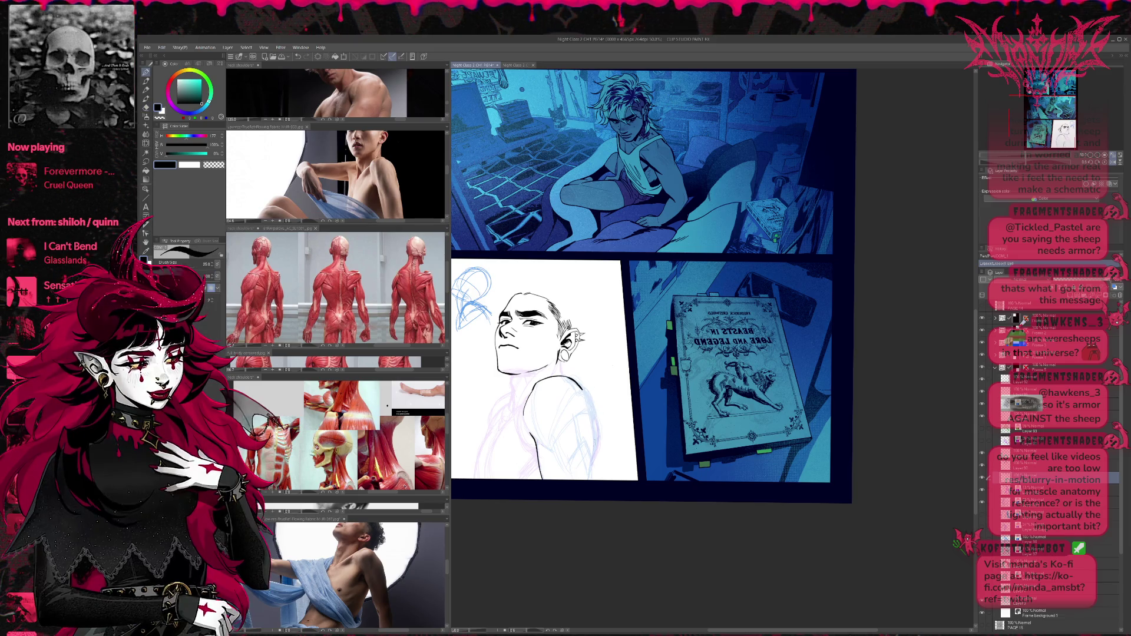
pyautogui.press('e')
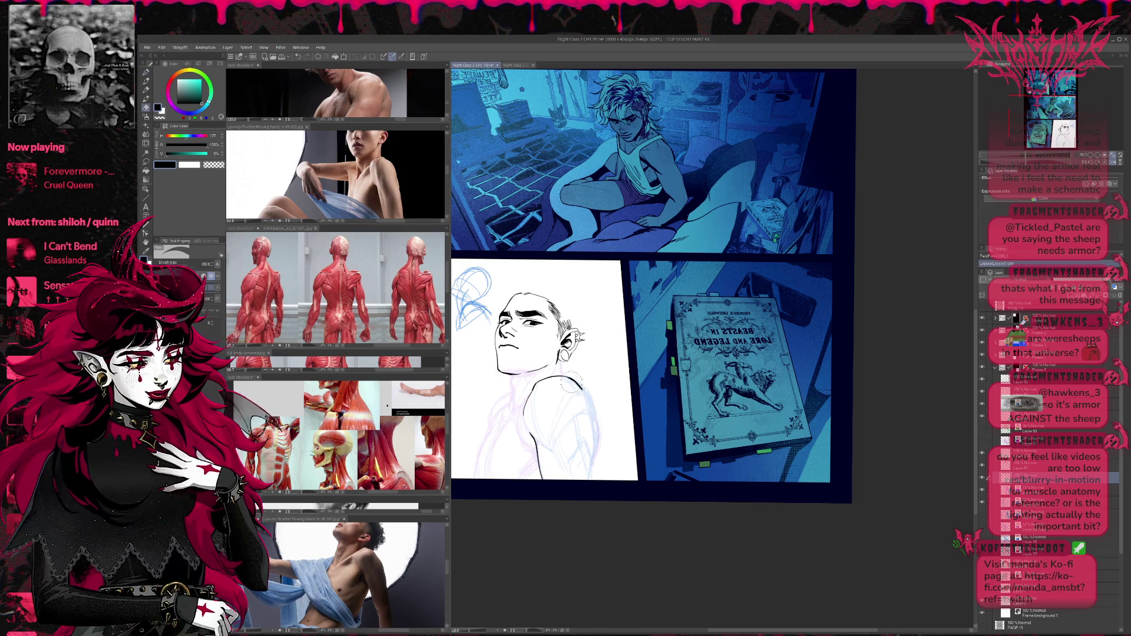
pyautogui.press('p')
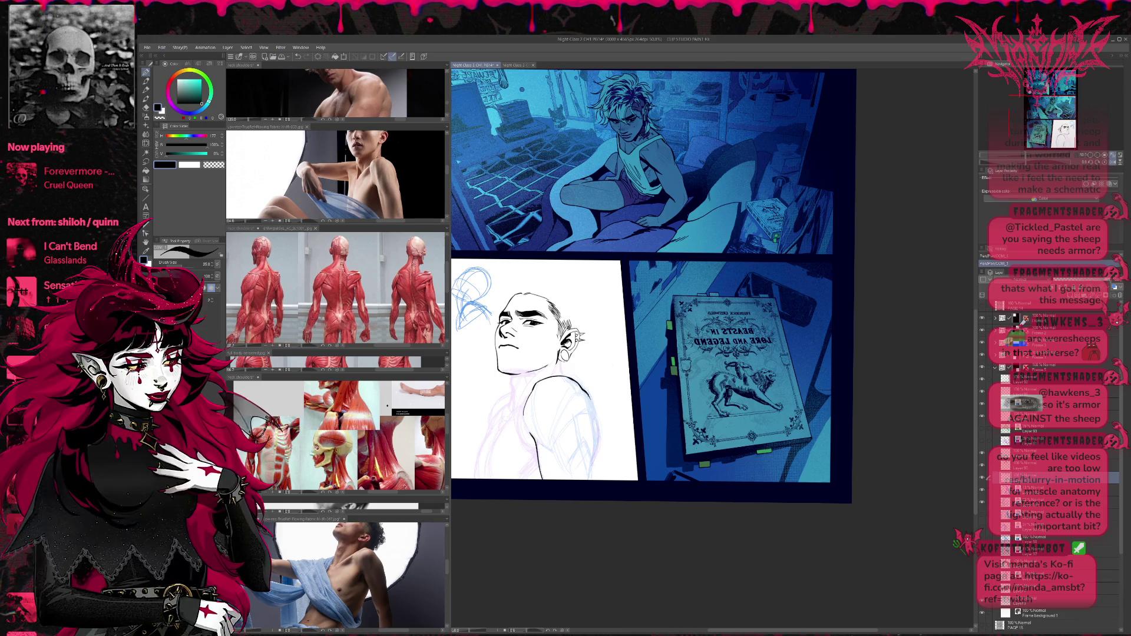
pyautogui.press('e')
pyautogui.moveTo(591, 399); pyautogui.dragTo(575, 380)
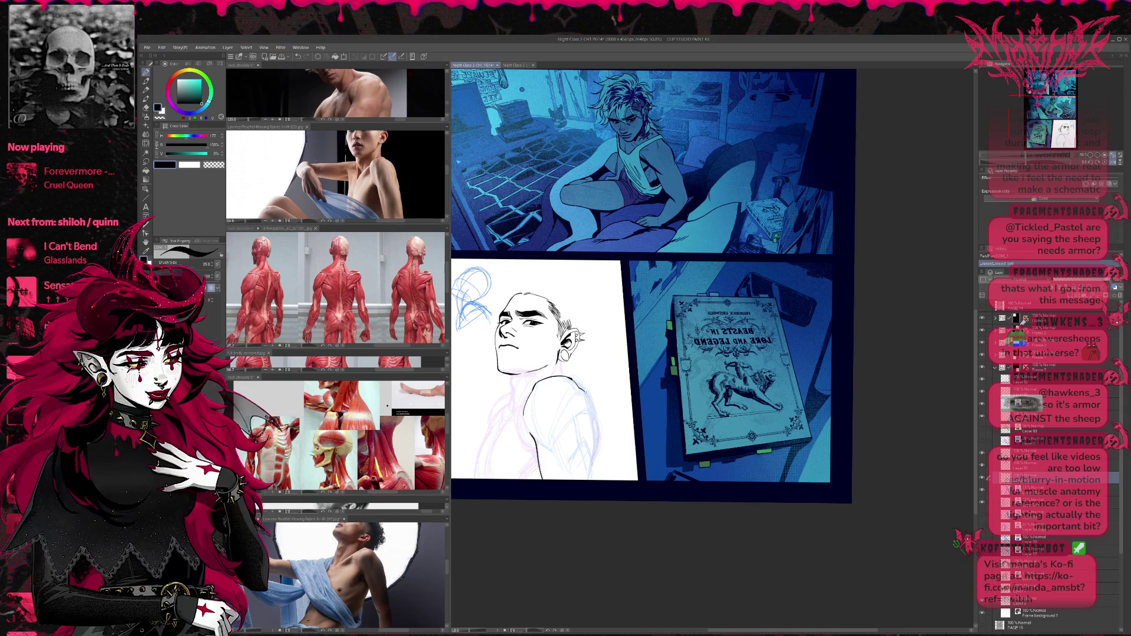
pyautogui.hotkey('ctrl', 'z')
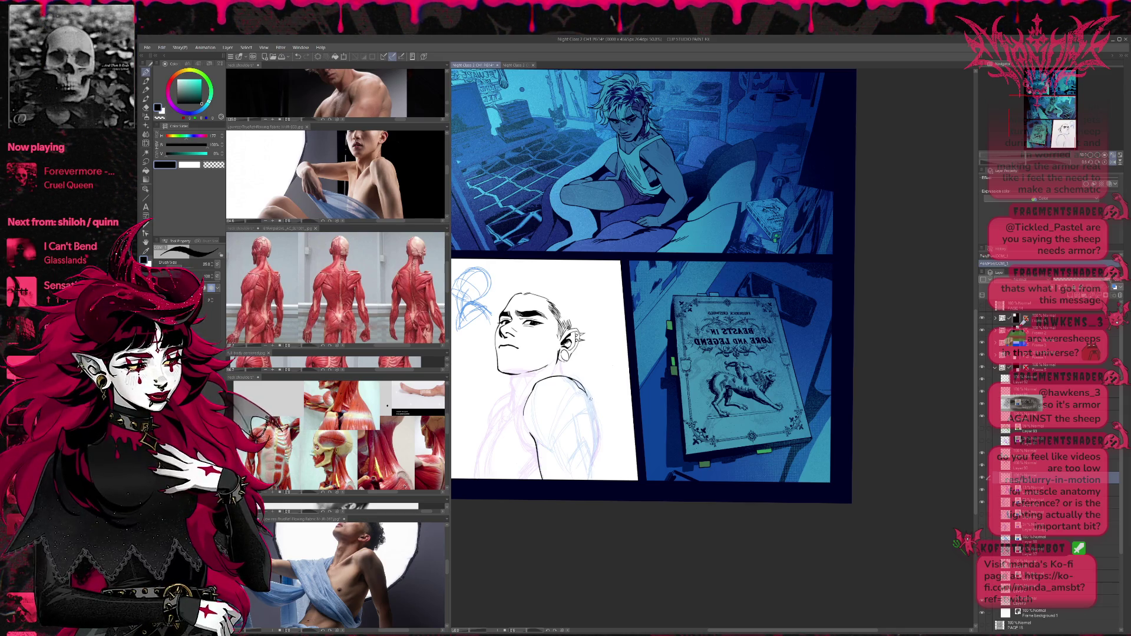
pyautogui.press('e')
pyautogui.moveTo(589, 396); pyautogui.dragTo(564, 373)
pyautogui.press('p')
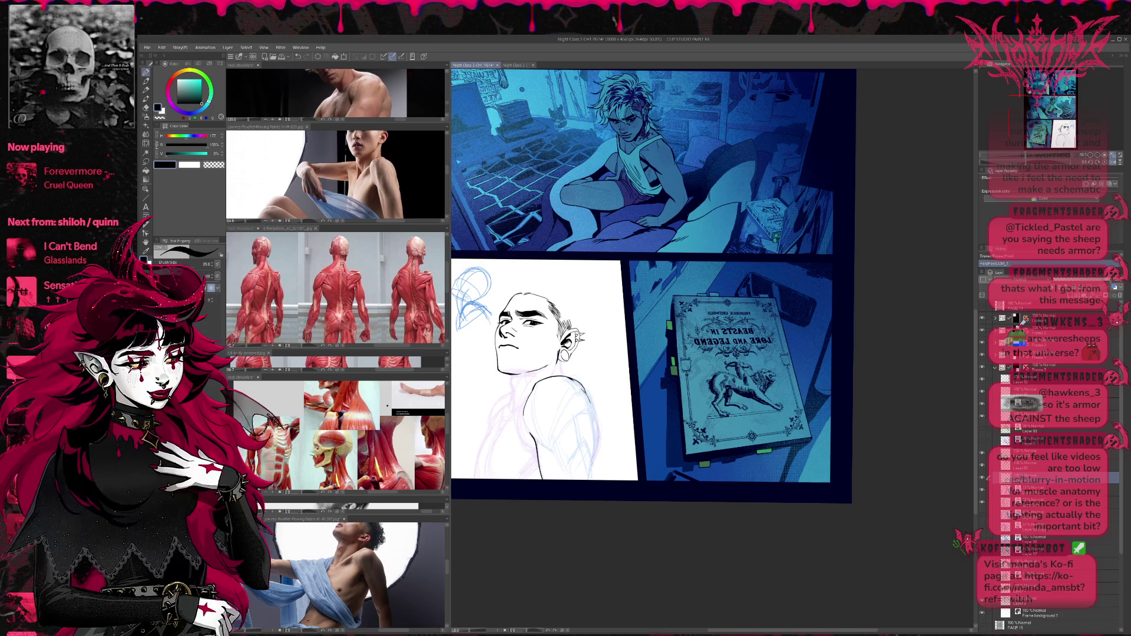
pyautogui.press('e')
pyautogui.press('e')
# Erase the lower shoulder ink line and redraw it with the pen.
pyautogui.moveTo(598, 400); pyautogui.dragTo(596, 463)
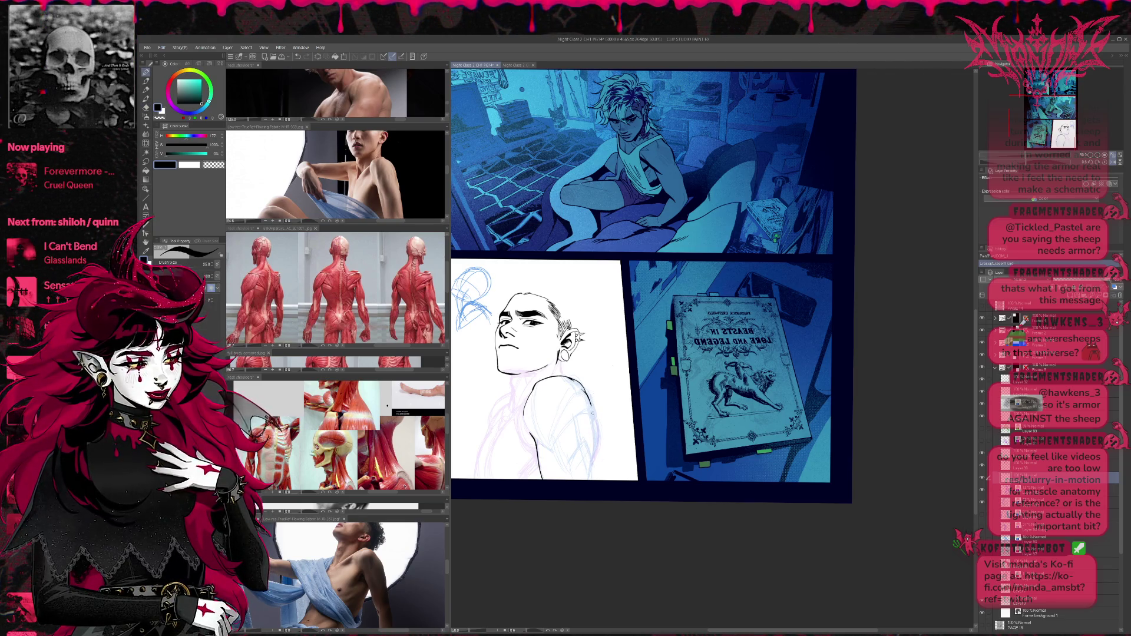
pyautogui.press('p')
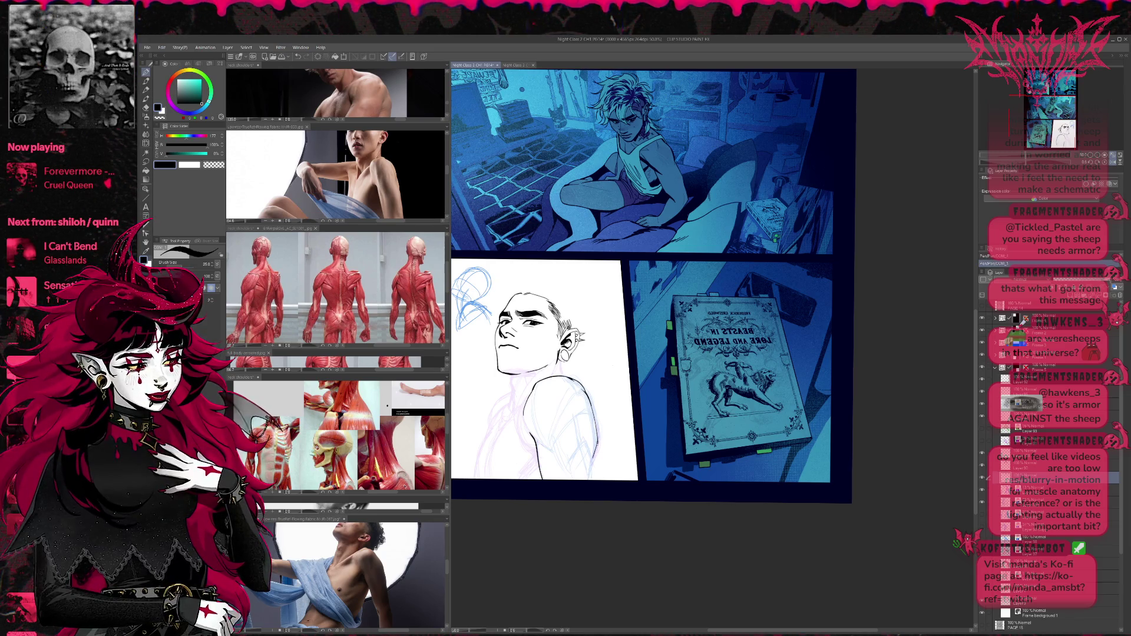
pyautogui.press('e')
pyautogui.moveTo(600, 391); pyautogui.dragTo(592, 486)
pyautogui.press('p')
pyautogui.moveTo(596, 437); pyautogui.dragTo(592, 459)
pyautogui.press('p')
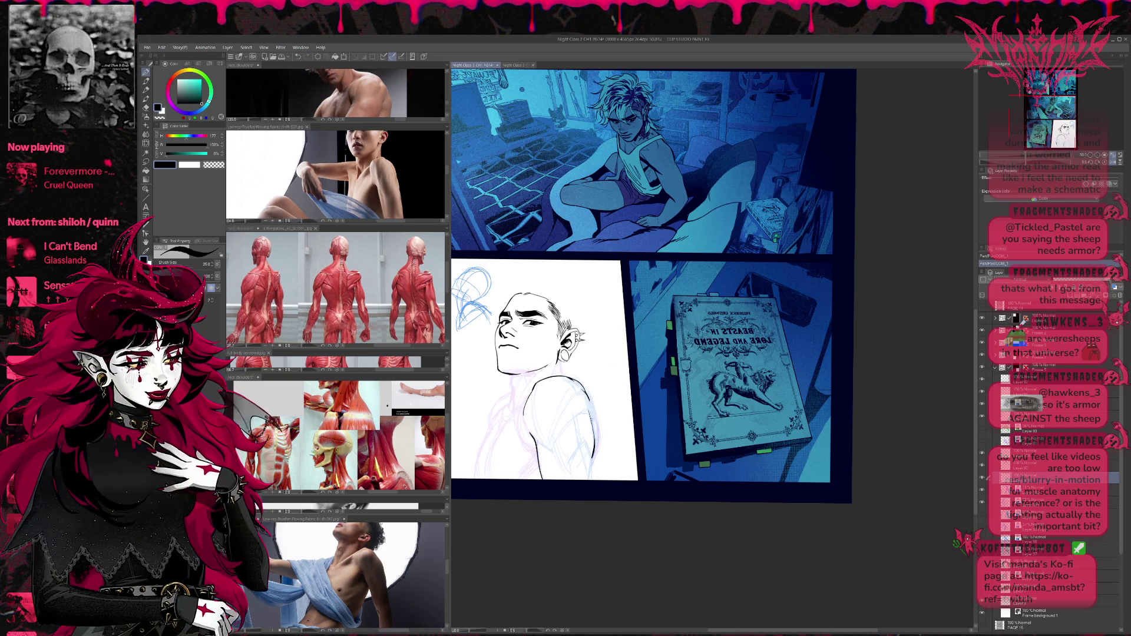
# Erase the sketch lines around the shoulder, alternating a large eraser and small pen.
pyautogui.press('e')
pyautogui.moveTo(596, 395); pyautogui.dragTo(583, 439)
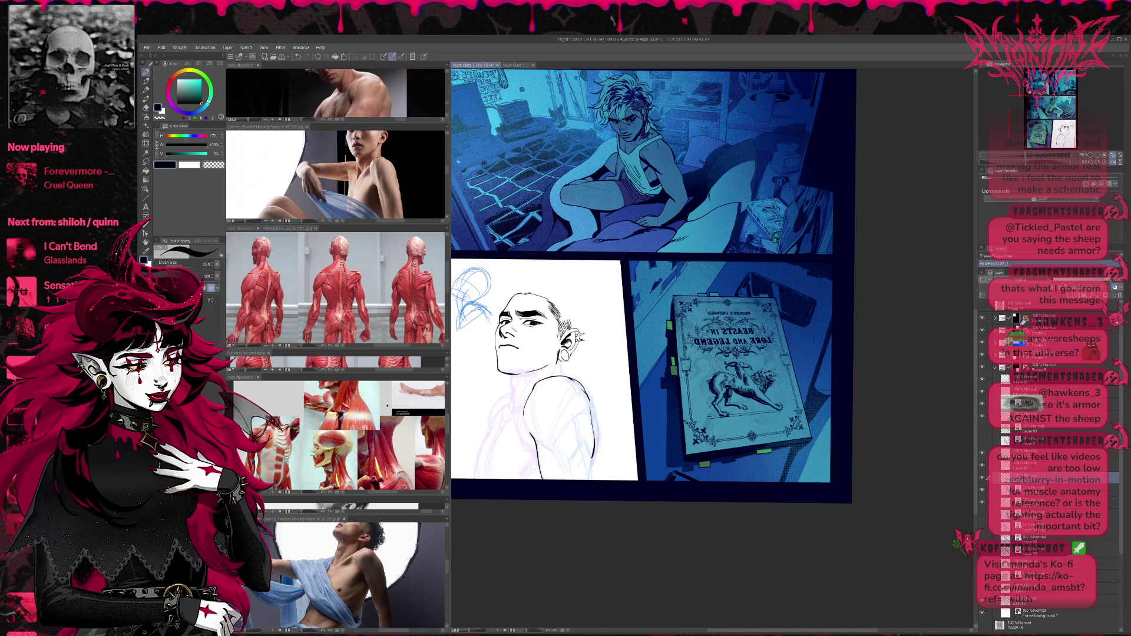
pyautogui.press('e')
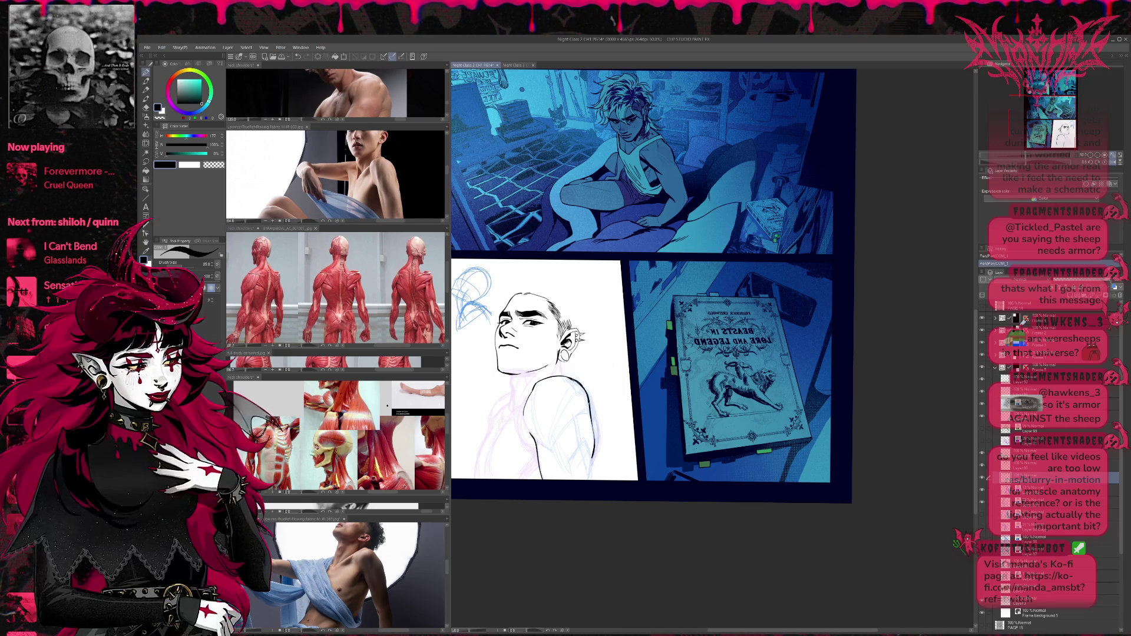
pyautogui.press('e')
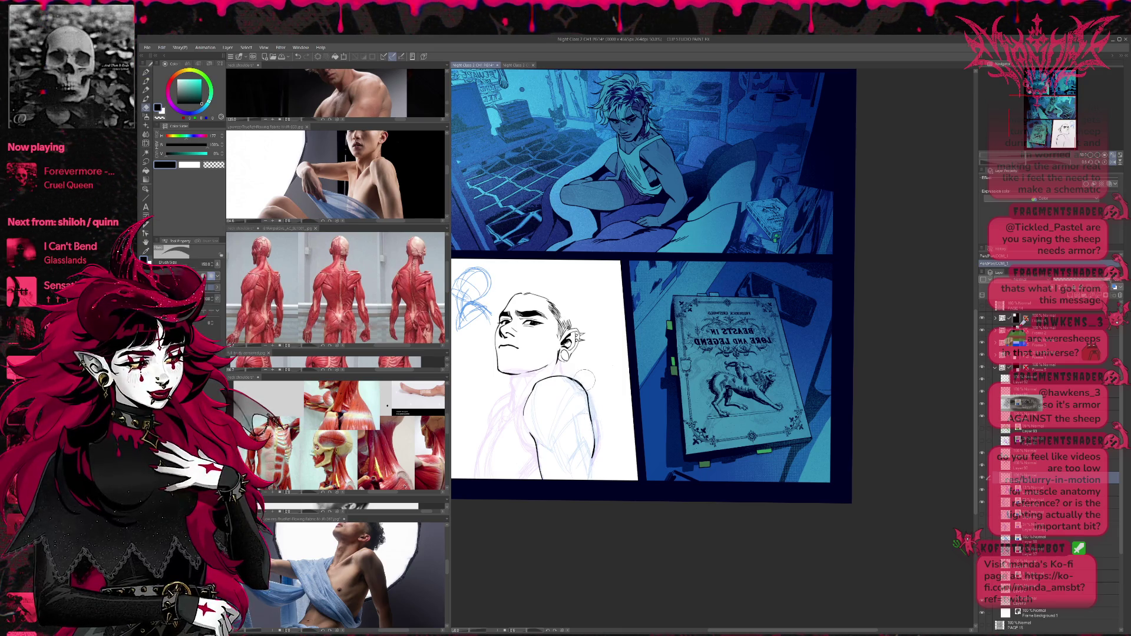
pyautogui.press('p')
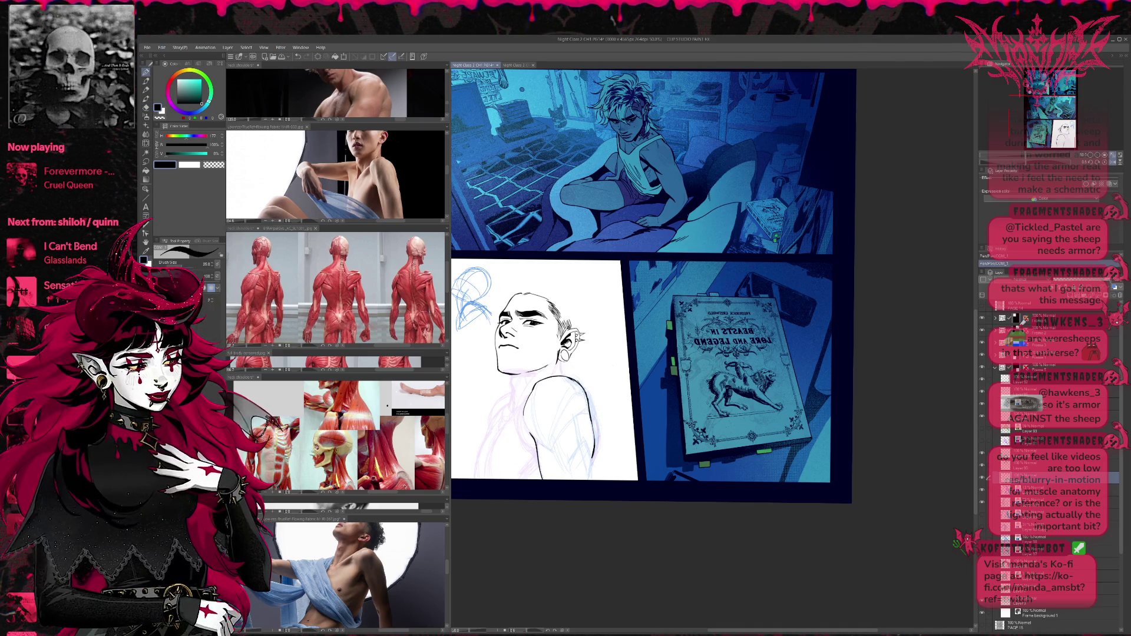
pyautogui.press('e')
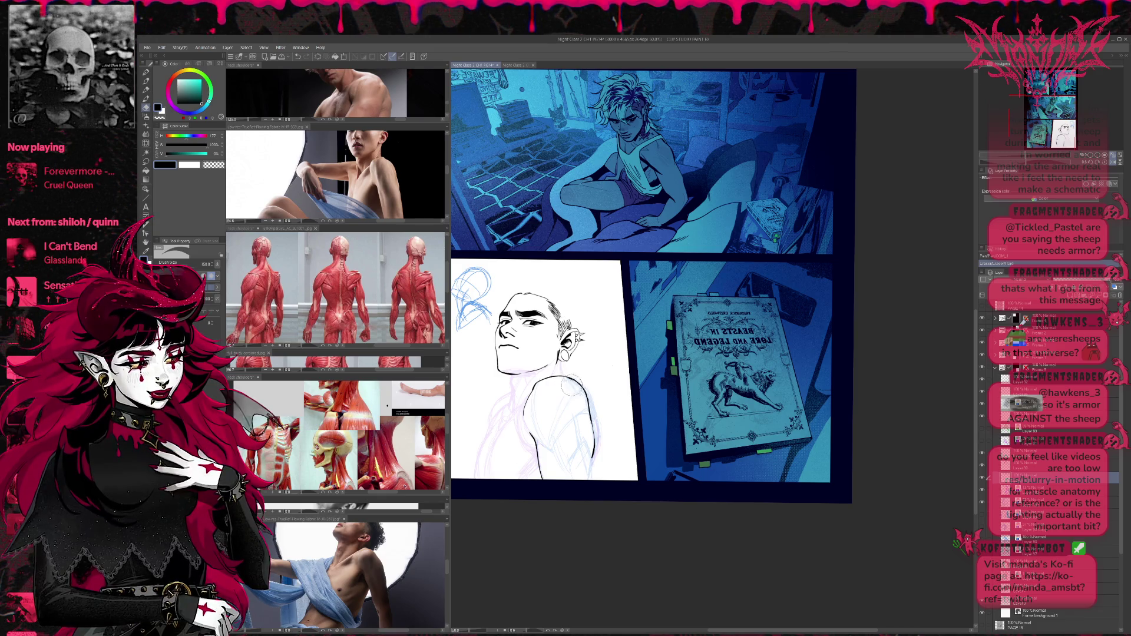
pyautogui.press('p')
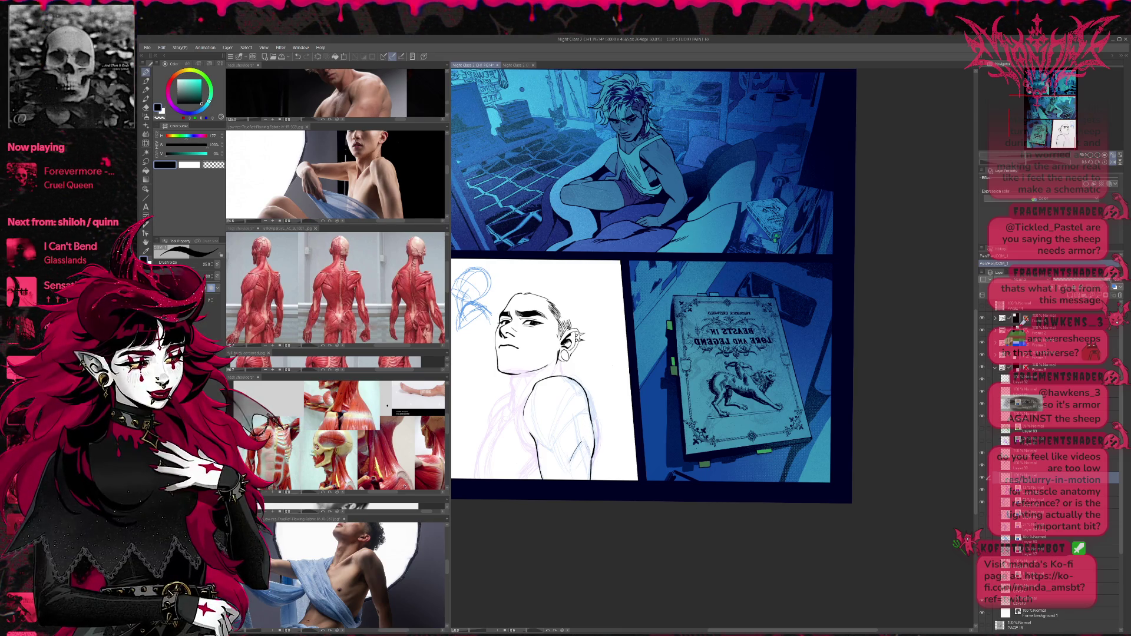
# Erase light sketch lines near the shoulder and ink the back contour, undoing the inner-arm strokes.
pyautogui.press('e')
pyautogui.press('e')
pyautogui.moveTo(592, 436); pyautogui.dragTo(583, 471)
pyautogui.press('p')
pyautogui.moveTo(570, 469)
pyautogui.mouseDown()
pyautogui.moveTo(579, 444)
pyautogui.moveTo(571, 470)
pyautogui.mouseUp()
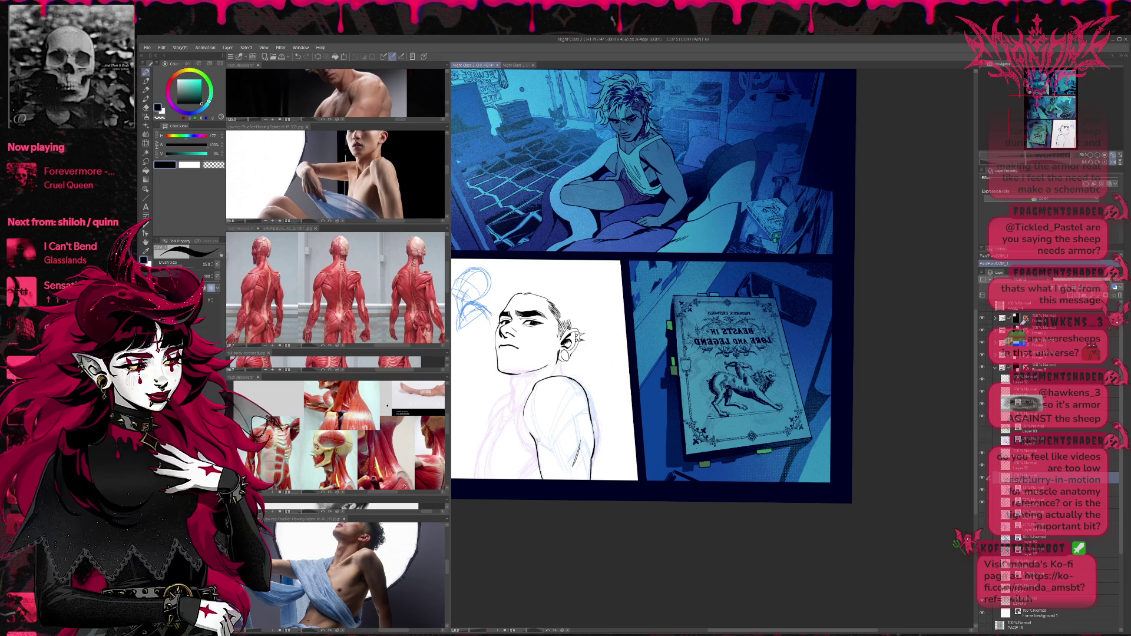
pyautogui.moveTo(531, 425); pyautogui.dragTo(545, 446)
pyautogui.hotkey('ctrl', 'z')
pyautogui.hotkey('ctrl', 'z')
pyautogui.hotkey('ctrl', 'z')
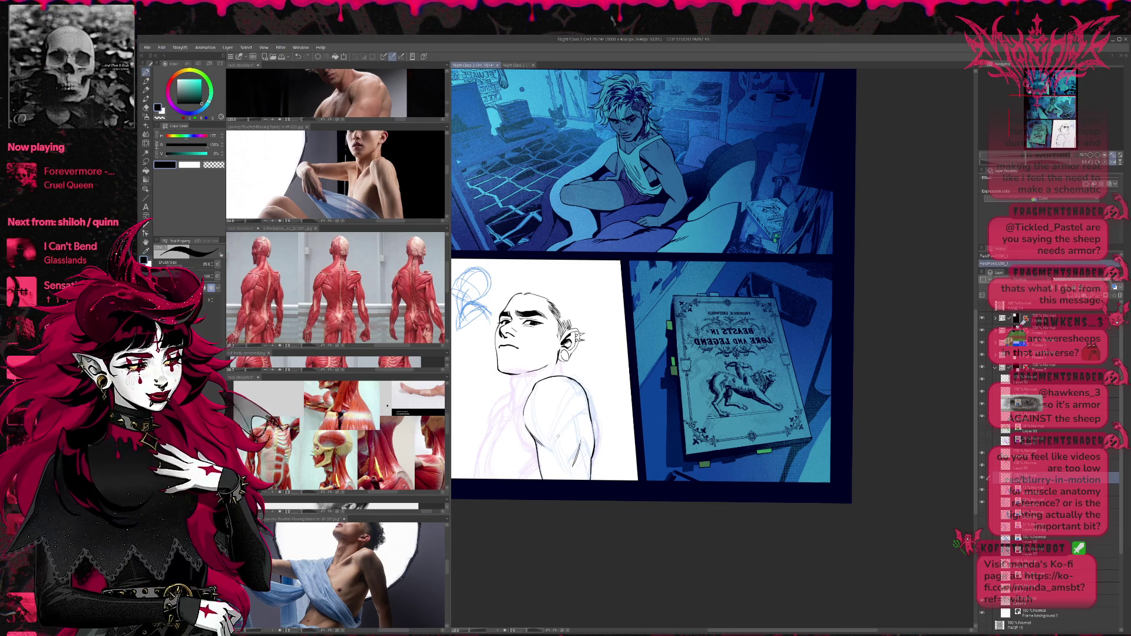
pyautogui.hotkey('ctrl', 'z')
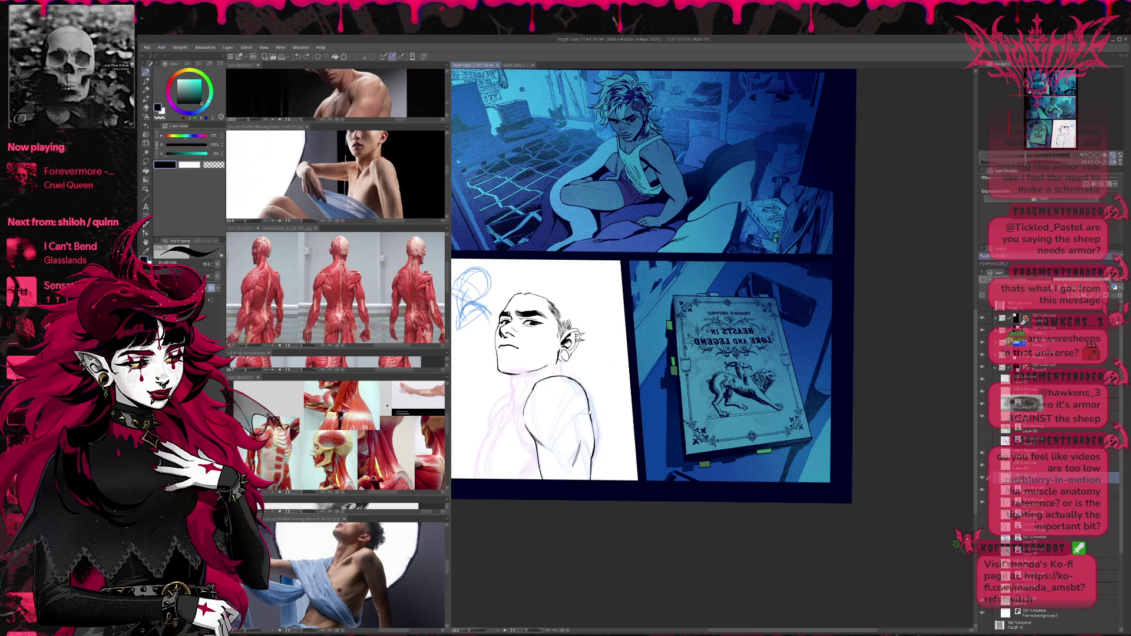
# Erase part of the shoulder sketch lines and undo a stray ink stroke.
pyautogui.press('e')
pyautogui.moveTo(564, 372)
pyautogui.mouseDown()
pyautogui.moveTo(589, 398)
pyautogui.moveTo(559, 370)
pyautogui.mouseUp()
pyautogui.press('p')
pyautogui.press('e')
pyautogui.press('p')
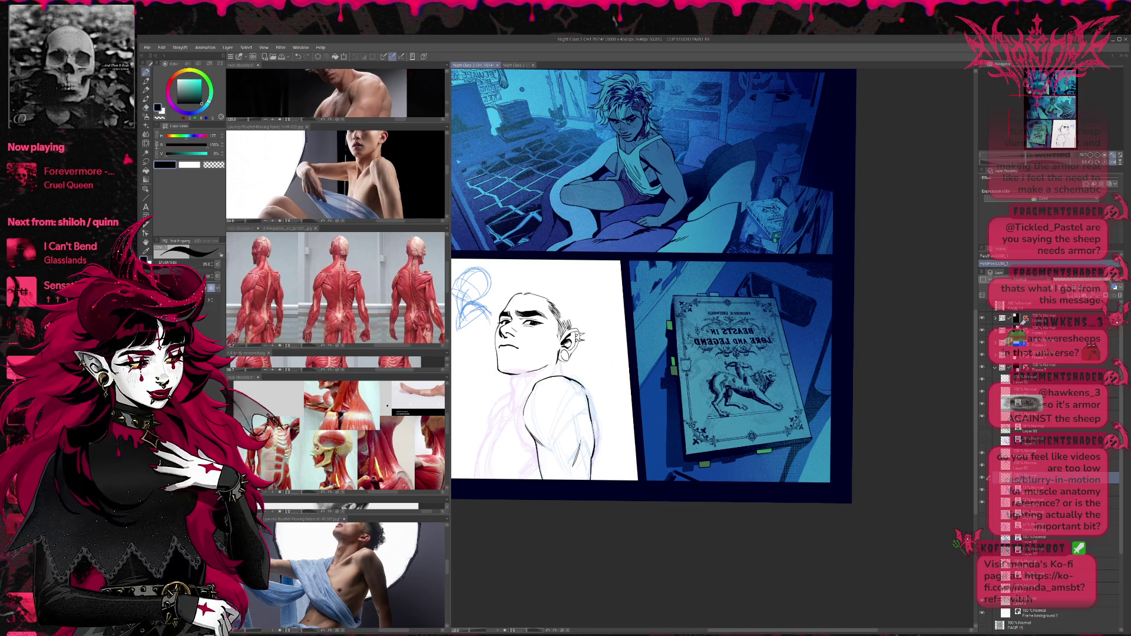
pyautogui.press('e')
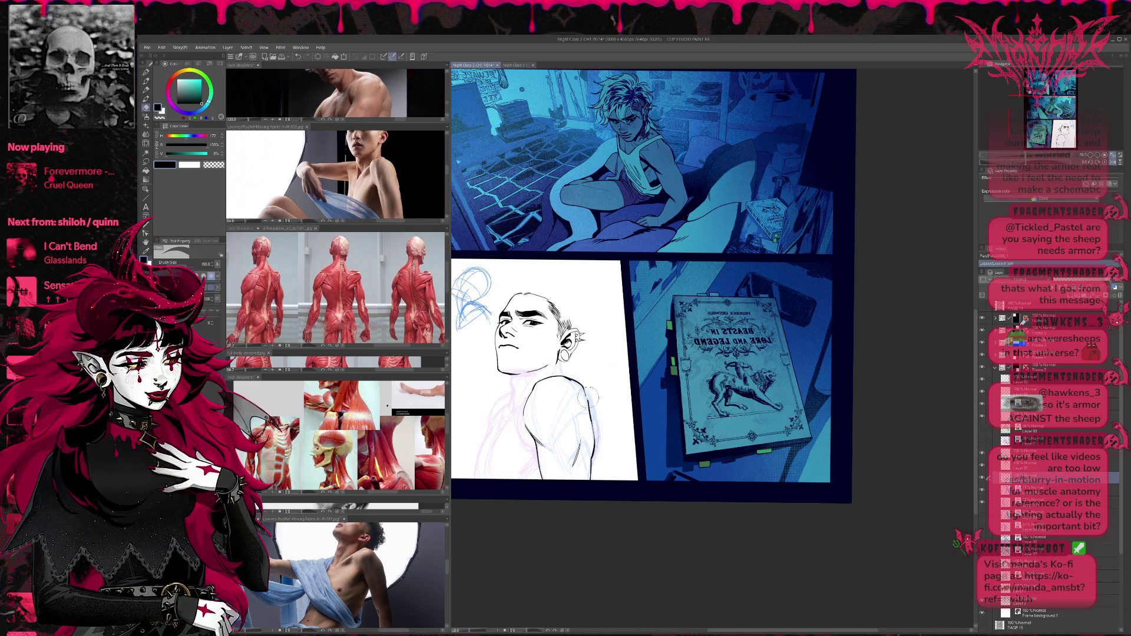
pyautogui.press('p')
pyautogui.press('e')
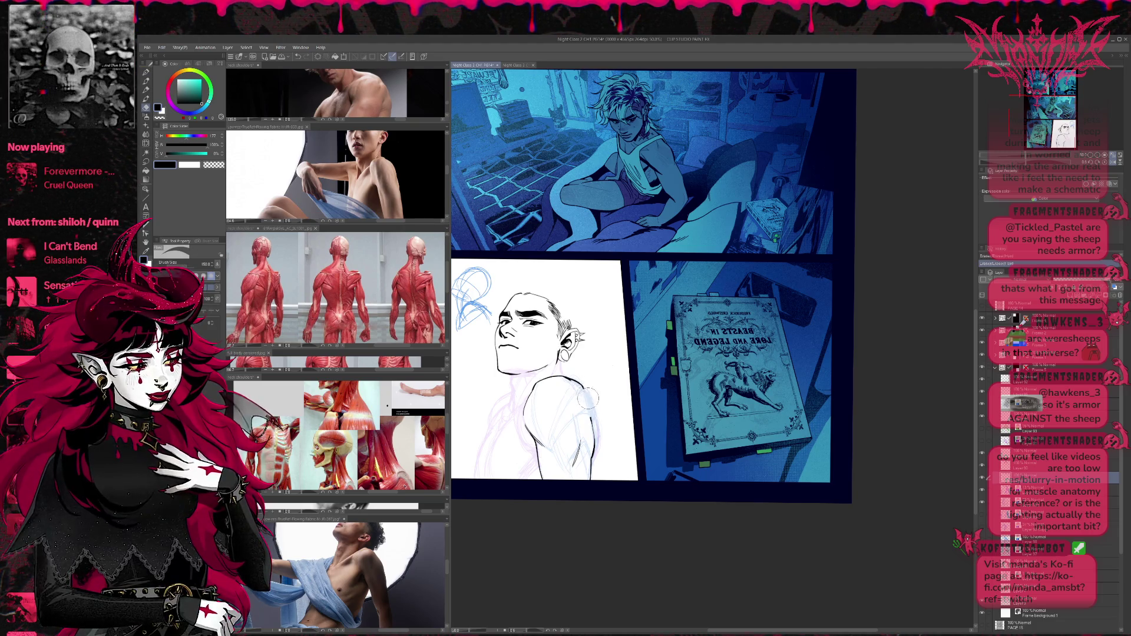
pyautogui.press('p')
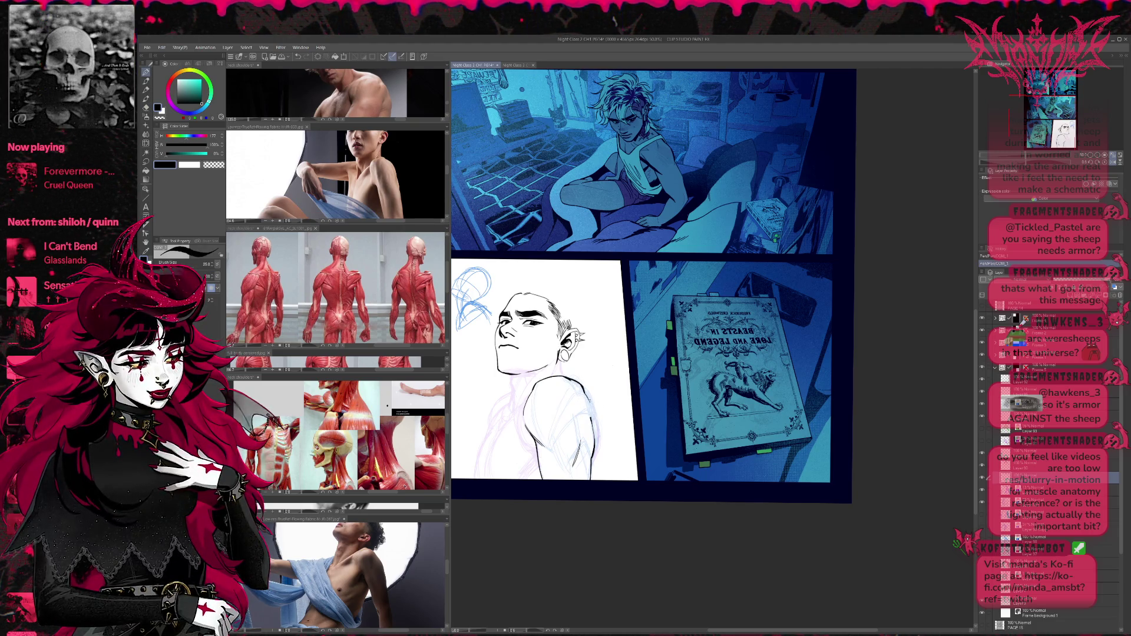
pyautogui.hotkey('ctrl', 'z')
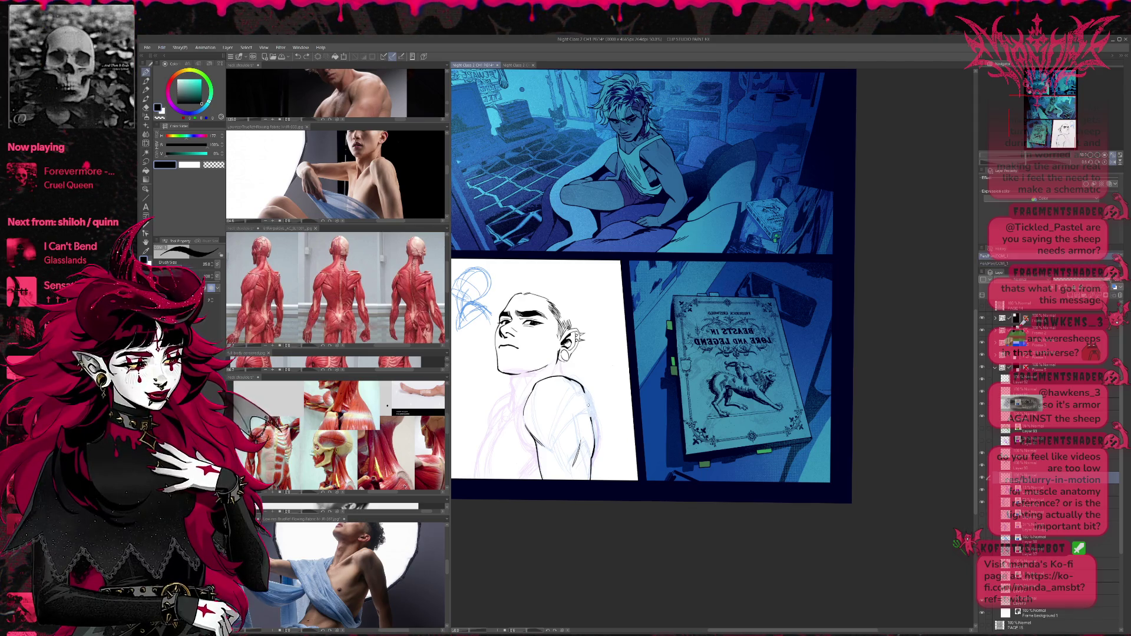
# Touch up the shoulder with small erase and ink marks, then mirror the page view.
pyautogui.press('e')
pyautogui.click(588, 403)
pyautogui.press('p')
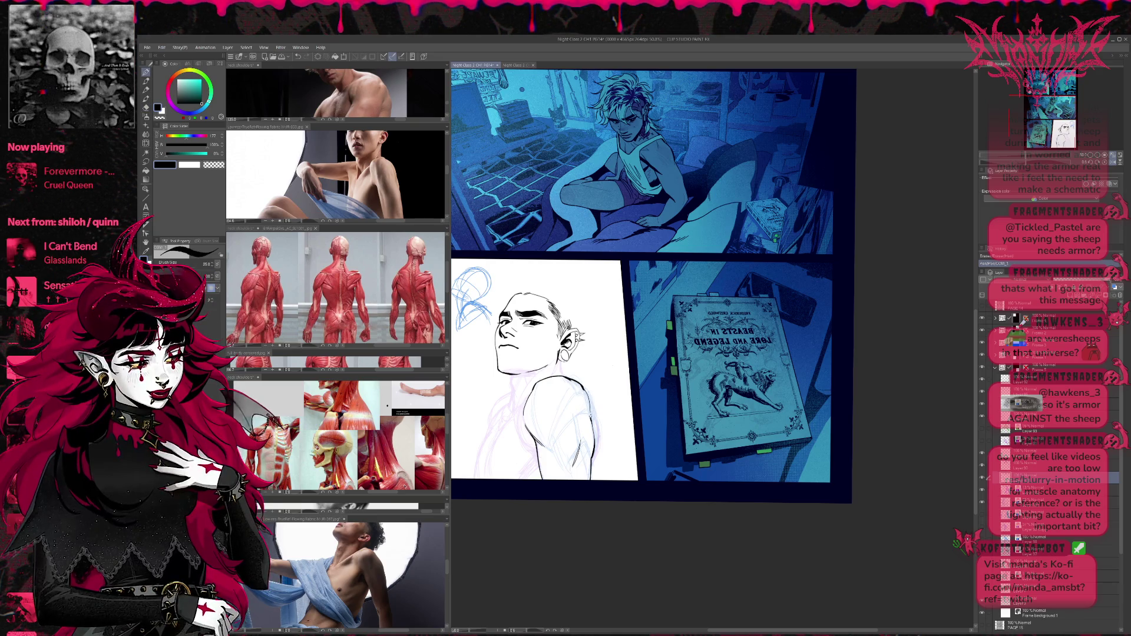
pyautogui.hotkey('ctrl', 'z')
pyautogui.press('e')
pyautogui.click(583, 394)
pyautogui.press('p')
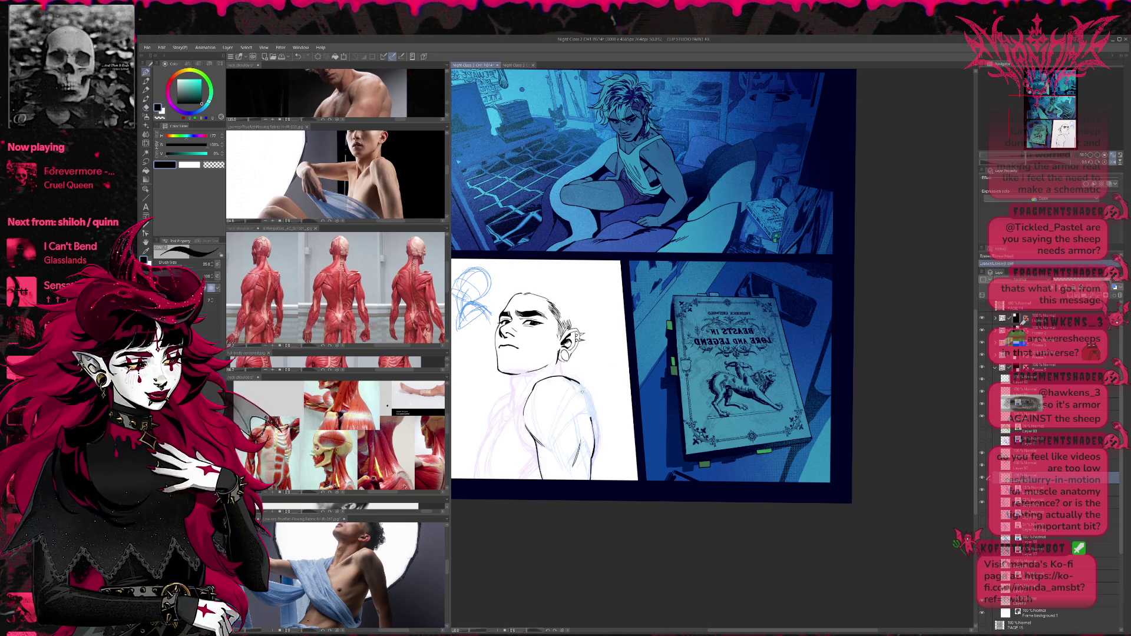
pyautogui.click(579, 388)
pyautogui.hotkey('ctrl', 'y')
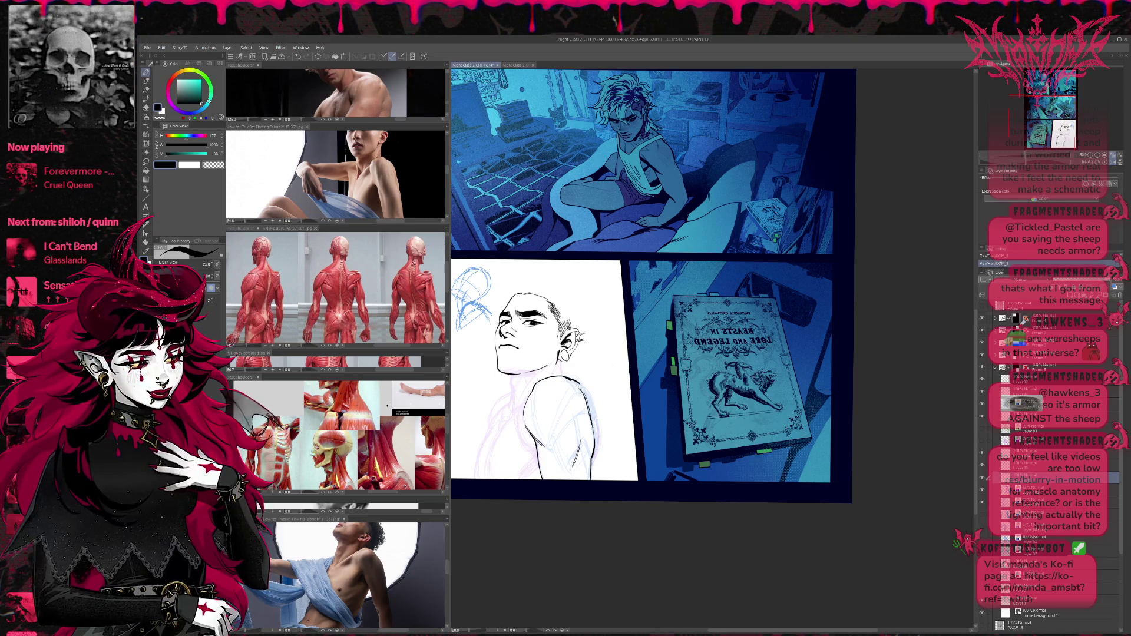
pyautogui.press('e')
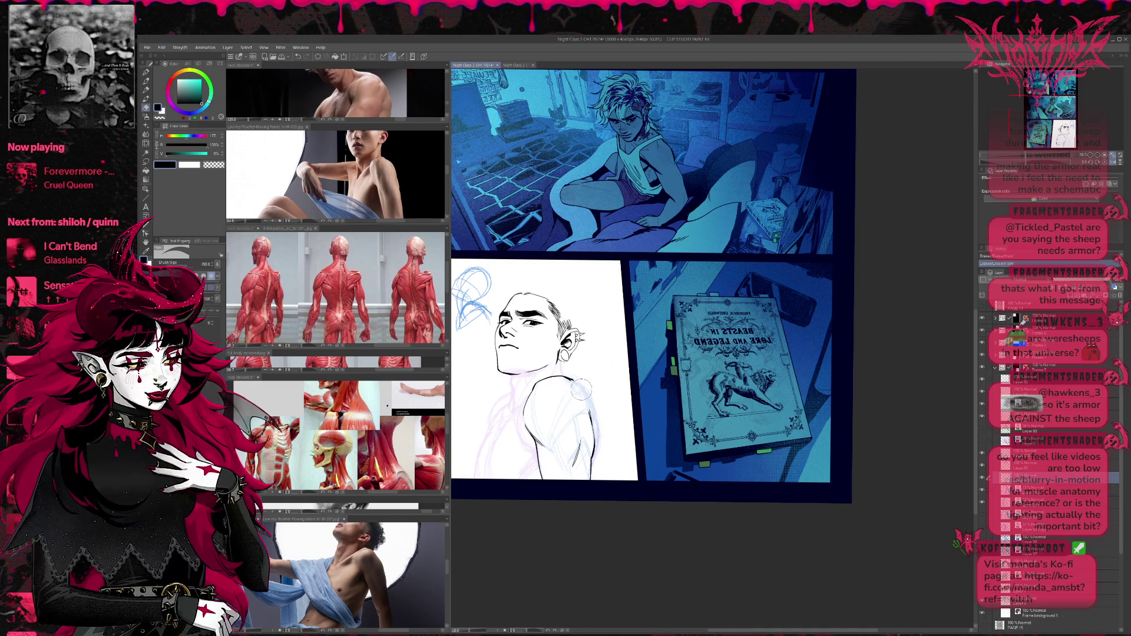
pyautogui.click(1111, 161)
# Center the sketch panel in the mirrored view, check the shoulder, then flip the view back.
pyautogui.moveTo(829, 433)
pyautogui.mouseDown()
pyautogui.moveTo(523, 430)
pyautogui.moveTo(530, 465)
pyautogui.mouseUp()
pyautogui.press('p')
pyautogui.press('e')
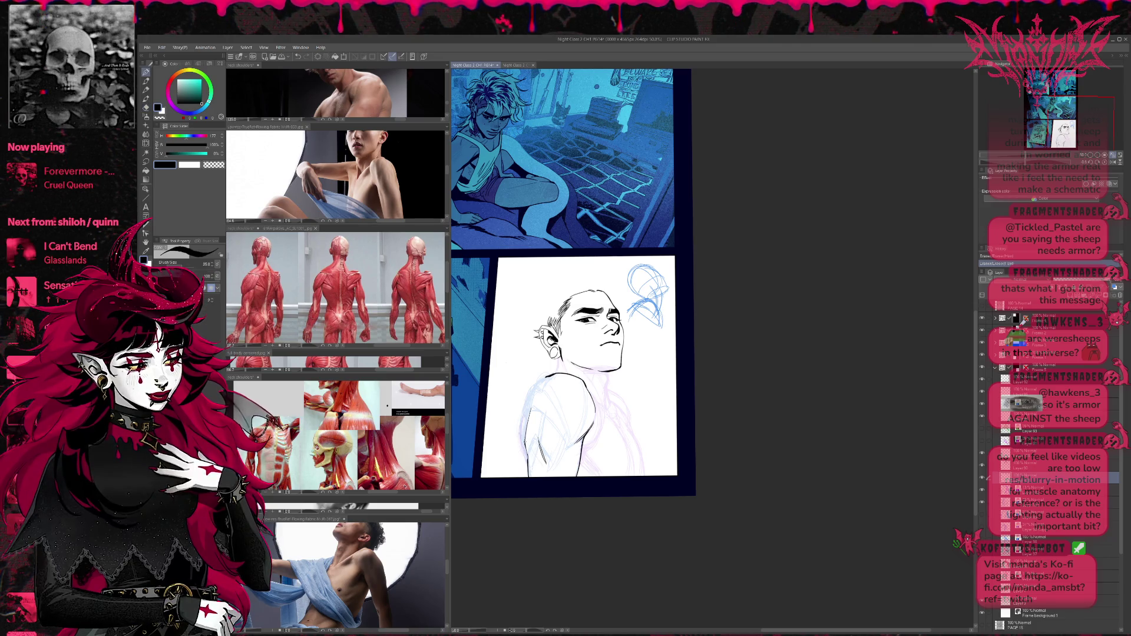
pyautogui.press('p')
pyautogui.press('e')
pyautogui.press('p')
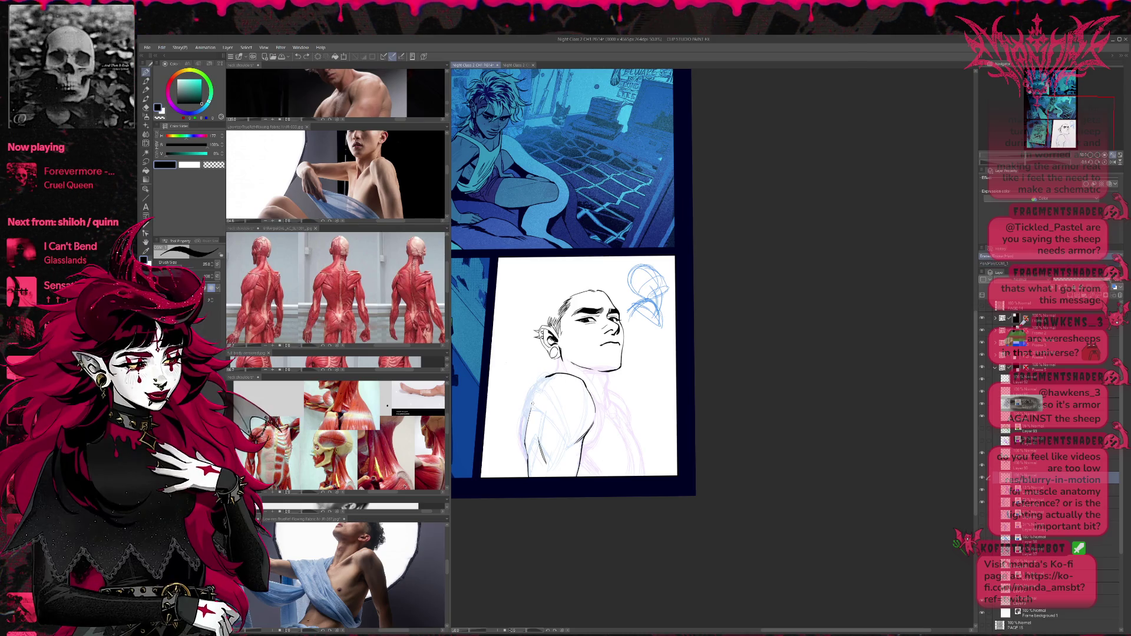
pyautogui.press('e')
pyautogui.press('p')
pyautogui.press('e')
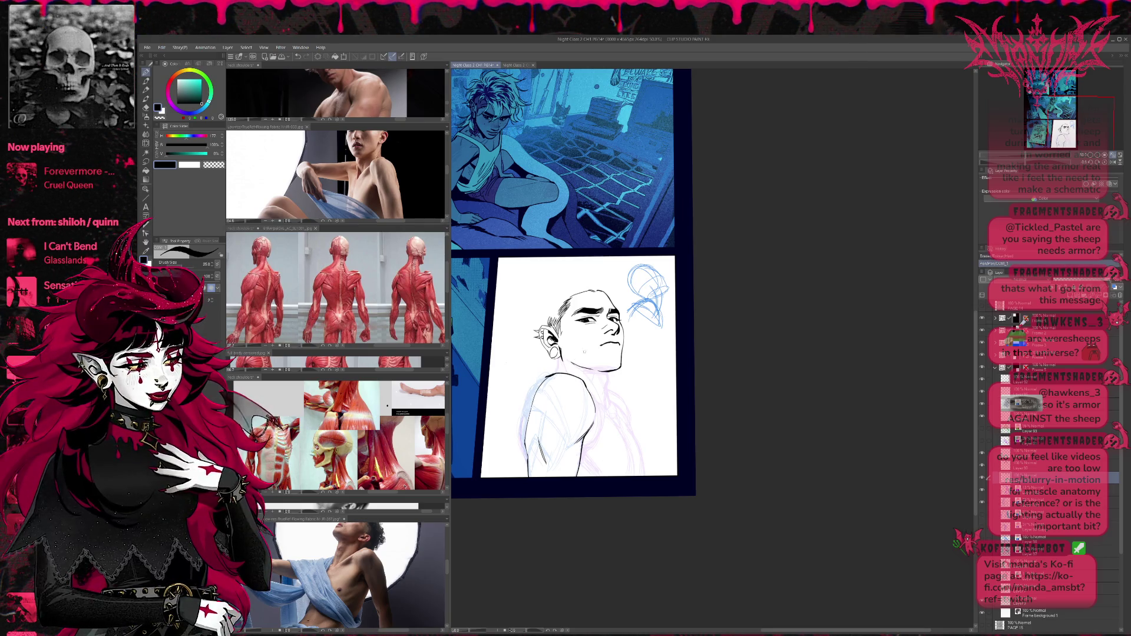
pyautogui.click(1115, 162)
pyautogui.scroll(3, 565, 368)
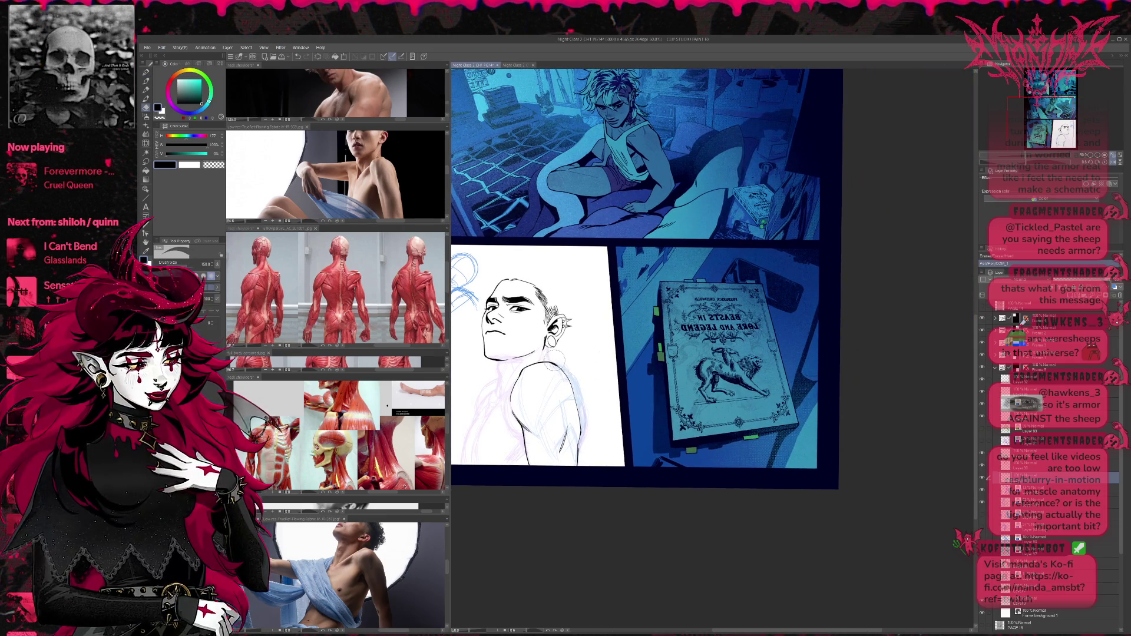
# Draw and undo a trial shoulder stroke, erase small marks near the shoulder, and nudge the view.
pyautogui.press('p')
pyautogui.moveTo(564, 368); pyautogui.dragTo(580, 398)
pyautogui.hotkey('ctrl', 'z')
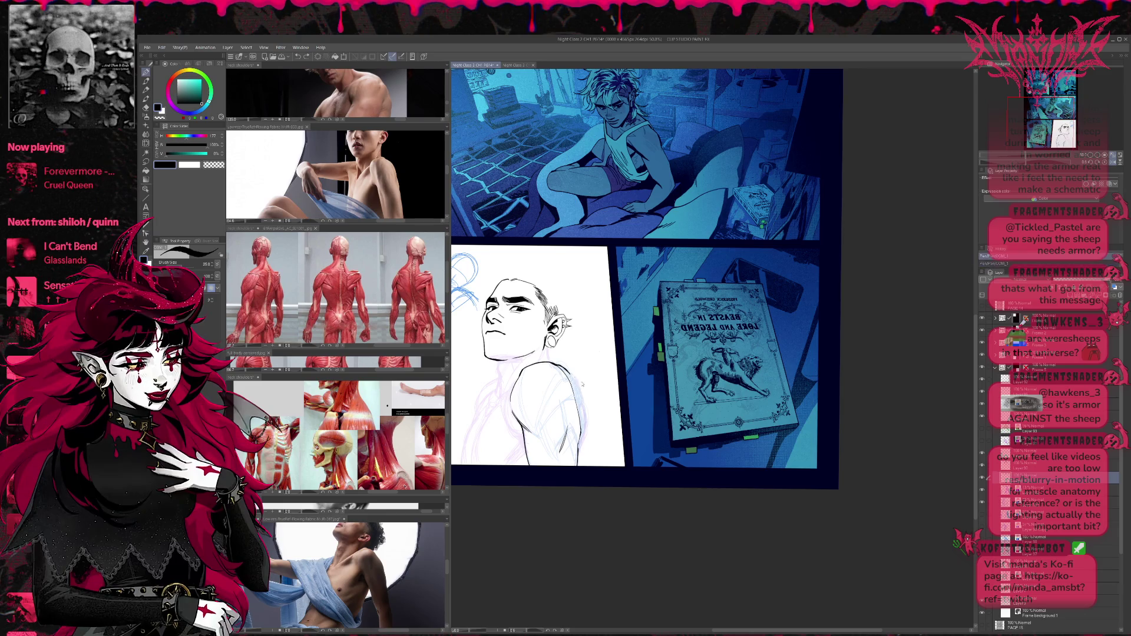
pyautogui.press('e')
pyautogui.moveTo(556, 375); pyautogui.dragTo(578, 398)
pyautogui.press('p')
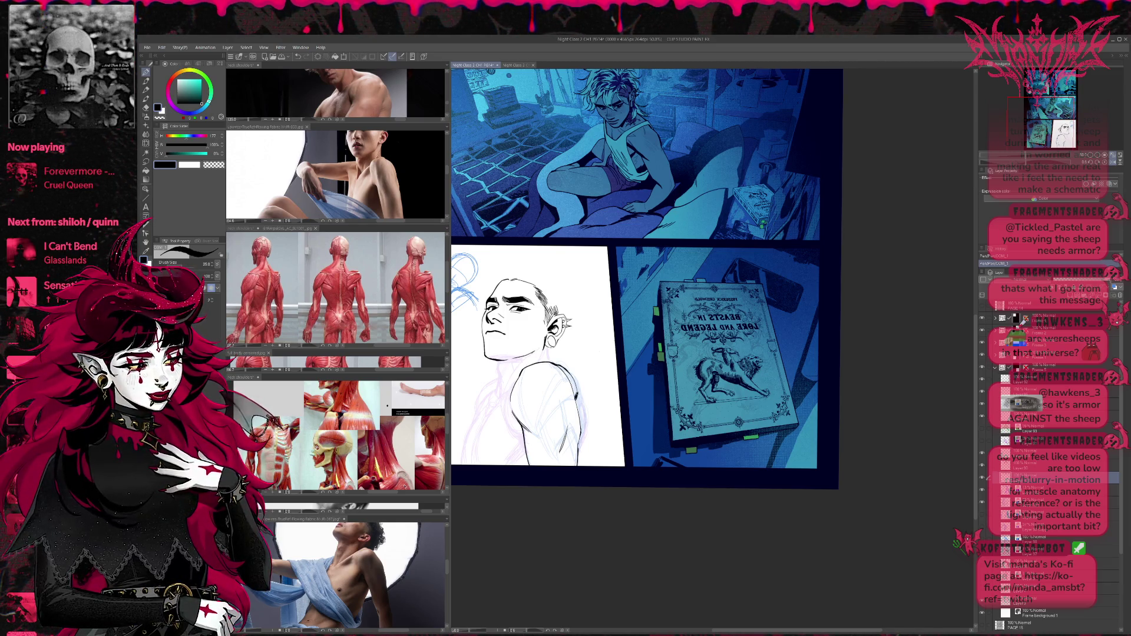
pyautogui.moveTo(586, 380); pyautogui.dragTo(584, 362)
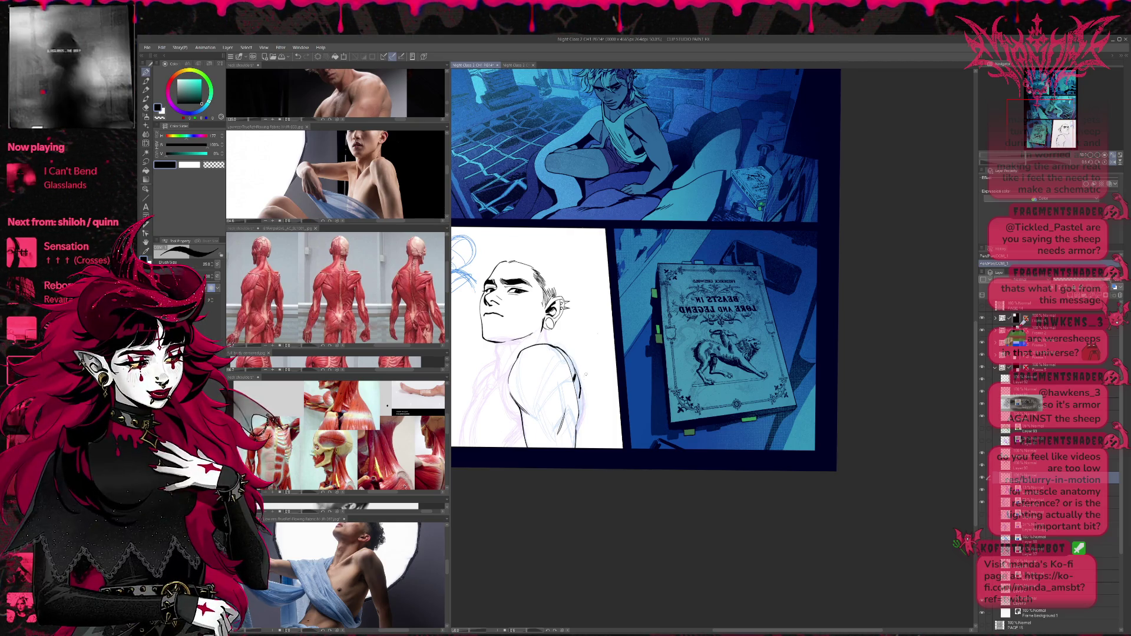
# Ink the line down the figure's arm and a short stroke on the shoulder.
pyautogui.hotkey('ctrl', 'z')
pyautogui.hotkey('ctrl', 'y')
pyautogui.moveTo(504, 383); pyautogui.dragTo(521, 416)
pyautogui.moveTo(506, 360); pyautogui.dragTo(515, 380)
pyautogui.hotkey('ctrl', 'z')
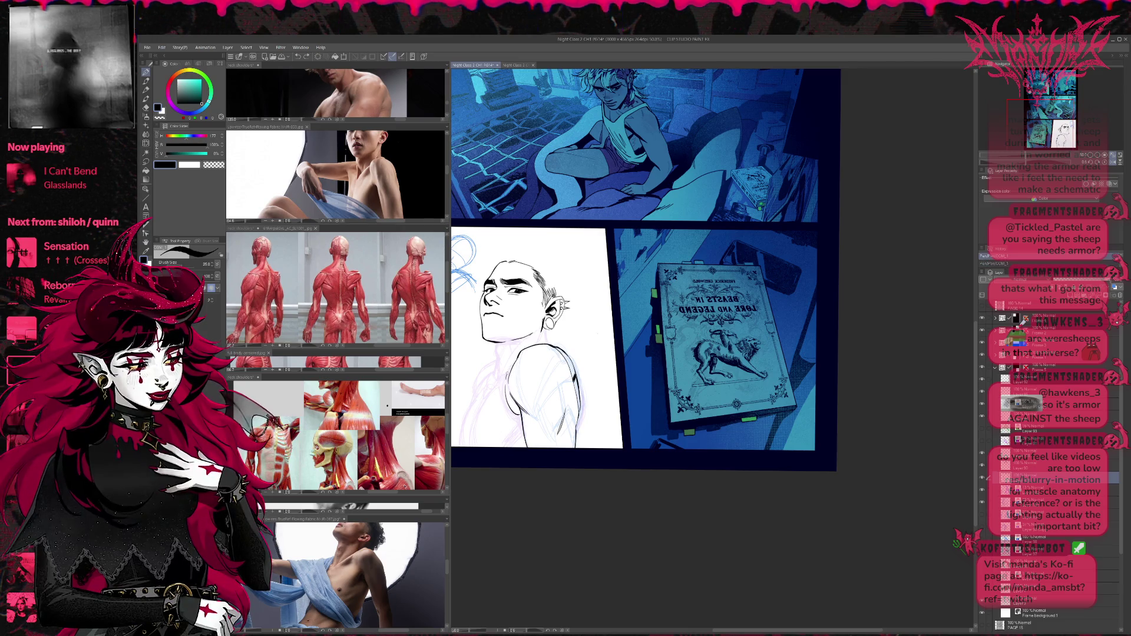
pyautogui.hotkey('ctrl', 'y')
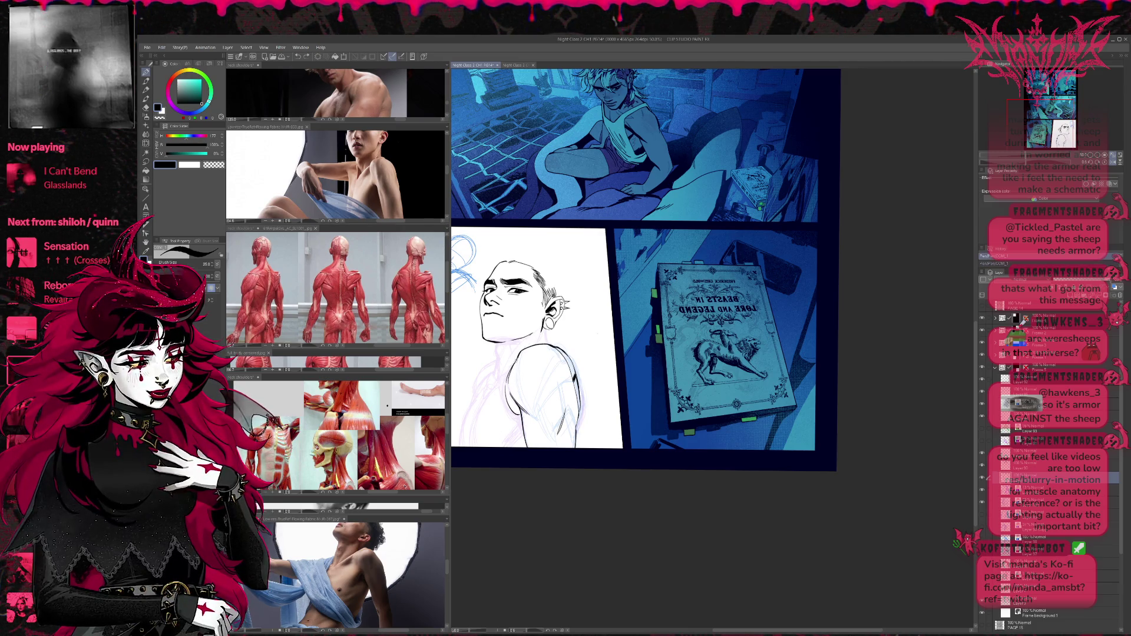
# Erase stray sketch marks beside and on the shoulder with a large eraser.
pyautogui.press('e')
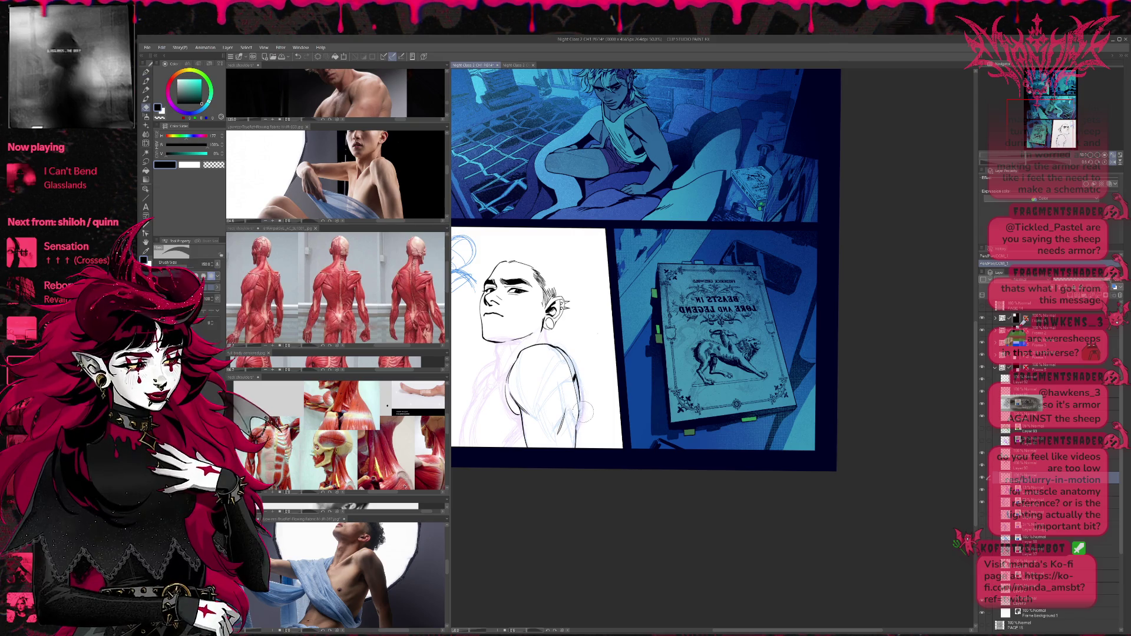
pyautogui.moveTo(585, 412); pyautogui.dragTo(585, 401)
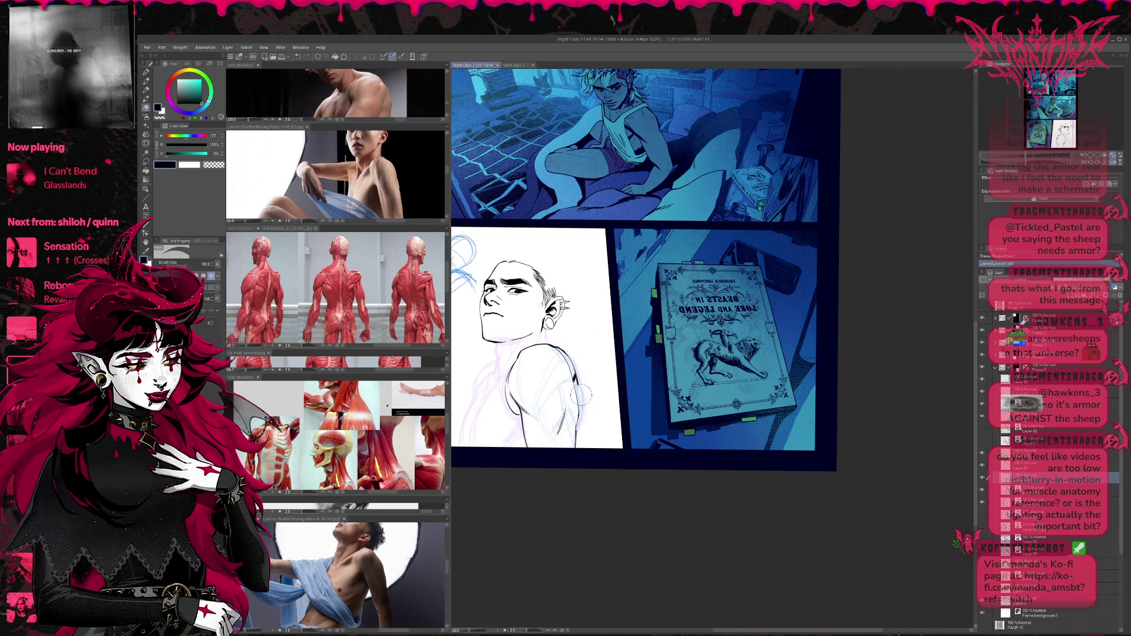
pyautogui.press('p')
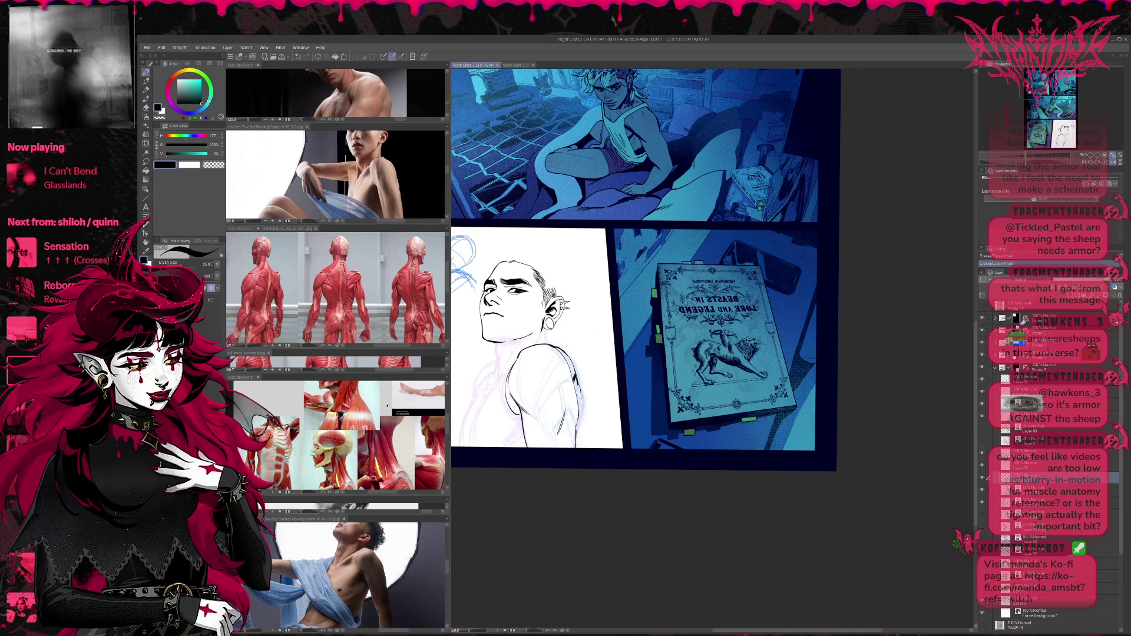
pyautogui.hotkey('ctrl', 'z')
pyautogui.press('e')
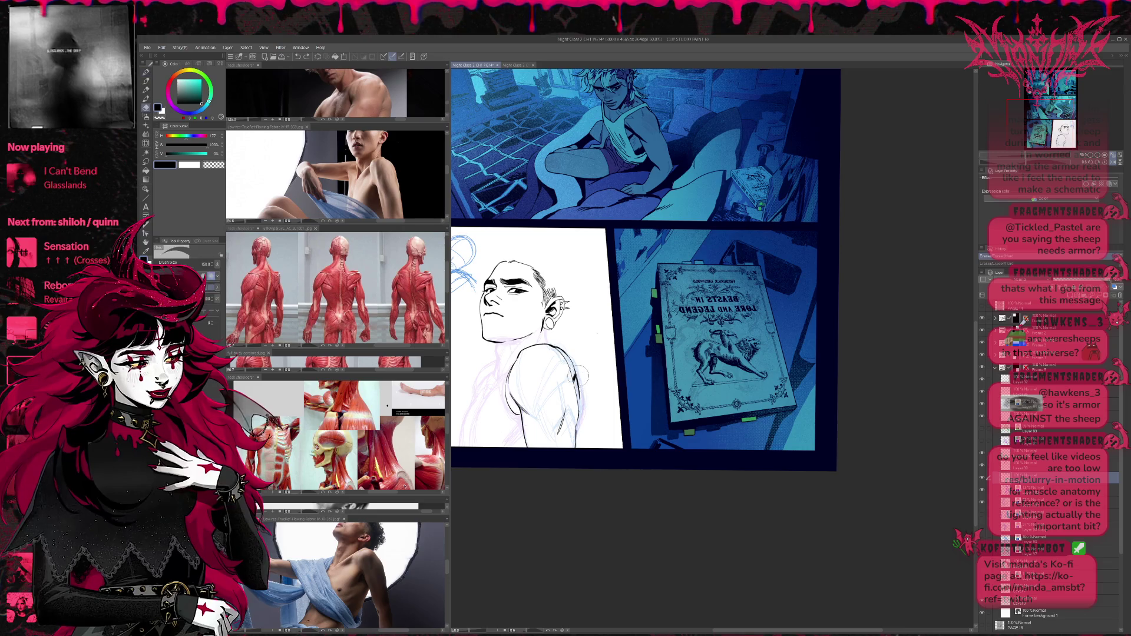
pyautogui.moveTo(576, 377); pyautogui.dragTo(582, 407)
# Ink the shoulder's right edge in black, extending it downward.
pyautogui.press('p')
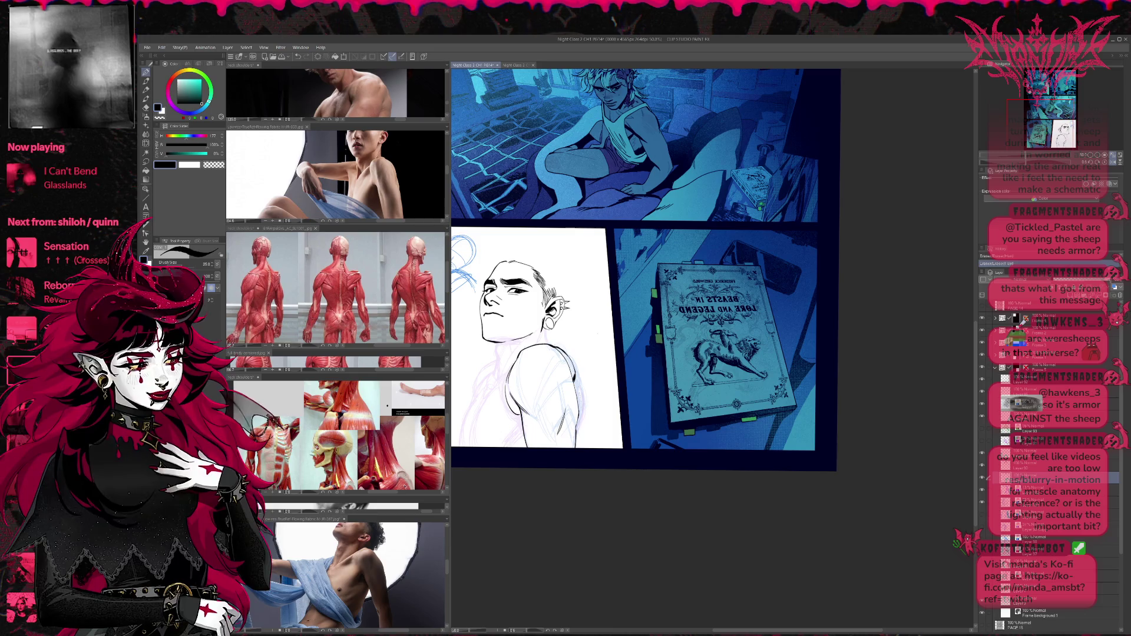
pyautogui.moveTo(580, 381)
pyautogui.mouseDown()
pyautogui.moveTo(578, 409)
pyautogui.moveTo(509, 422)
pyautogui.mouseUp()
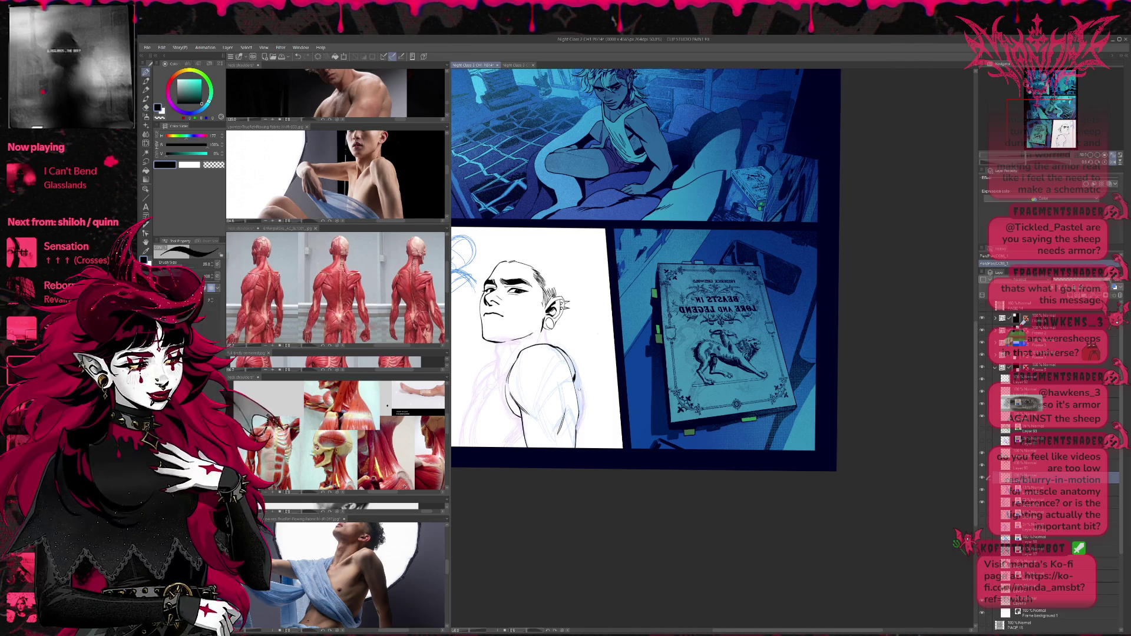
pyautogui.moveTo(580, 377); pyautogui.dragTo(577, 408)
pyautogui.press('e')
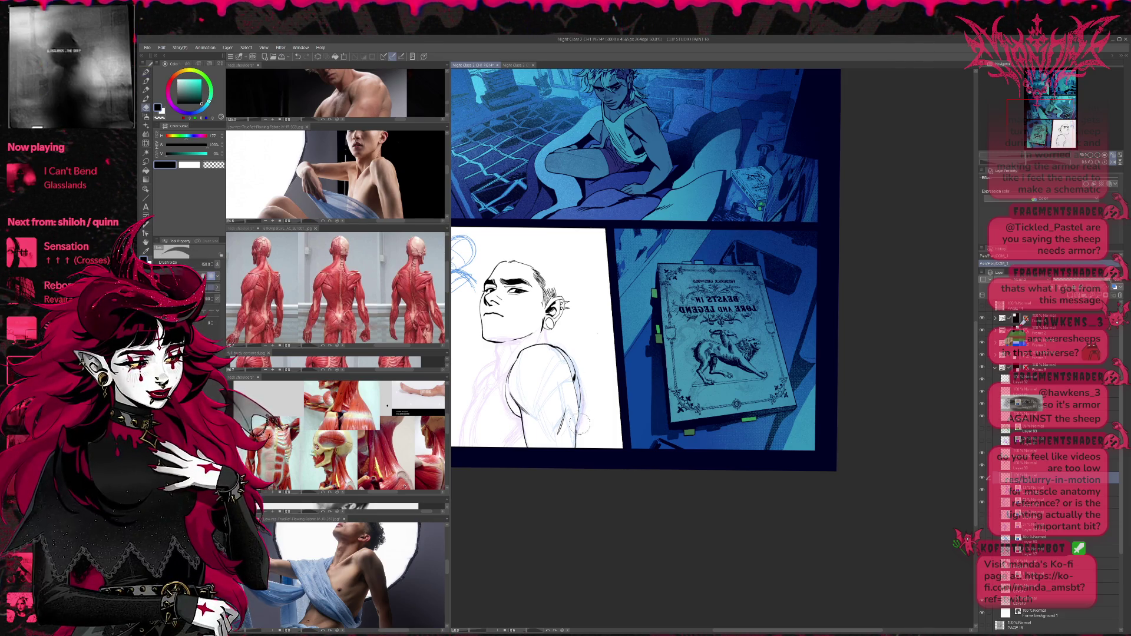
pyautogui.press('p')
pyautogui.moveTo(578, 408); pyautogui.dragTo(575, 451)
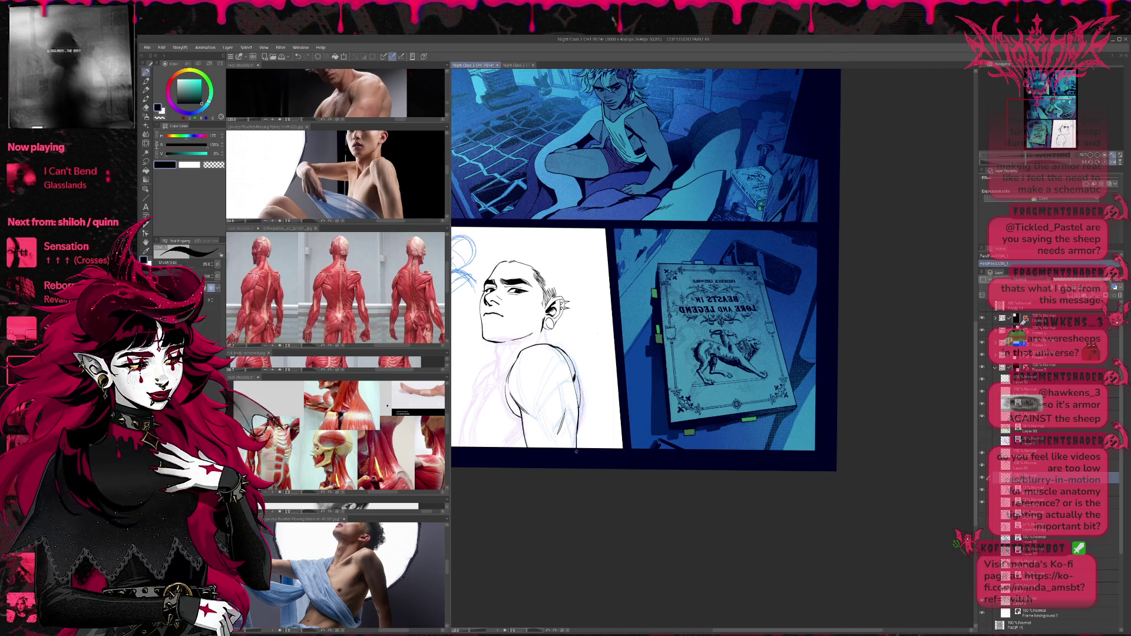
# Ink the contour along the back of the upper arm.
pyautogui.press('e')
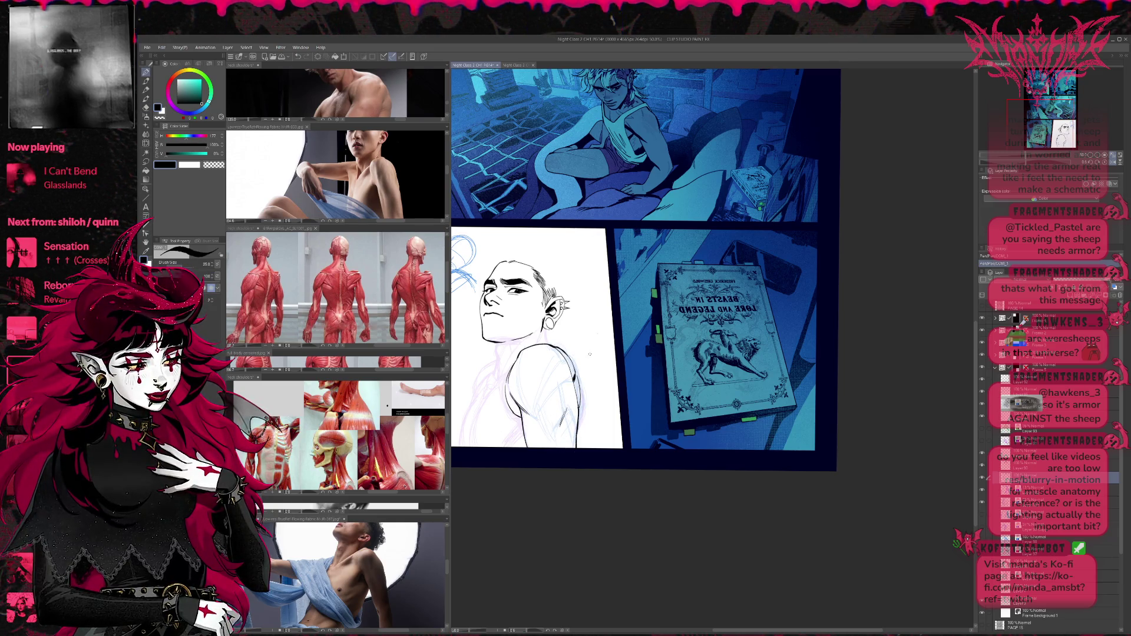
pyautogui.press('e')
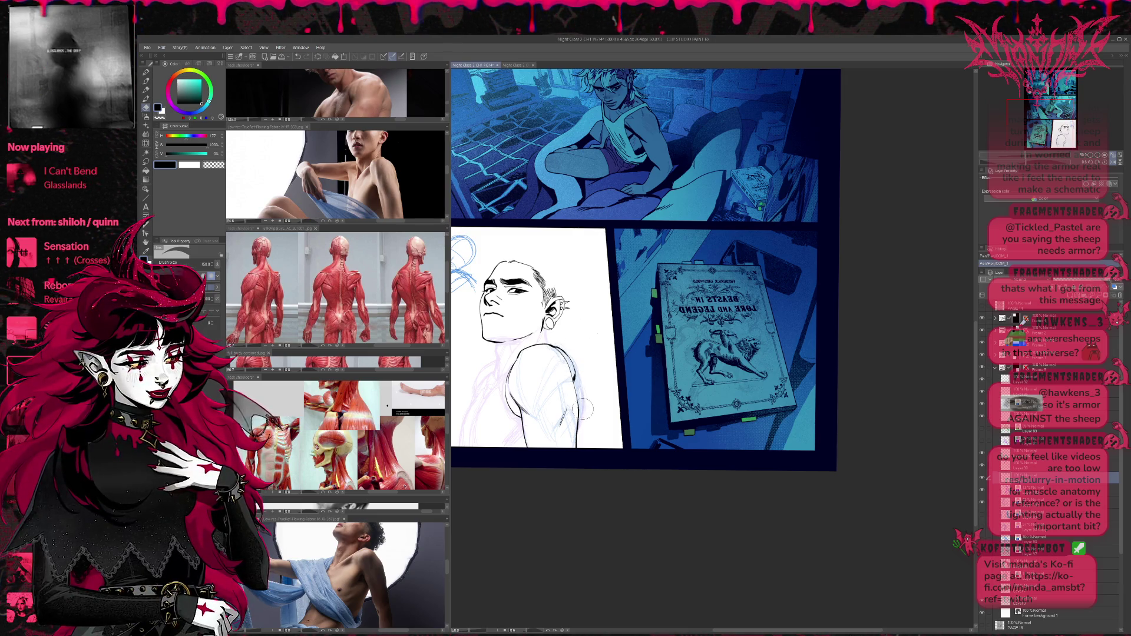
pyautogui.press('p')
pyautogui.press('e')
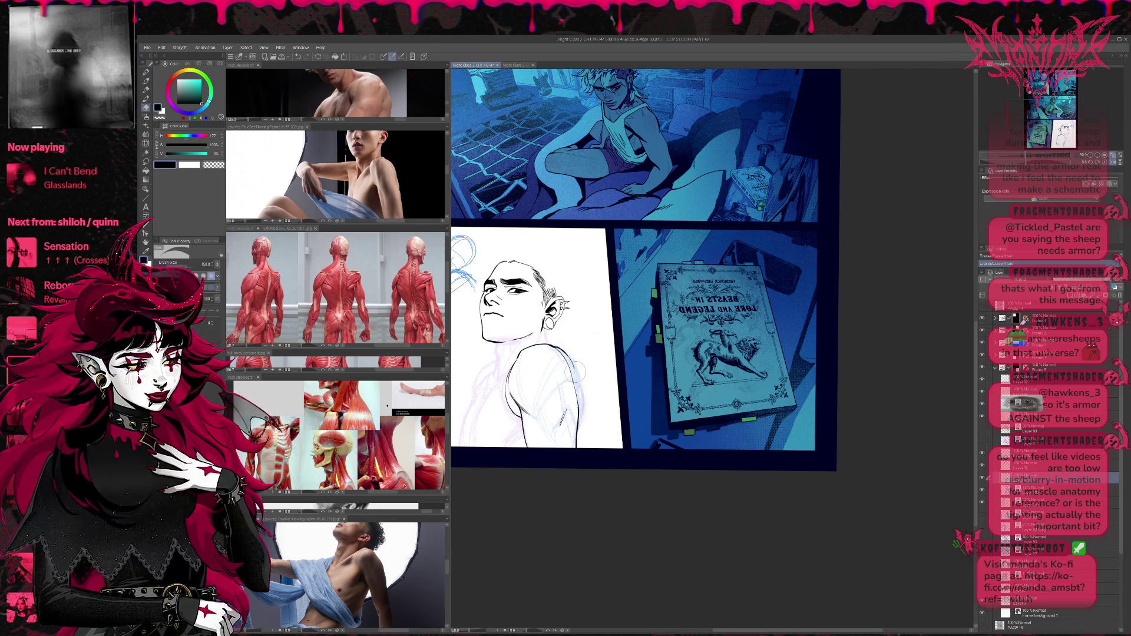
pyautogui.press('p')
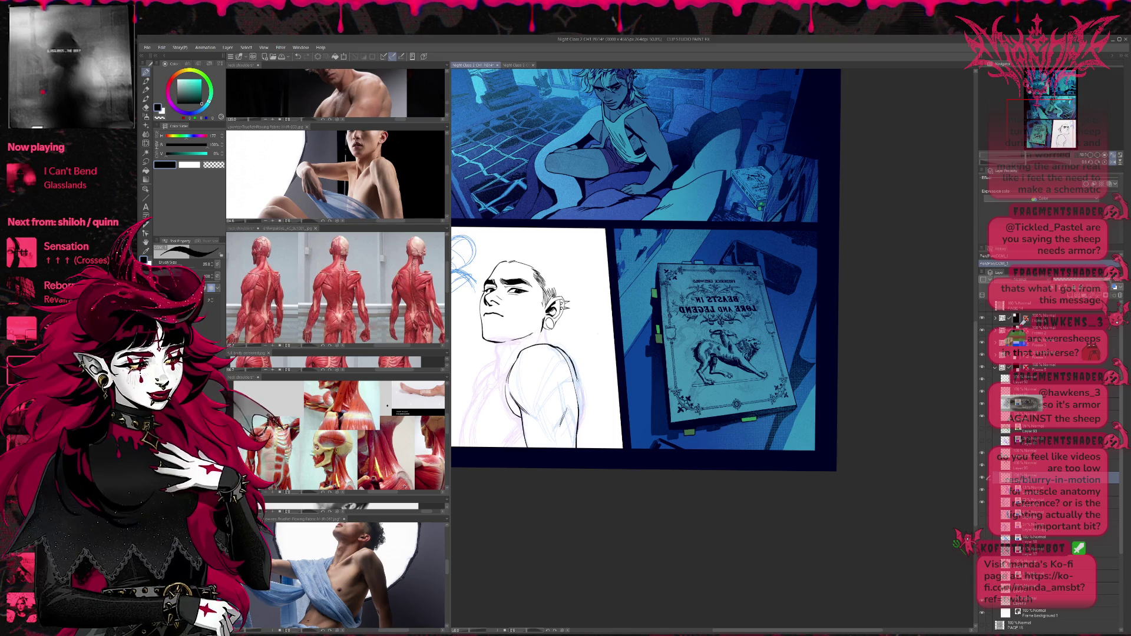
pyautogui.scroll(-1, 585, 354)
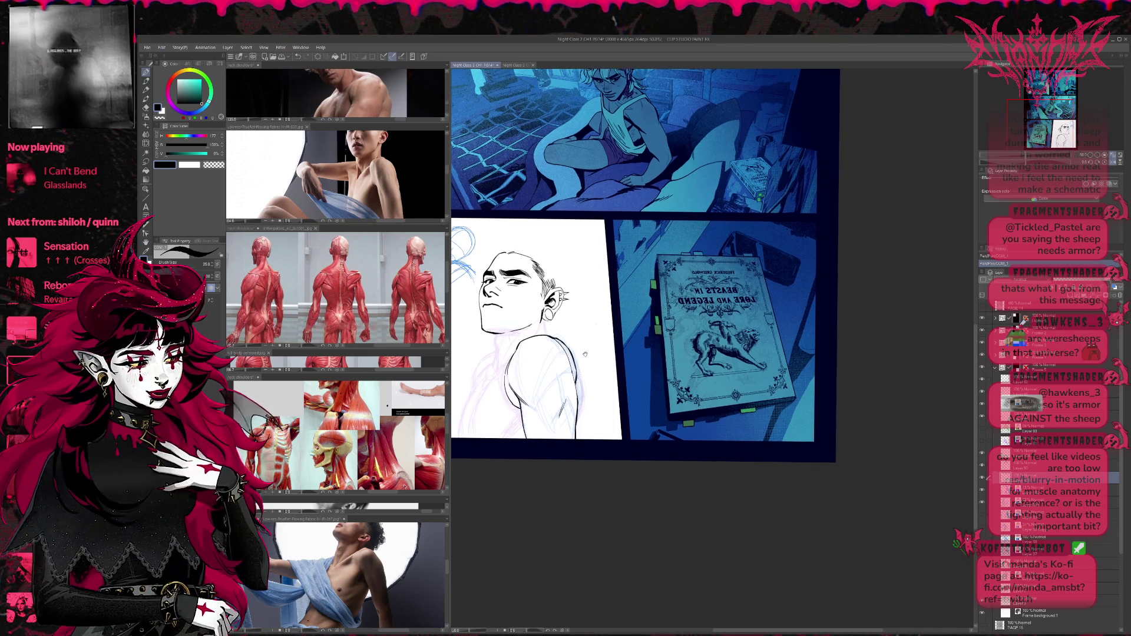
pyautogui.moveTo(581, 396); pyautogui.dragTo(578, 422)
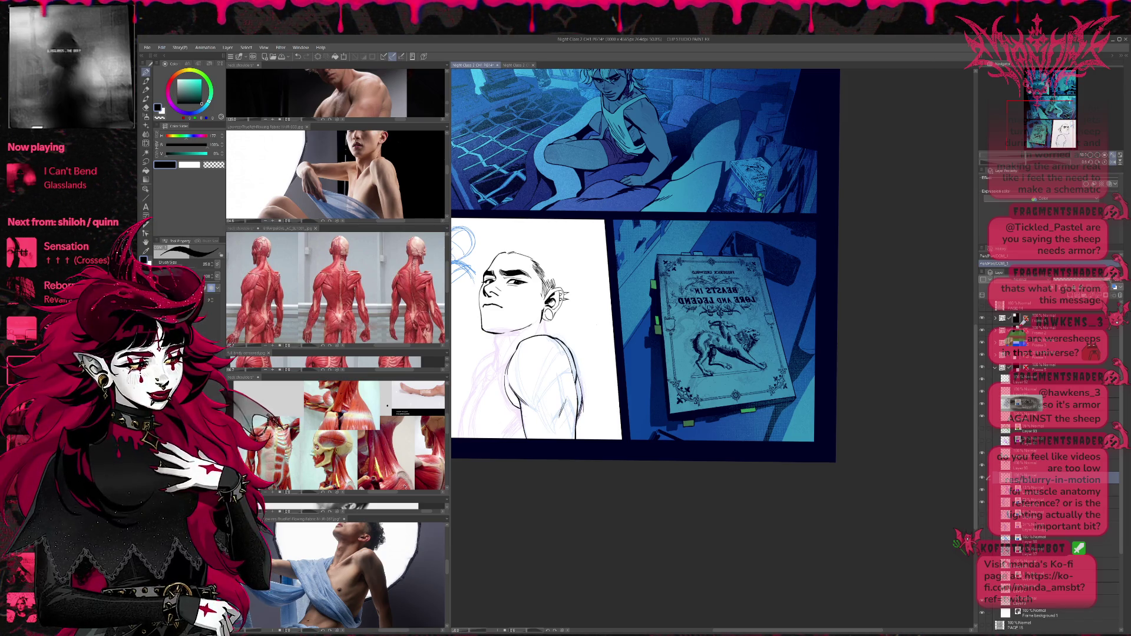
# Erase faint sketch lines along the back of the arm and its left contour.
pyautogui.press('e')
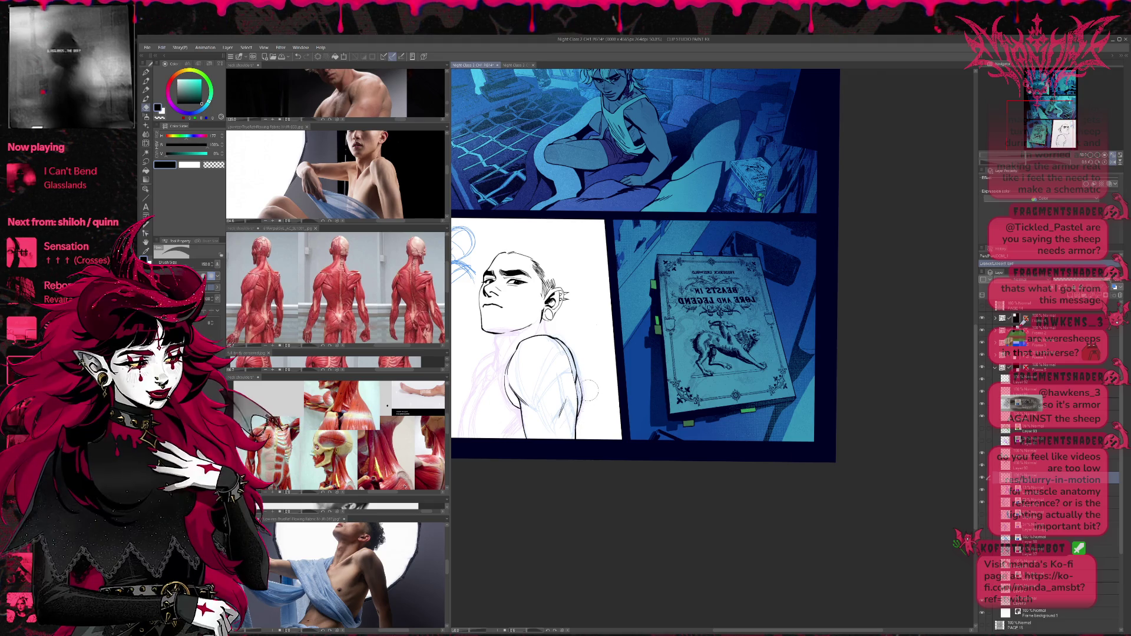
pyautogui.press('p')
pyautogui.press('e')
pyautogui.moveTo(583, 401); pyautogui.dragTo(579, 424)
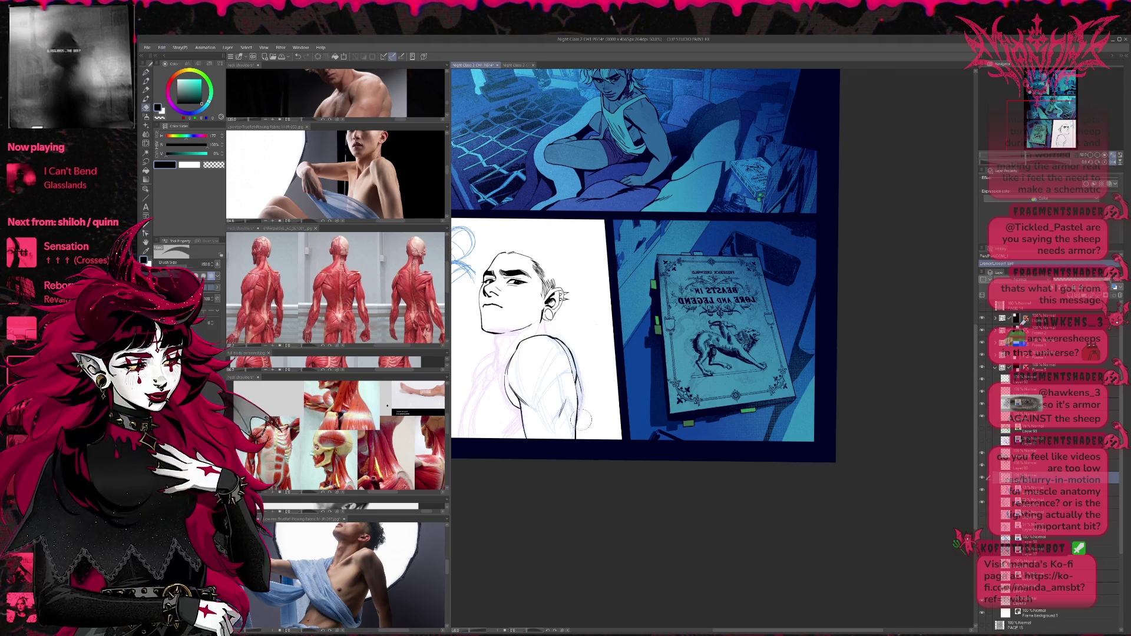
pyautogui.press('p')
pyautogui.press('e')
pyautogui.moveTo(511, 392); pyautogui.dragTo(514, 419)
pyautogui.press('p')
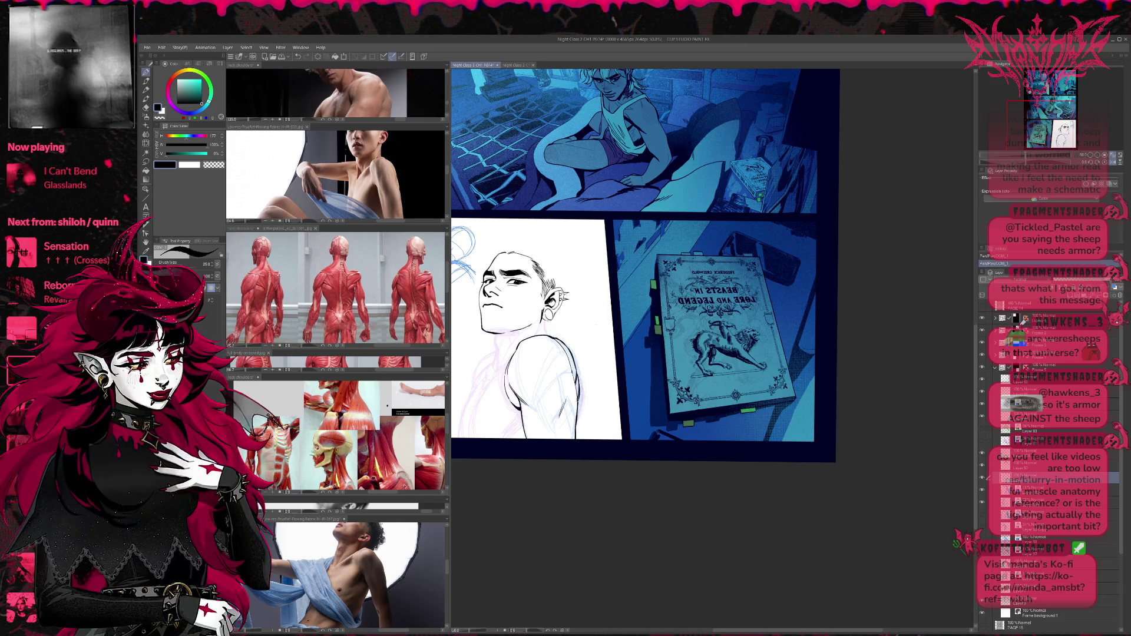
# Pan the page view and clear the faint purple sketch lines on the shoulder.
pyautogui.moveTo(648, 265); pyautogui.dragTo(665, 288)
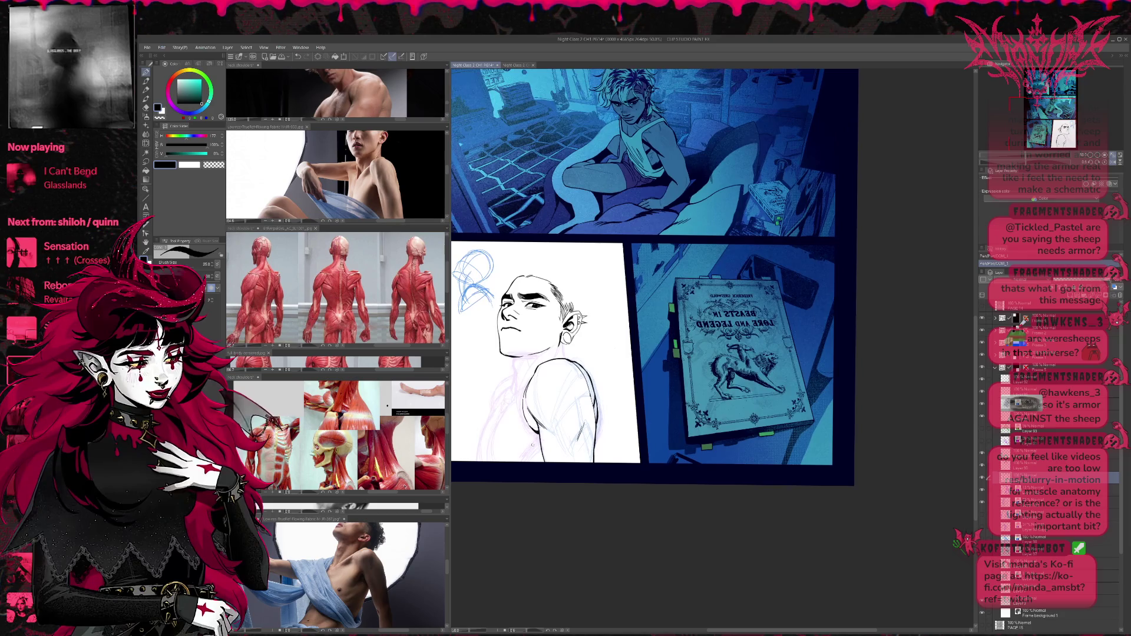
pyautogui.moveTo(581, 333); pyautogui.dragTo(611, 367)
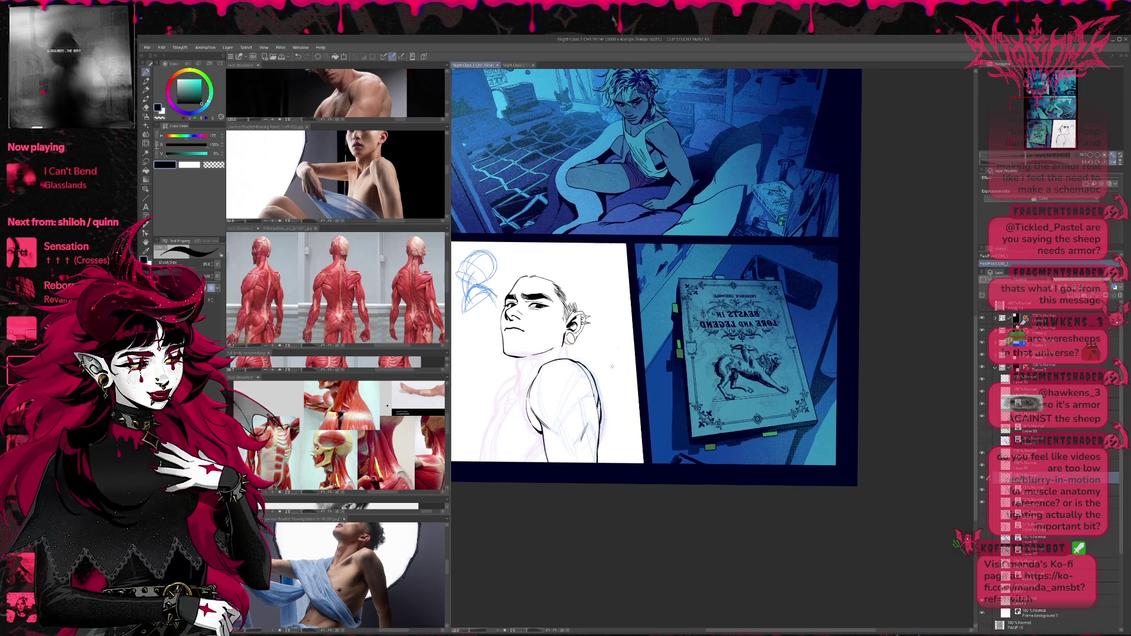
pyautogui.click(981, 491)
pyautogui.click(981, 504)
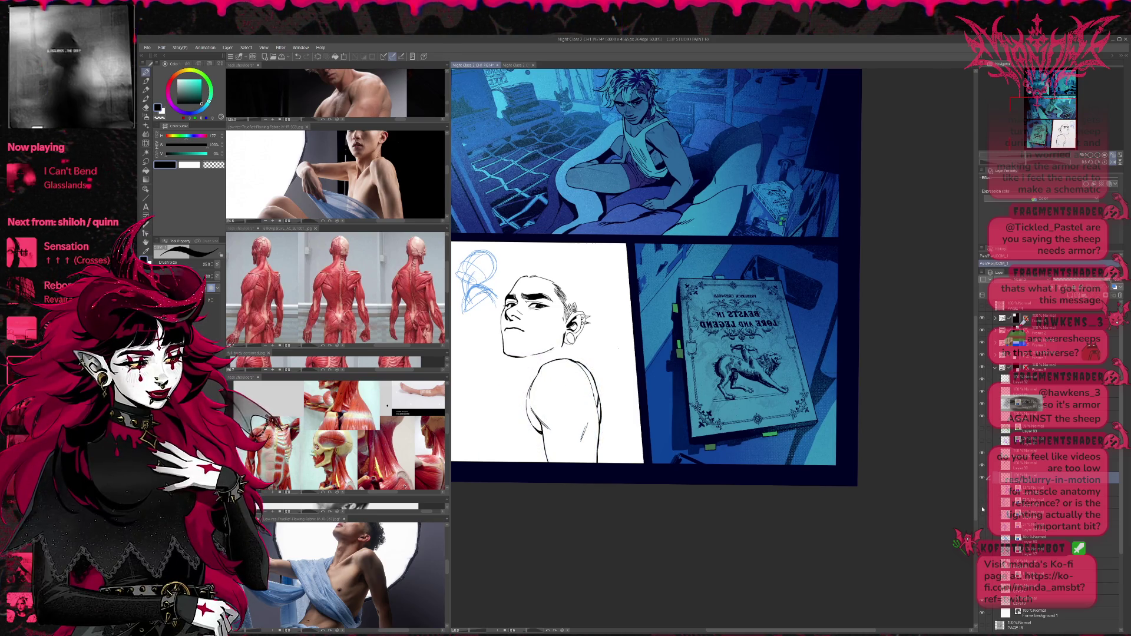
pyautogui.press('e')
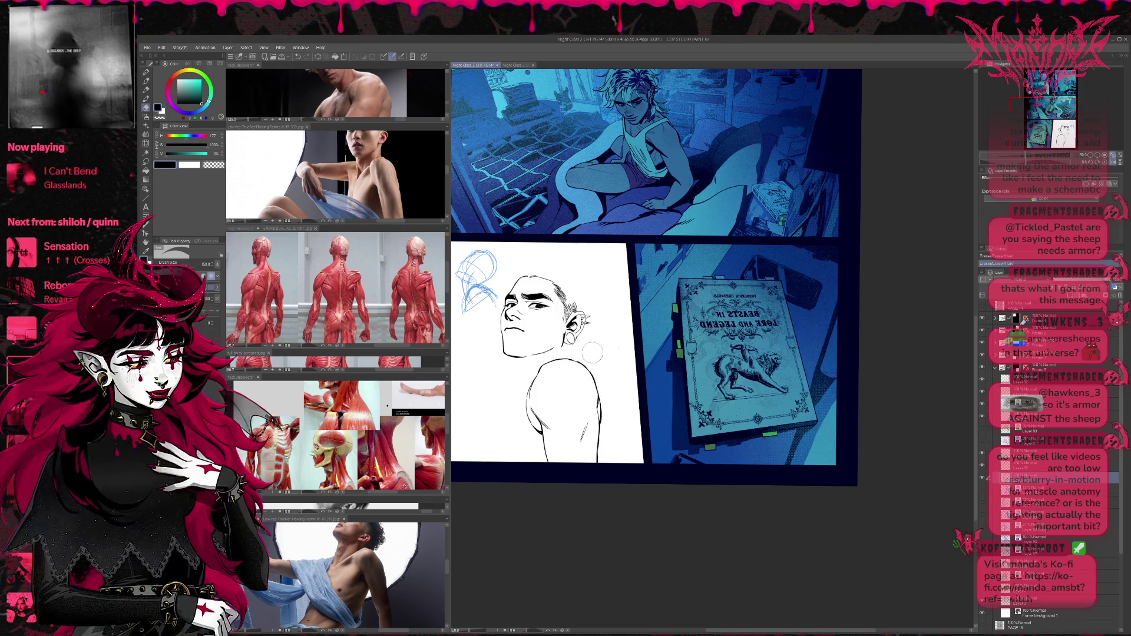
pyautogui.press('p')
pyautogui.press('e')
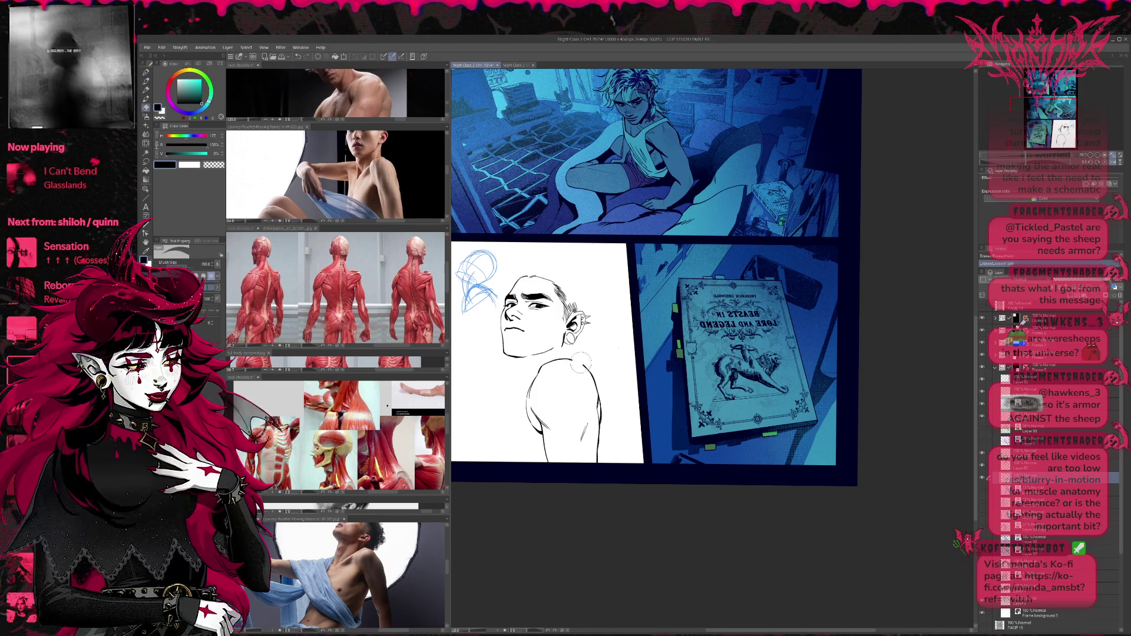
pyautogui.press('p')
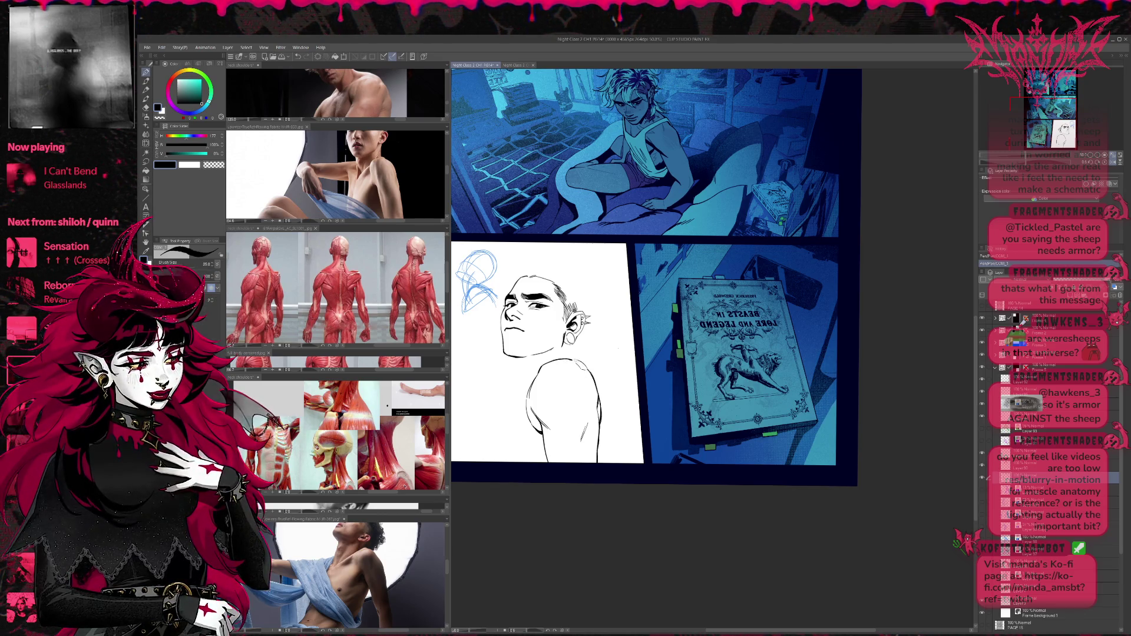
# Touch up the shoulder and drawn arm, alternating between Pen and Eraser.
pyautogui.press('e')
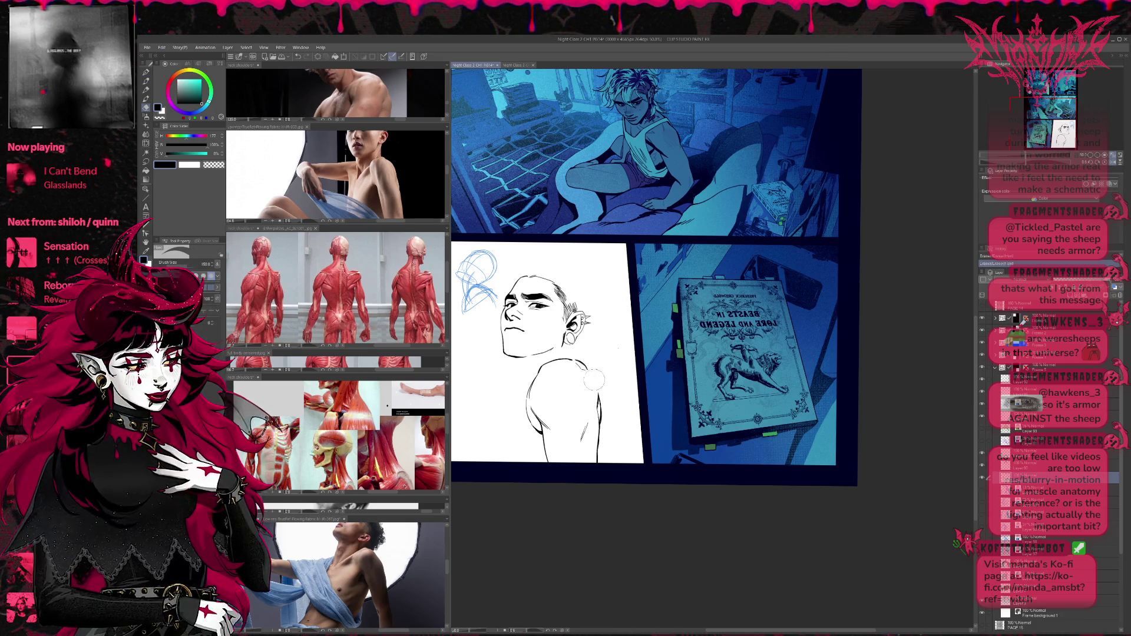
pyautogui.press('p')
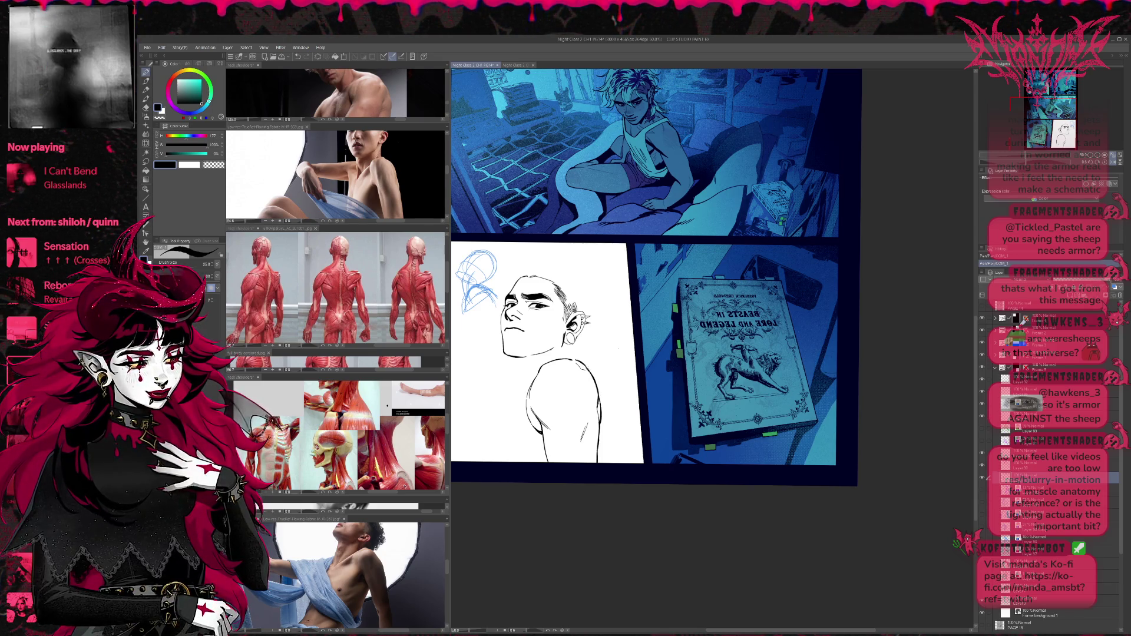
pyautogui.press('e')
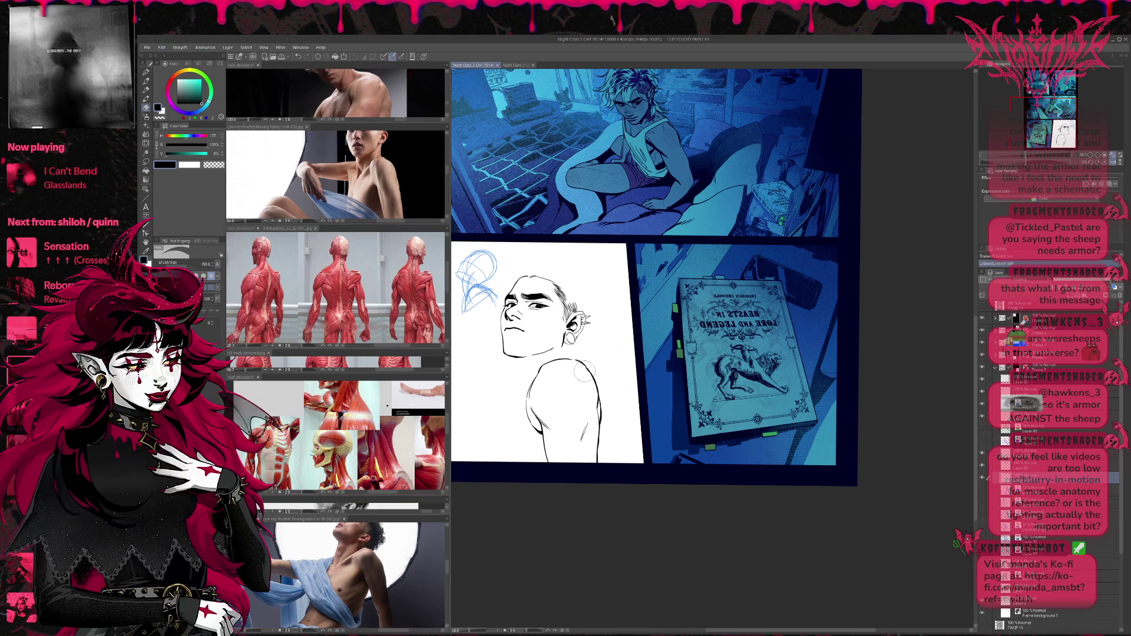
pyautogui.press('p')
pyautogui.press('e')
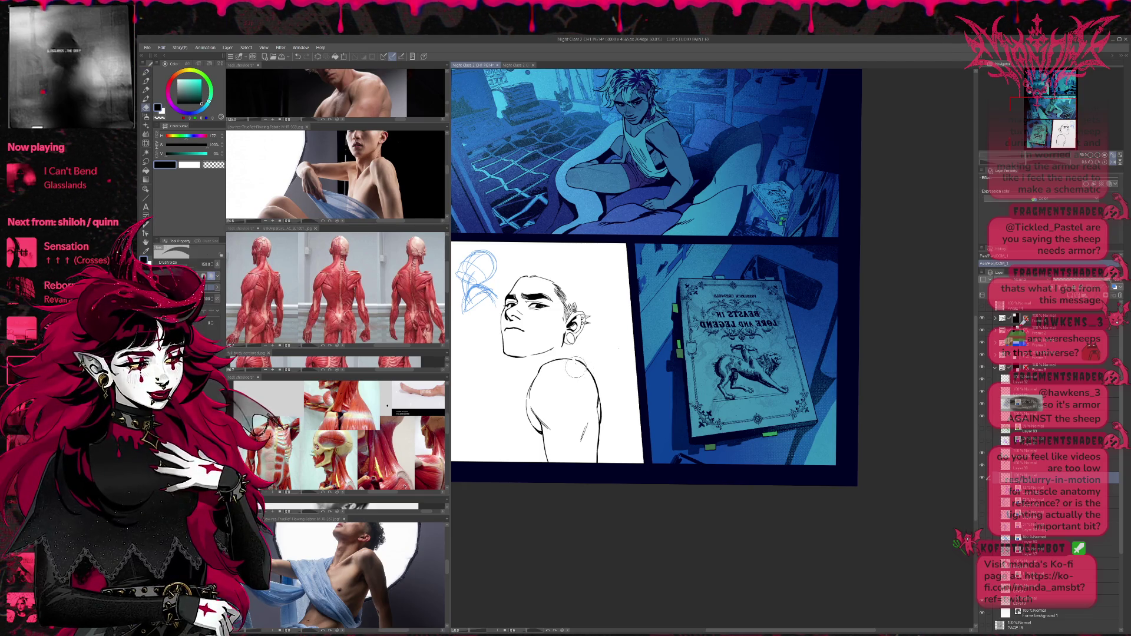
pyautogui.press('p')
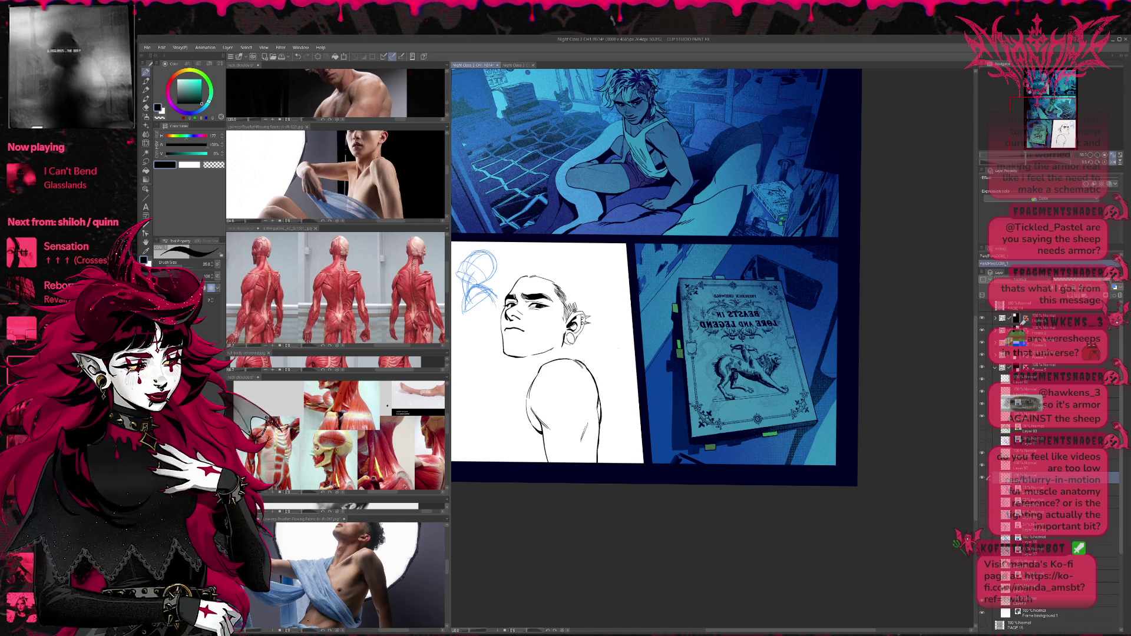
pyautogui.scroll(-1, 612, 328)
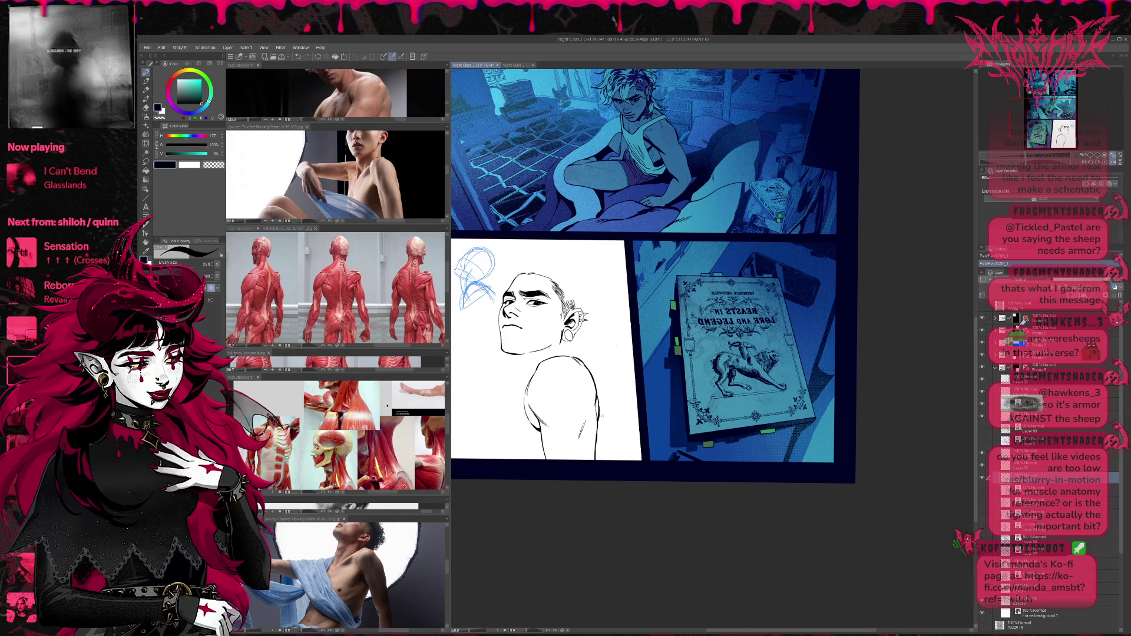
pyautogui.press('e')
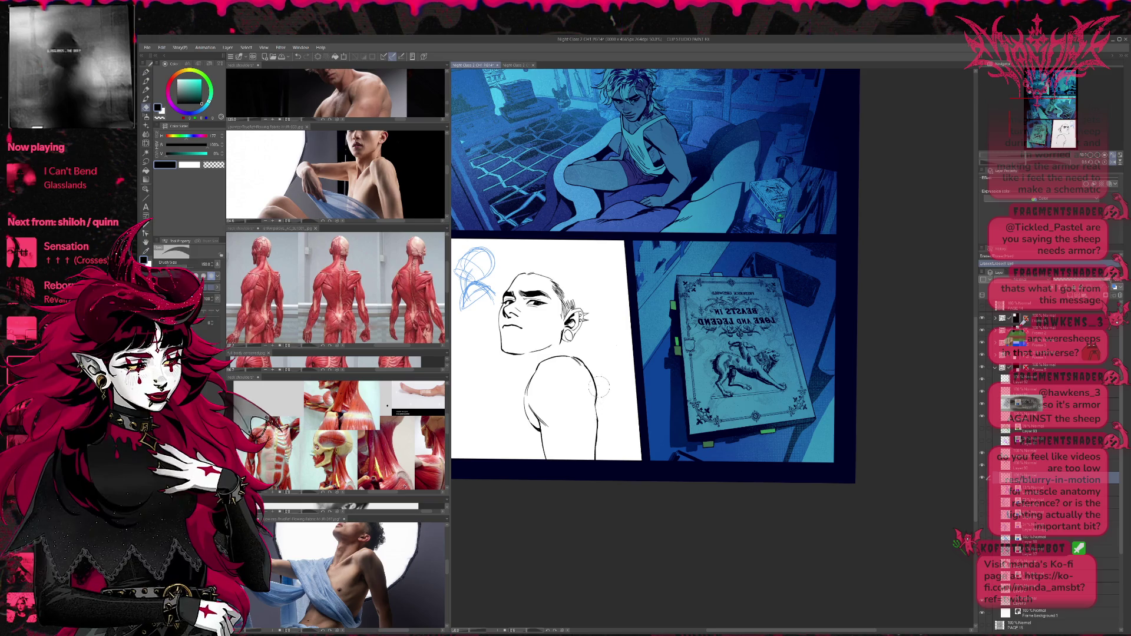
pyautogui.press('p')
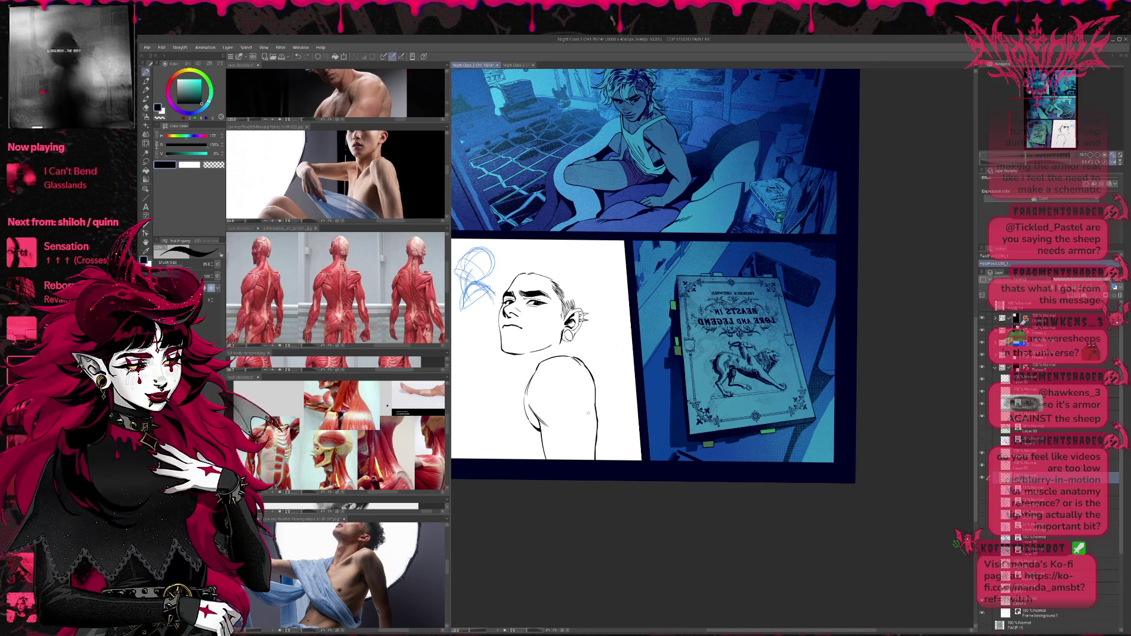
# Toggle the torso sketch and arm construction layers to compare, leaving arm lines visible.
pyautogui.click(982, 517)
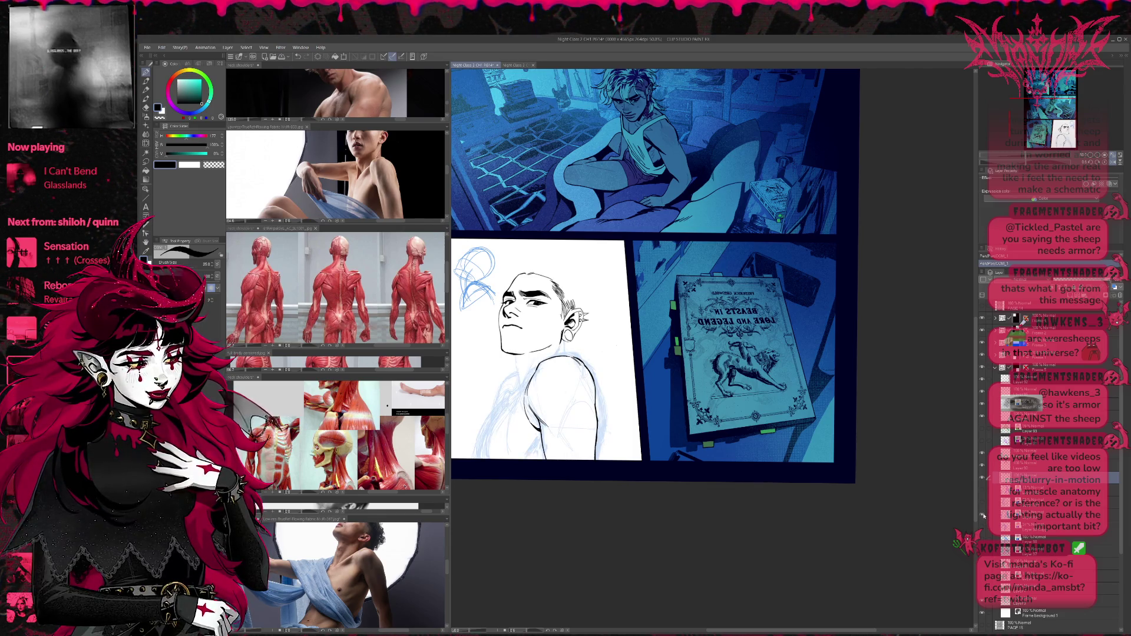
pyautogui.click(983, 516)
pyautogui.click(982, 516)
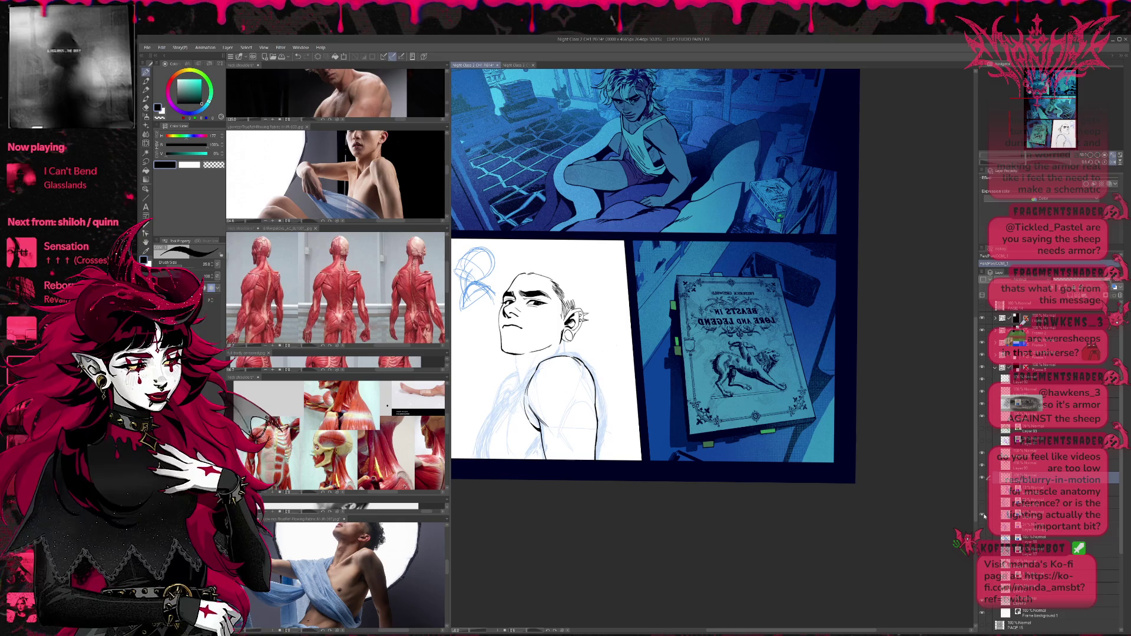
pyautogui.click(983, 516)
pyautogui.click(982, 502)
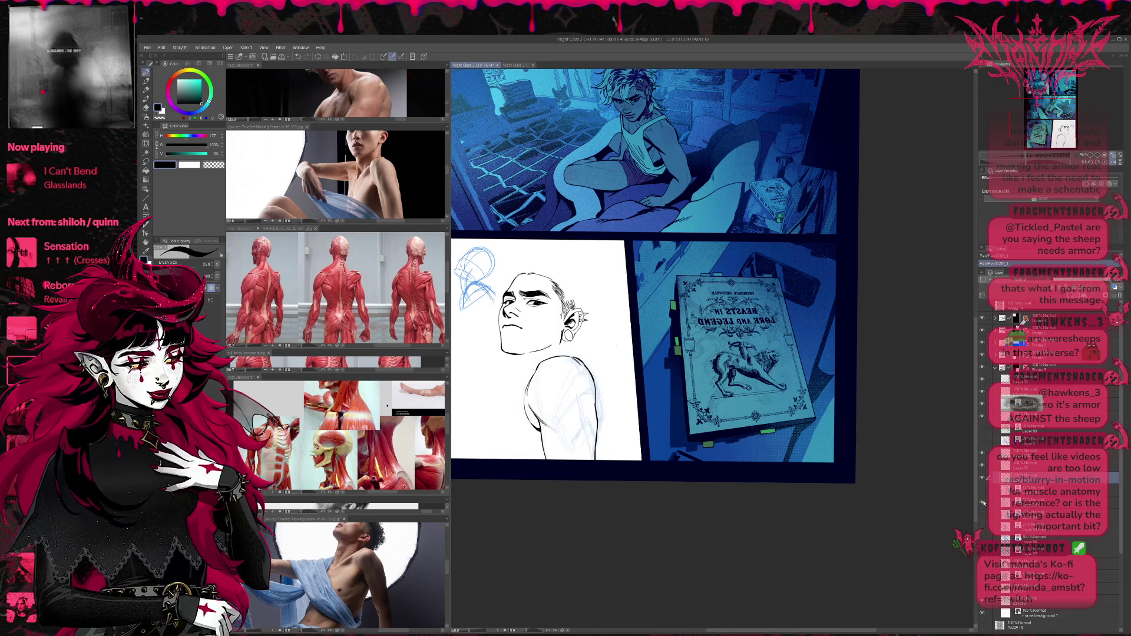
pyautogui.click(983, 504)
pyautogui.click(983, 515)
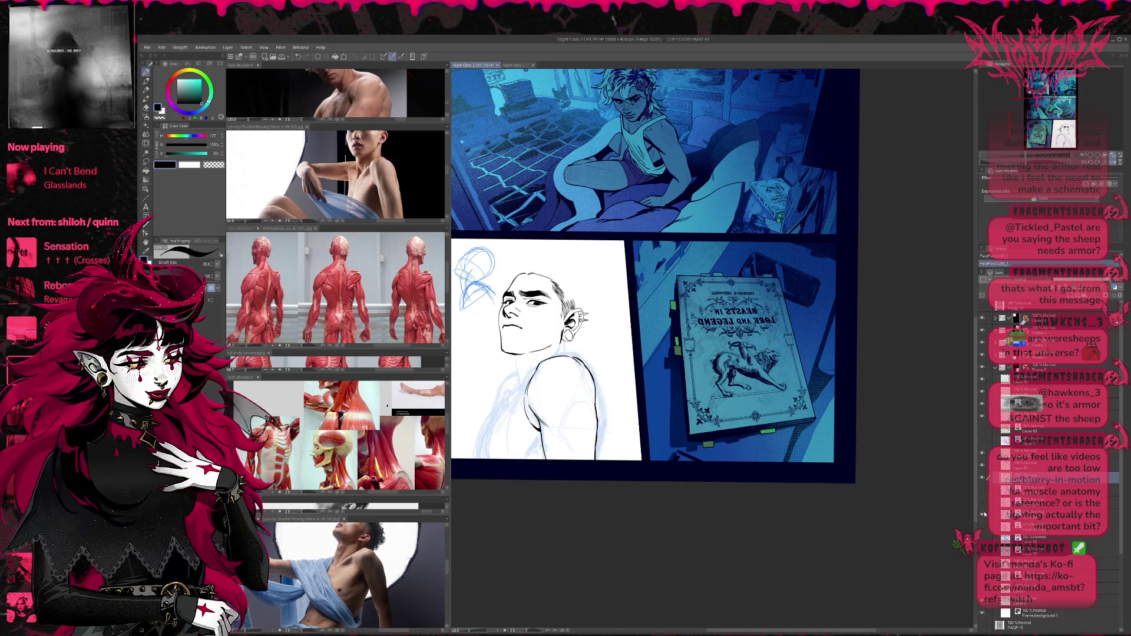
pyautogui.click(983, 515)
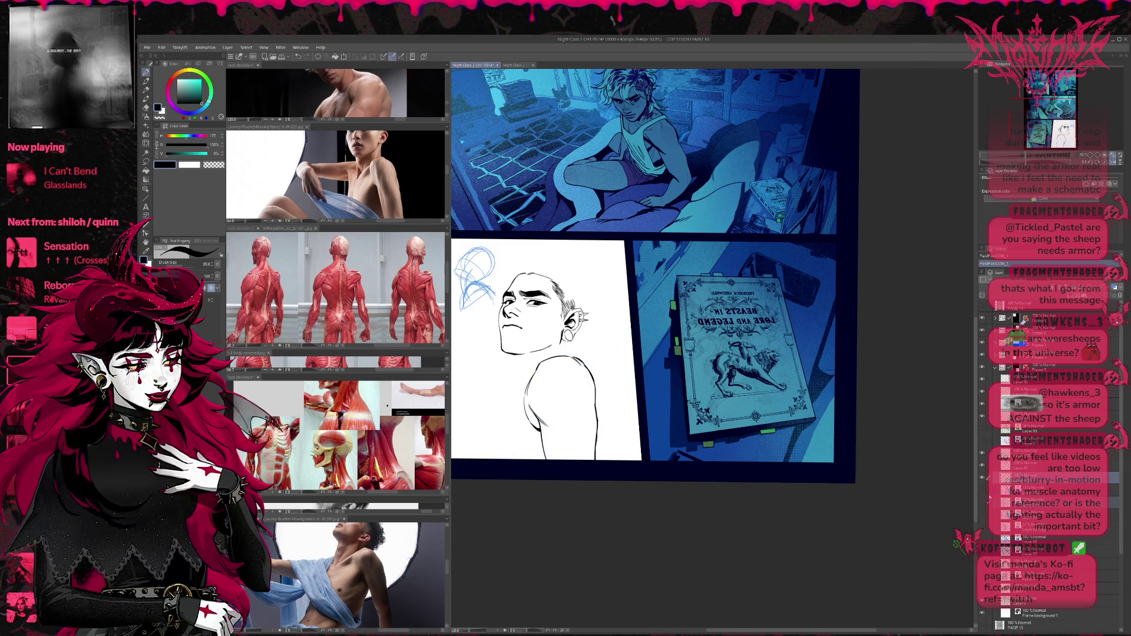
pyautogui.click(983, 505)
# Ink short black strokes along the arm's right outline.
pyautogui.press('e')
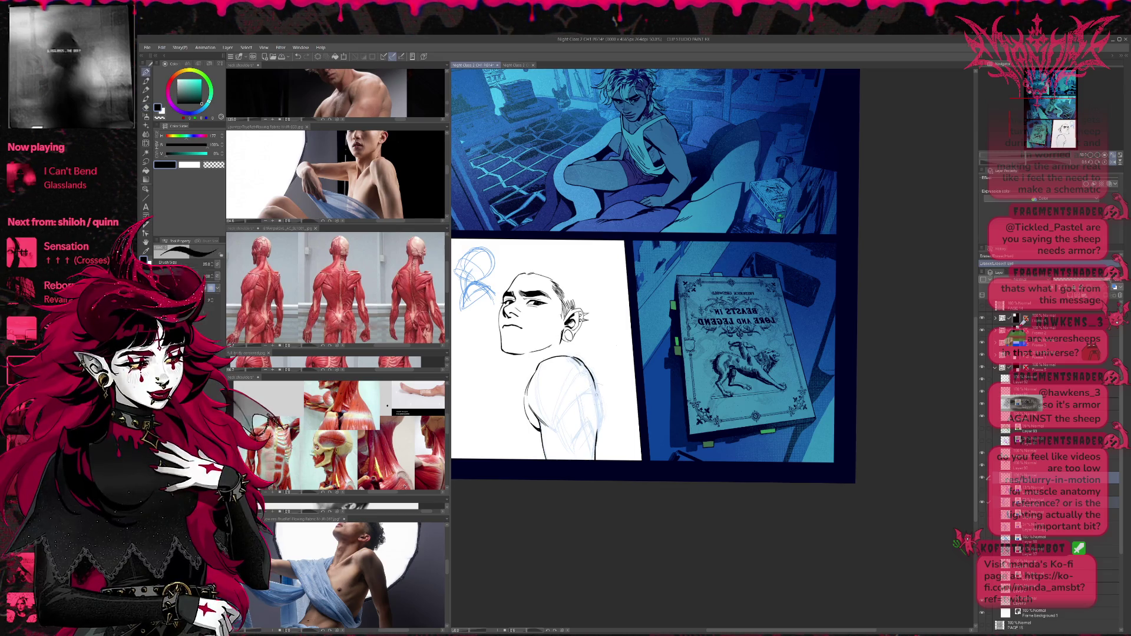
pyautogui.press('p')
pyautogui.moveTo(594, 372); pyautogui.dragTo(594, 395)
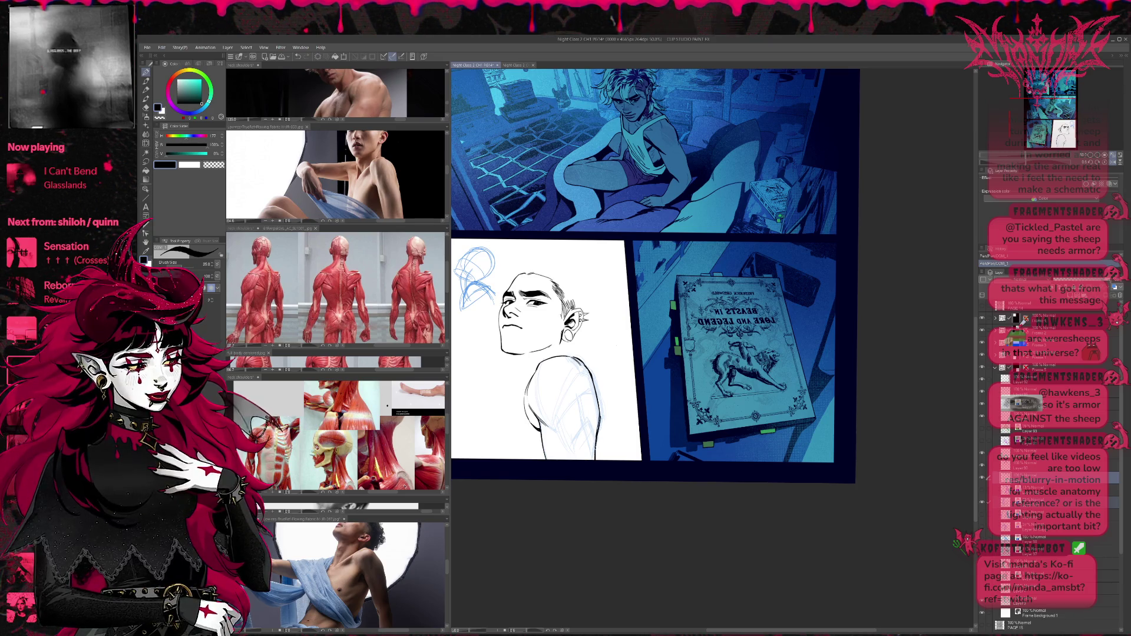
pyautogui.press('e')
pyautogui.press('p')
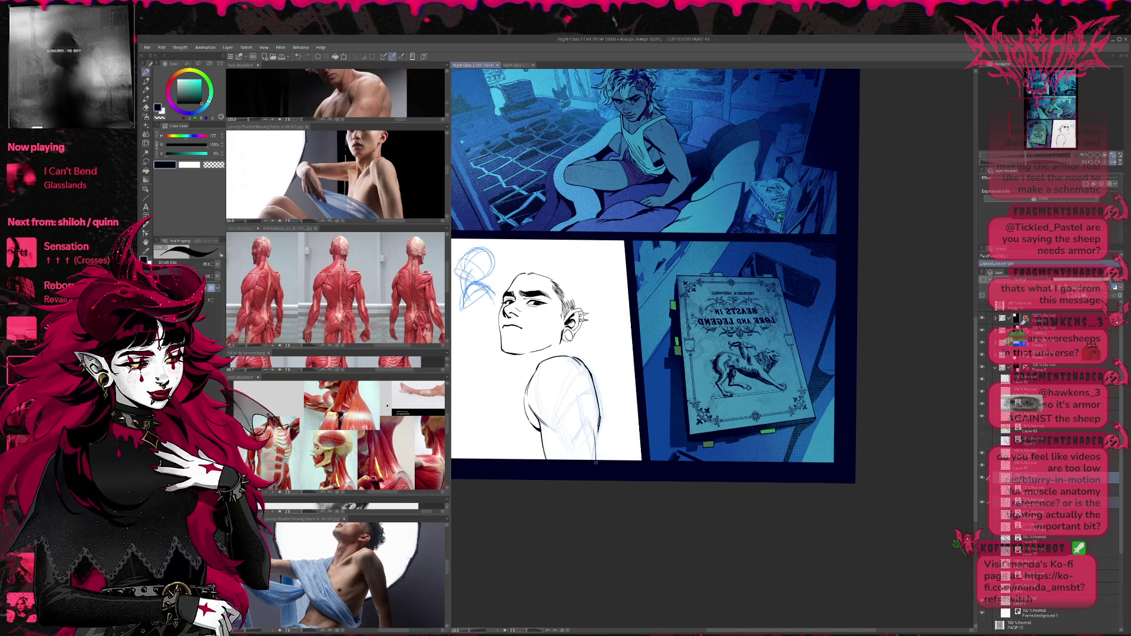
pyautogui.press('e')
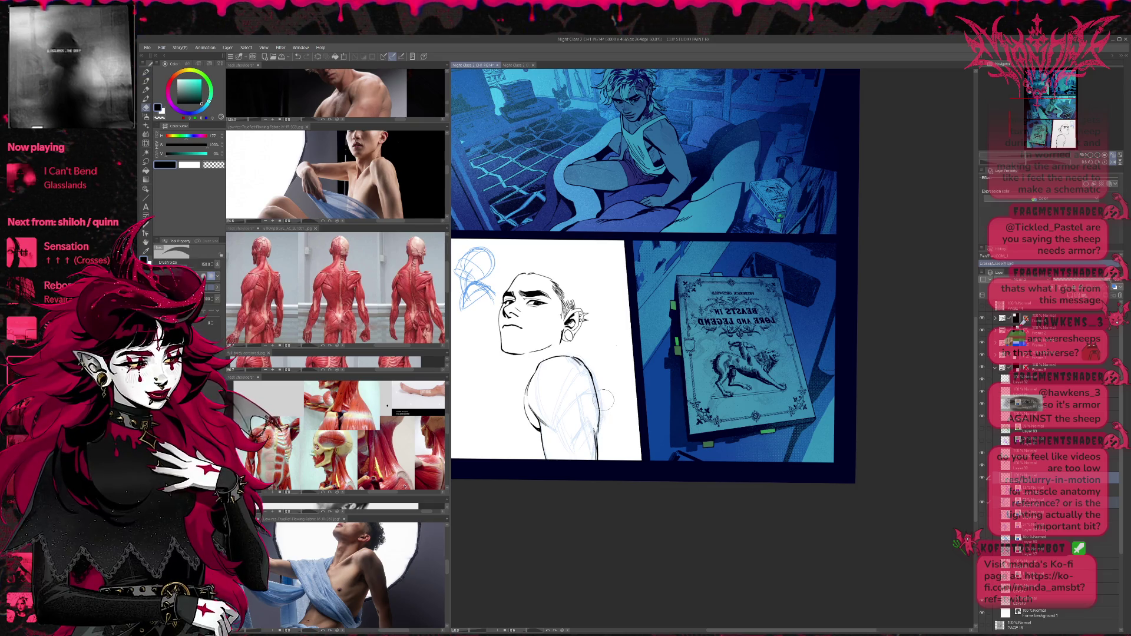
pyautogui.press('p')
pyautogui.press('e')
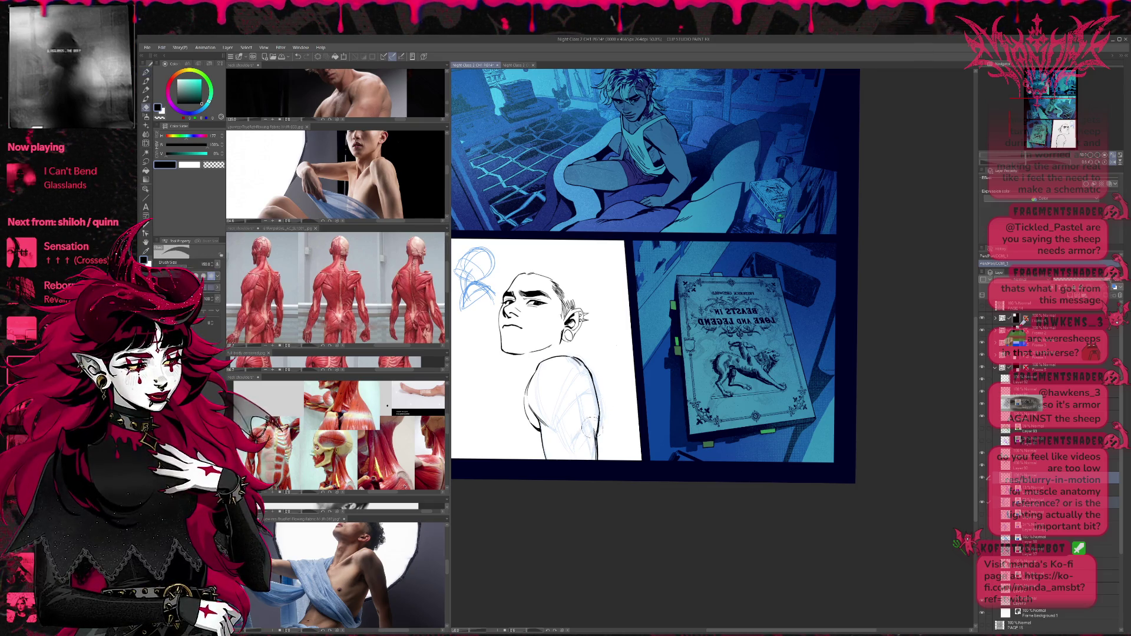
pyautogui.press('p')
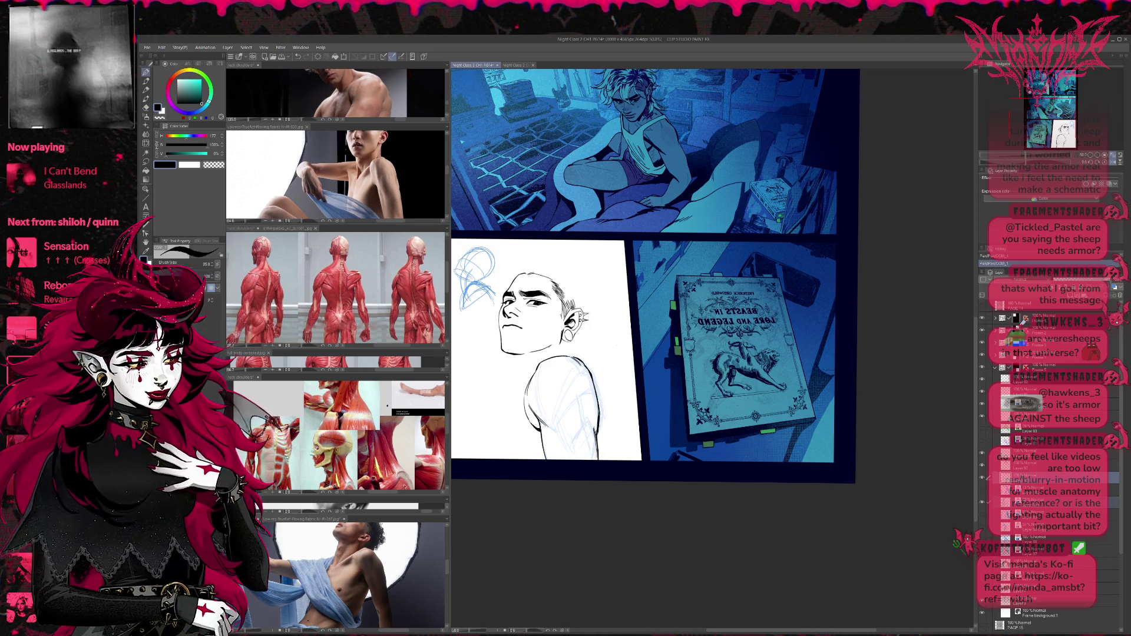
# Mirror the canvas horizontally to check the drawing.
pyautogui.scroll(1, 622, 308)
pyautogui.scroll(-2, 613, 298)
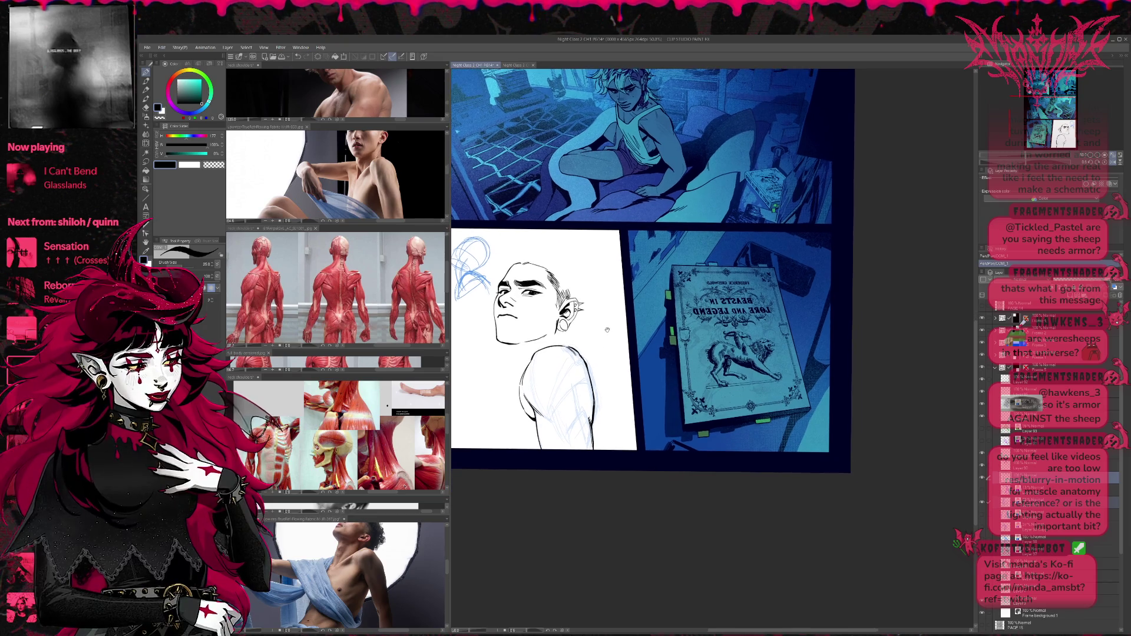
pyautogui.press('e')
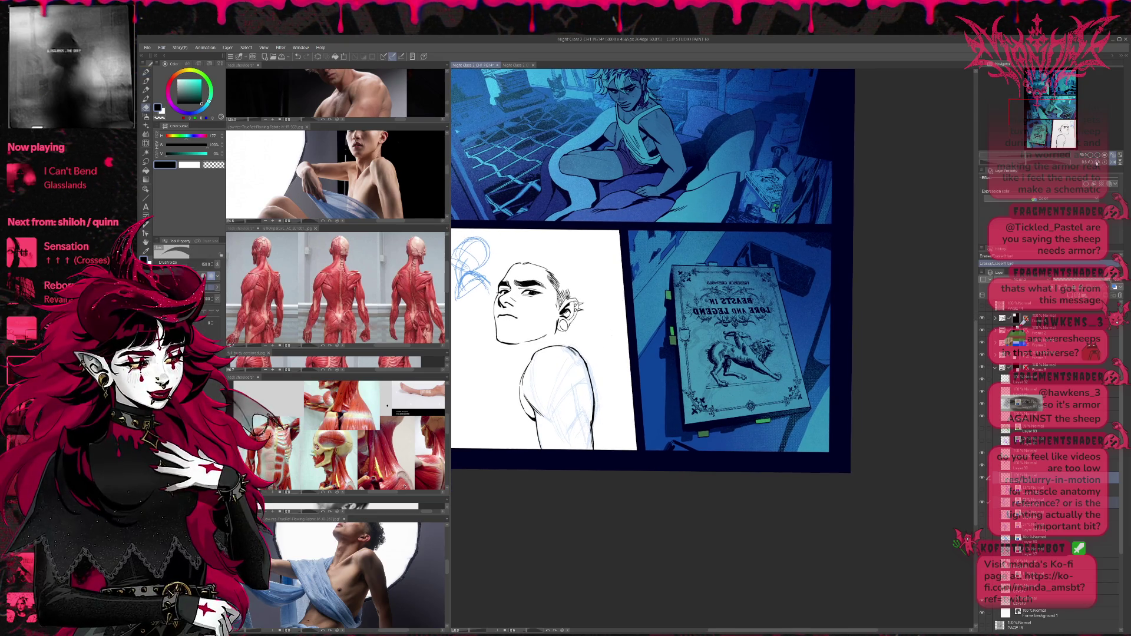
pyautogui.press('h')
pyautogui.hscroll(5, 519, 392)
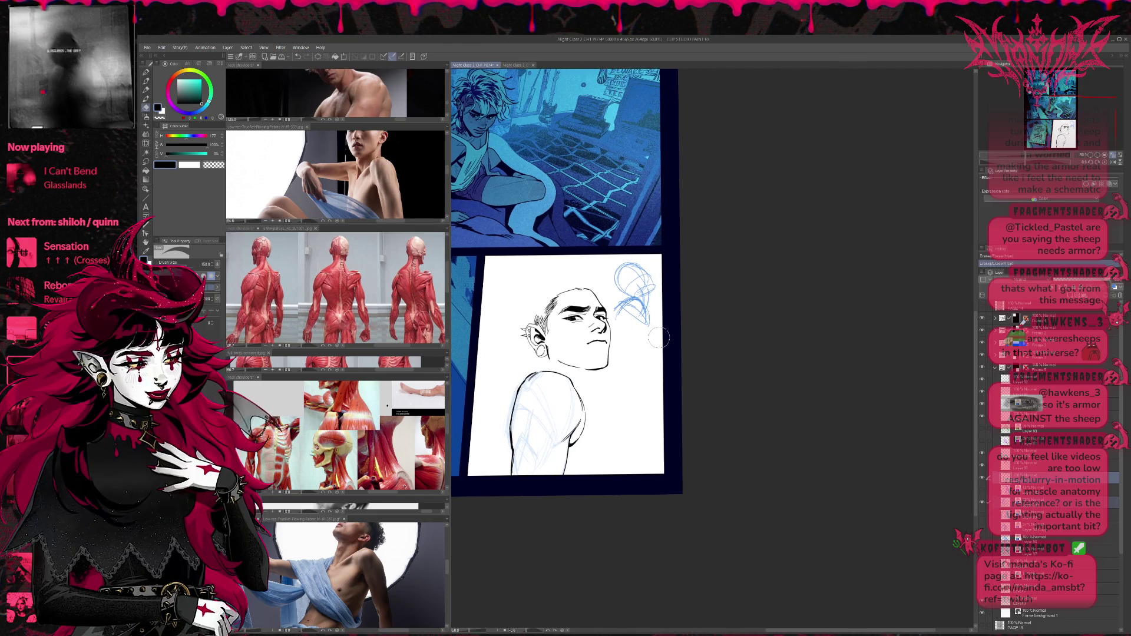
# Erase and re-ink the left shoulder contour, including its lower line.
pyautogui.moveTo(518, 392); pyautogui.dragTo(515, 477)
pyautogui.press('p')
pyautogui.moveTo(520, 387)
pyautogui.mouseDown()
pyautogui.moveTo(510, 460)
pyautogui.moveTo(527, 495)
pyautogui.mouseUp()
pyautogui.press('e')
pyautogui.press('p')
pyautogui.moveTo(516, 450)
pyautogui.mouseDown()
pyautogui.moveTo(517, 490)
pyautogui.moveTo(512, 475)
pyautogui.mouseUp()
pyautogui.press('e')
pyautogui.press('p')
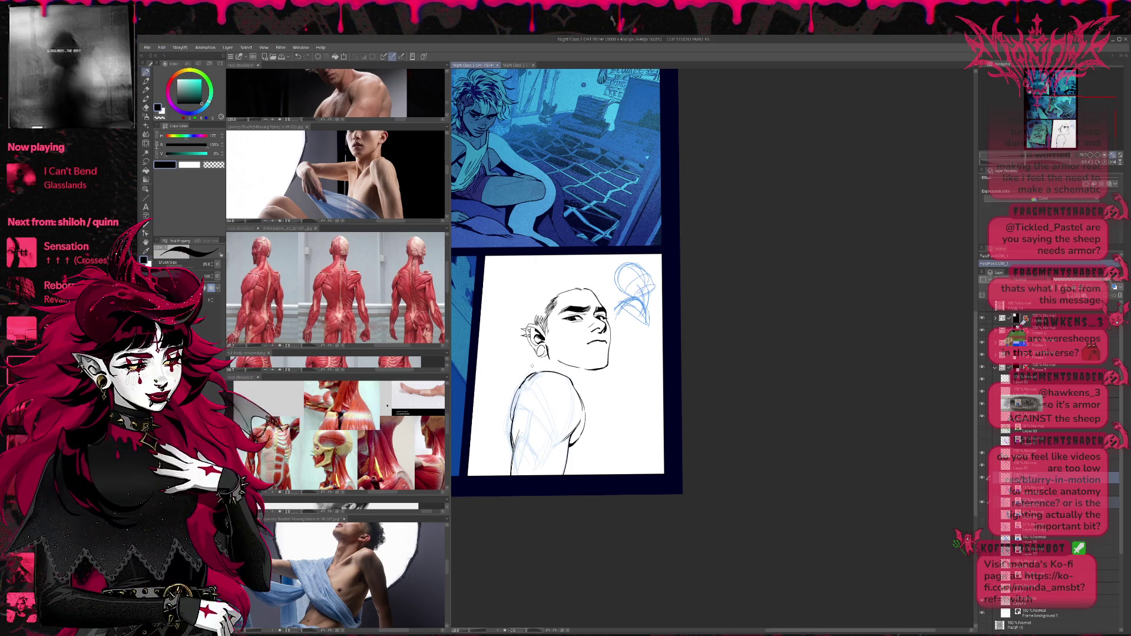
# Erase blue sketch lines on the shoulder and redraw the shoulder line.
pyautogui.press('e')
pyautogui.moveTo(503, 389)
pyautogui.mouseDown()
pyautogui.moveTo(527, 420)
pyautogui.moveTo(514, 412)
pyautogui.mouseUp()
pyautogui.moveTo(535, 373)
pyautogui.mouseDown()
pyautogui.moveTo(516, 402)
pyautogui.moveTo(526, 381)
pyautogui.mouseUp()
pyautogui.press('e')
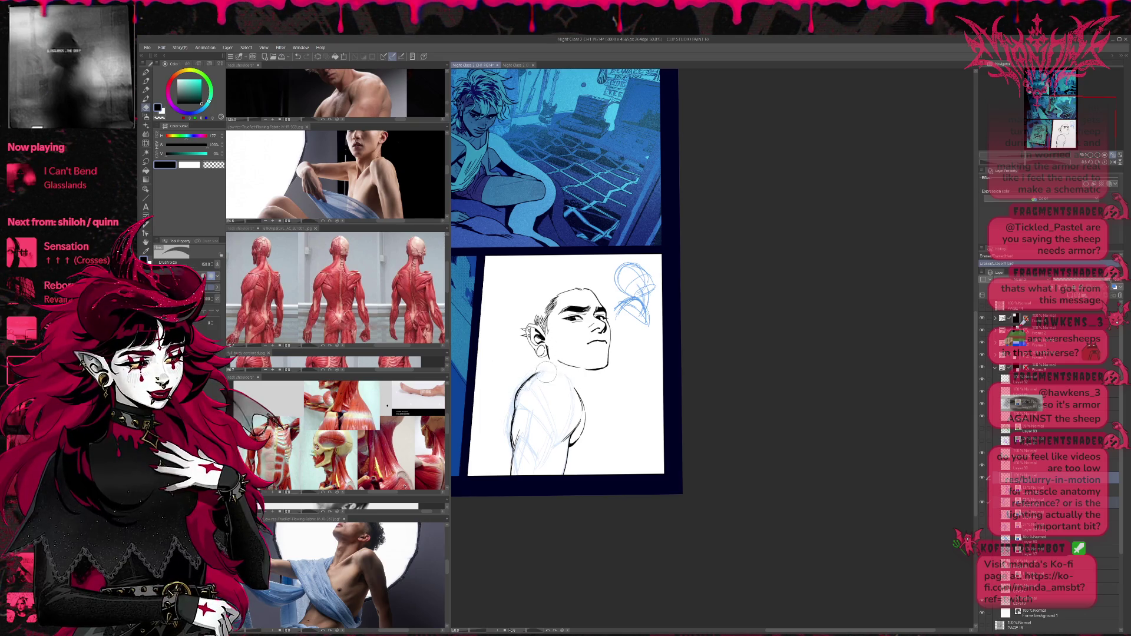
pyautogui.press('p')
pyautogui.moveTo(543, 369)
pyautogui.mouseDown()
pyautogui.moveTo(573, 381)
pyautogui.moveTo(582, 425)
pyautogui.mouseUp()
pyautogui.press('e')
pyautogui.press('p')
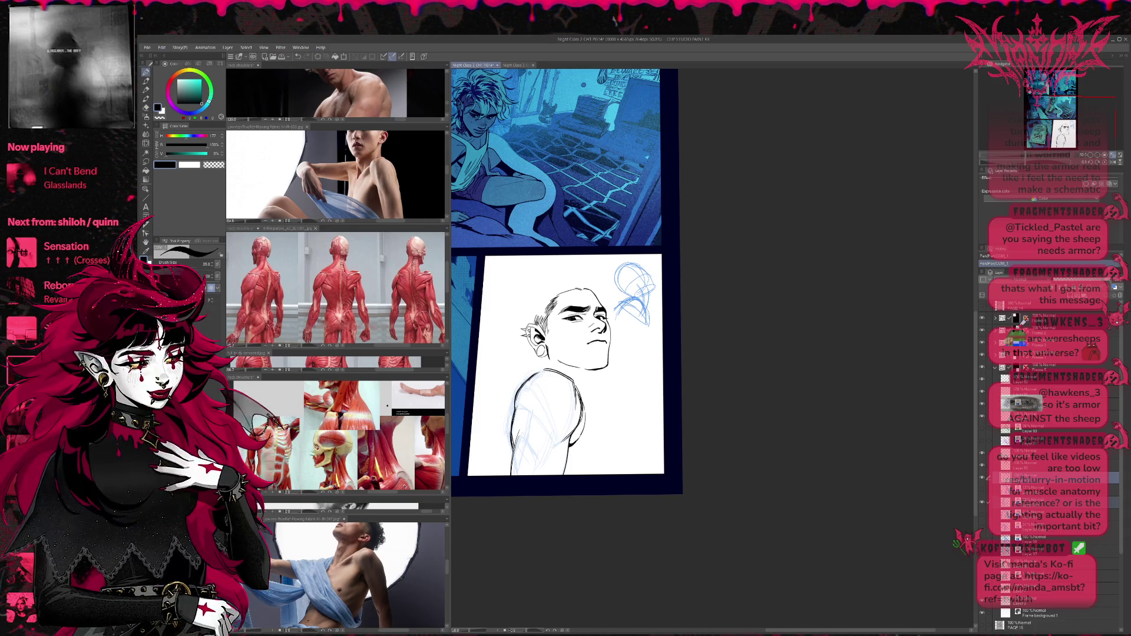
# Add a short stroke near the arm and erase the dark line inside it.
pyautogui.moveTo(519, 411)
pyautogui.mouseDown()
pyautogui.moveTo(551, 453)
pyautogui.moveTo(529, 477)
pyautogui.mouseUp()
pyautogui.press('e')
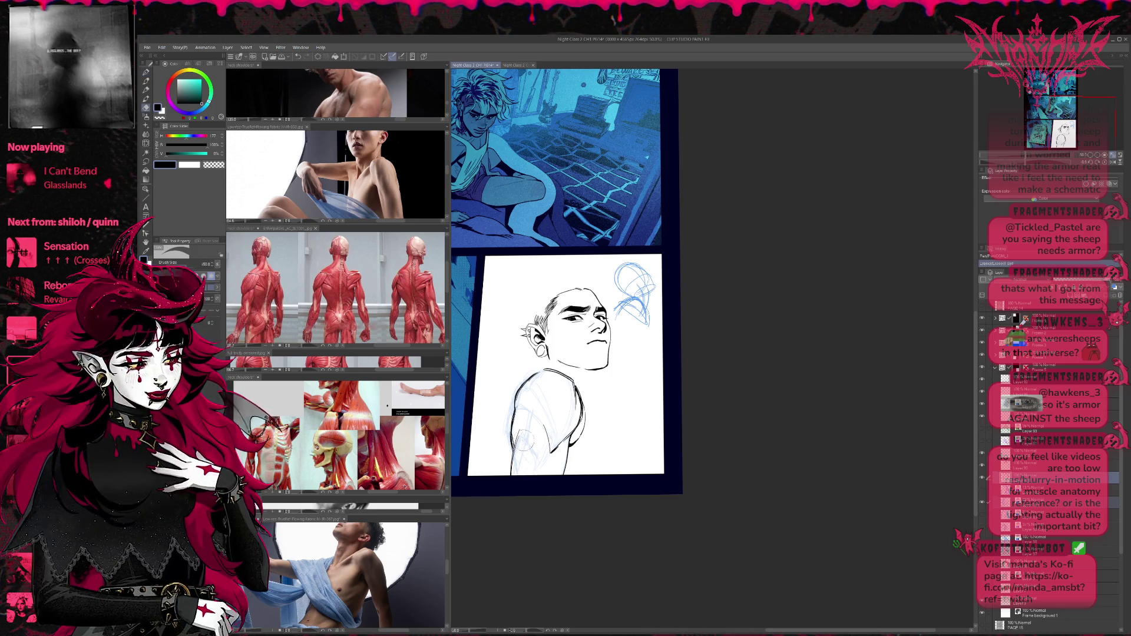
pyautogui.press('p')
pyautogui.press('e')
pyautogui.moveTo(545, 430)
pyautogui.mouseDown()
pyautogui.moveTo(550, 462)
pyautogui.moveTo(570, 415)
pyautogui.moveTo(554, 465)
pyautogui.mouseUp()
pyautogui.press('p')
# Erase the faint sketch lines inside and along the lower arm.
pyautogui.press('e')
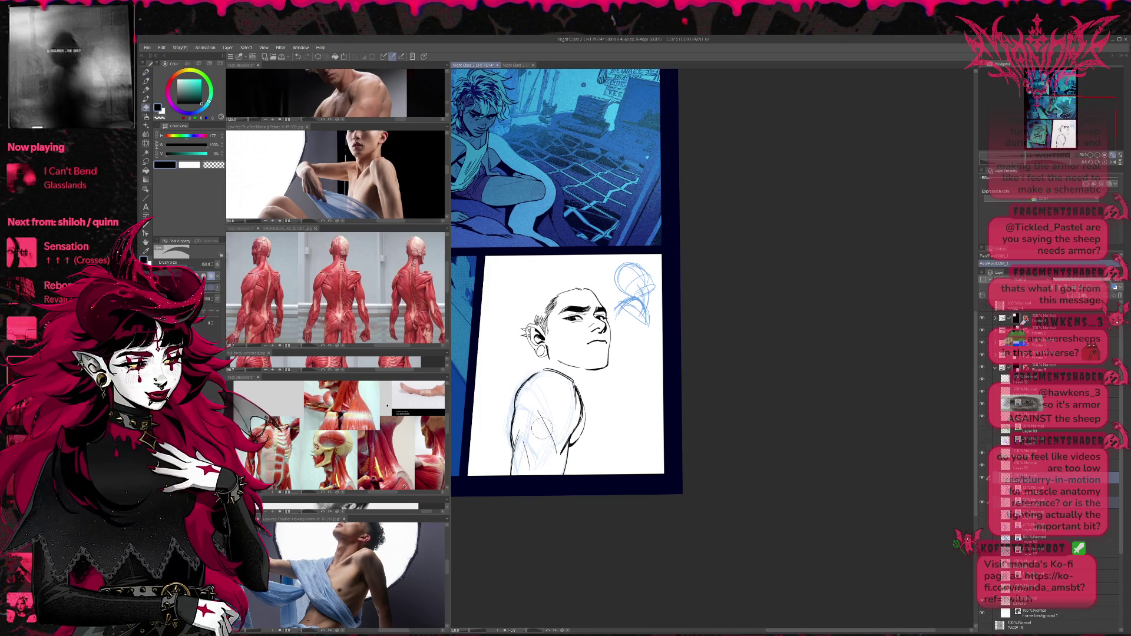
pyautogui.moveTo(596, 380)
pyautogui.mouseDown()
pyautogui.moveTo(532, 398)
pyautogui.moveTo(509, 476)
pyautogui.moveTo(517, 412)
pyautogui.moveTo(530, 439)
pyautogui.moveTo(515, 481)
pyautogui.moveTo(510, 466)
pyautogui.mouseUp()
pyautogui.press('p')
pyautogui.press('e')
pyautogui.press('p')
pyautogui.press('e')
pyautogui.moveTo(509, 410); pyautogui.dragTo(509, 472)
pyautogui.press('p')
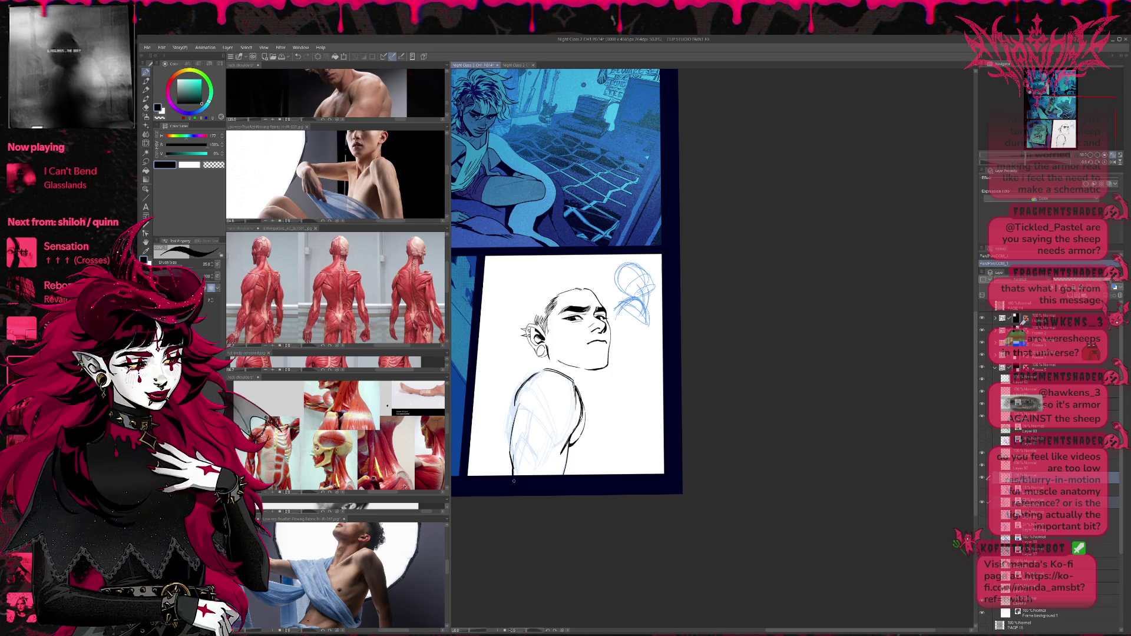
# Flip the view vertically and back, unmirror it, and shift the page slightly left.
pyautogui.press('v')
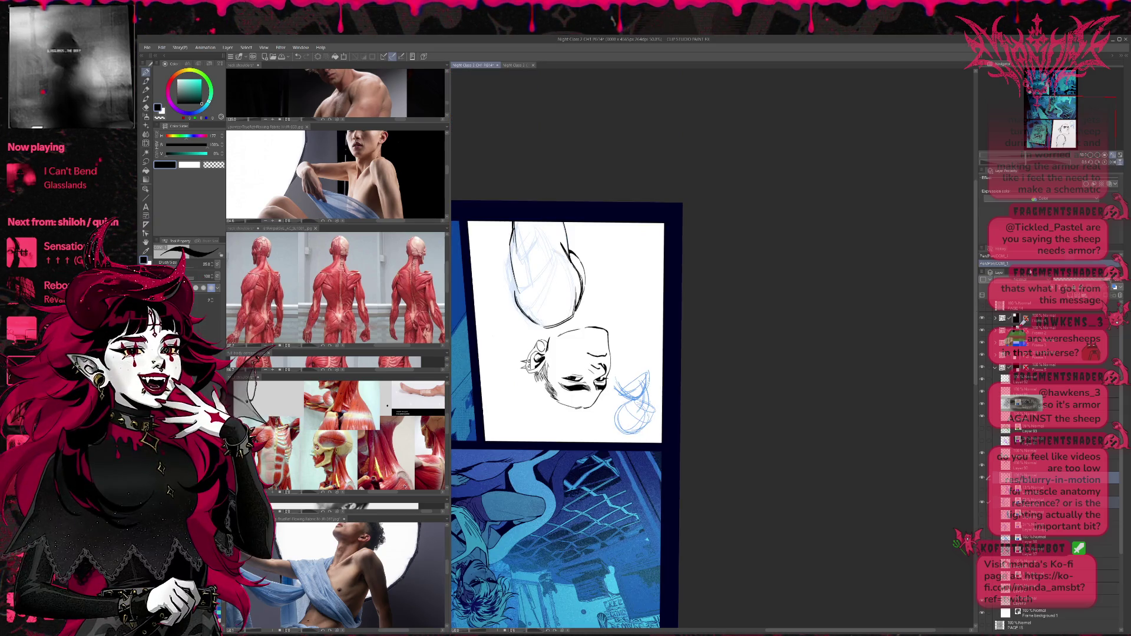
pyautogui.press('v')
pyautogui.press('h')
pyautogui.scroll(2, 675, 372)
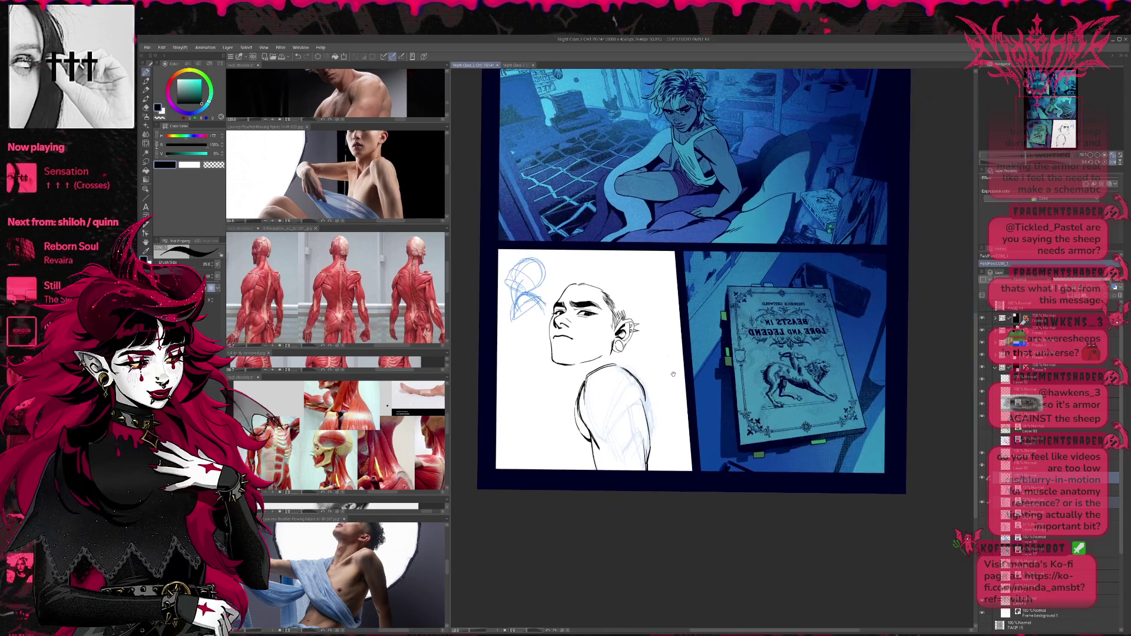
pyautogui.moveTo(675, 373); pyautogui.dragTo(616, 378)
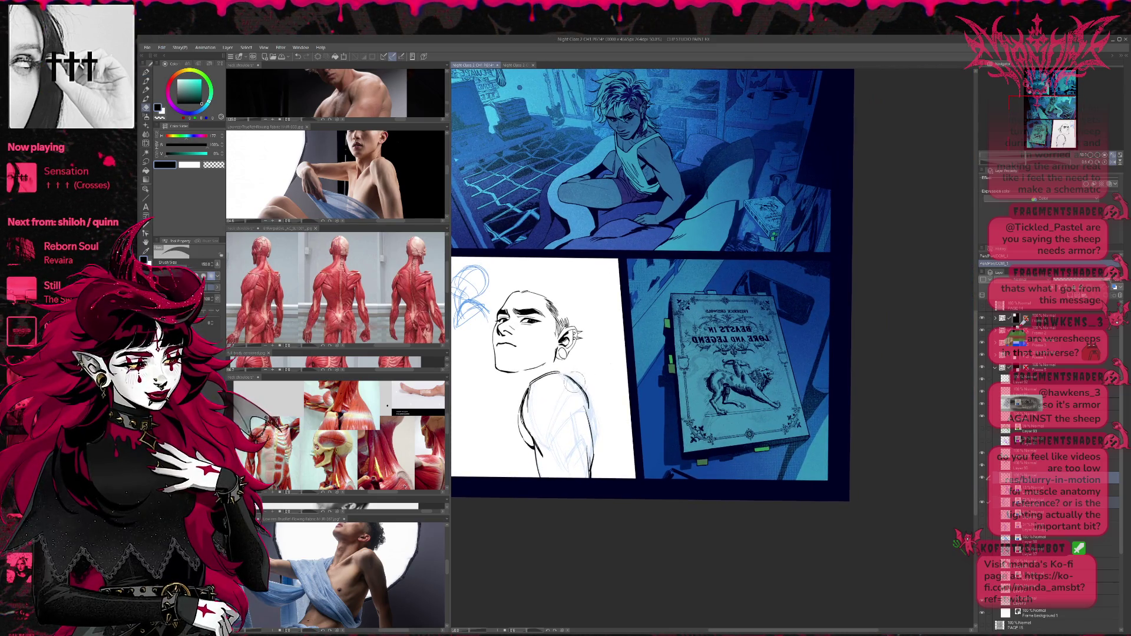
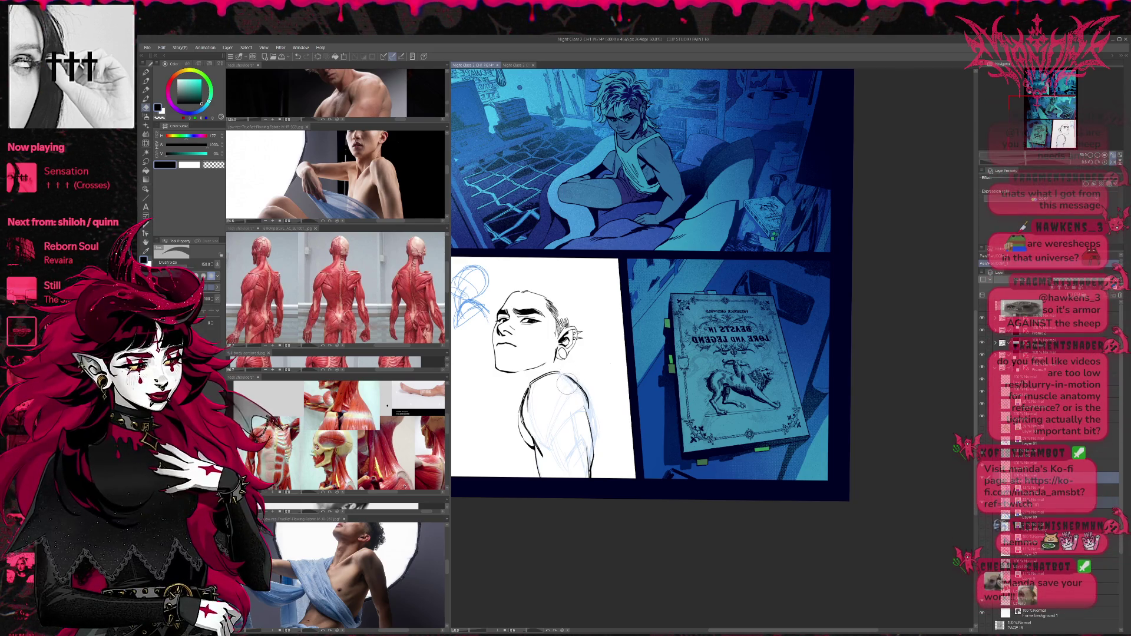
# Erase stray sketch lines near the young man's shoulder and tilt the canvas view slightly.
pyautogui.press('p')
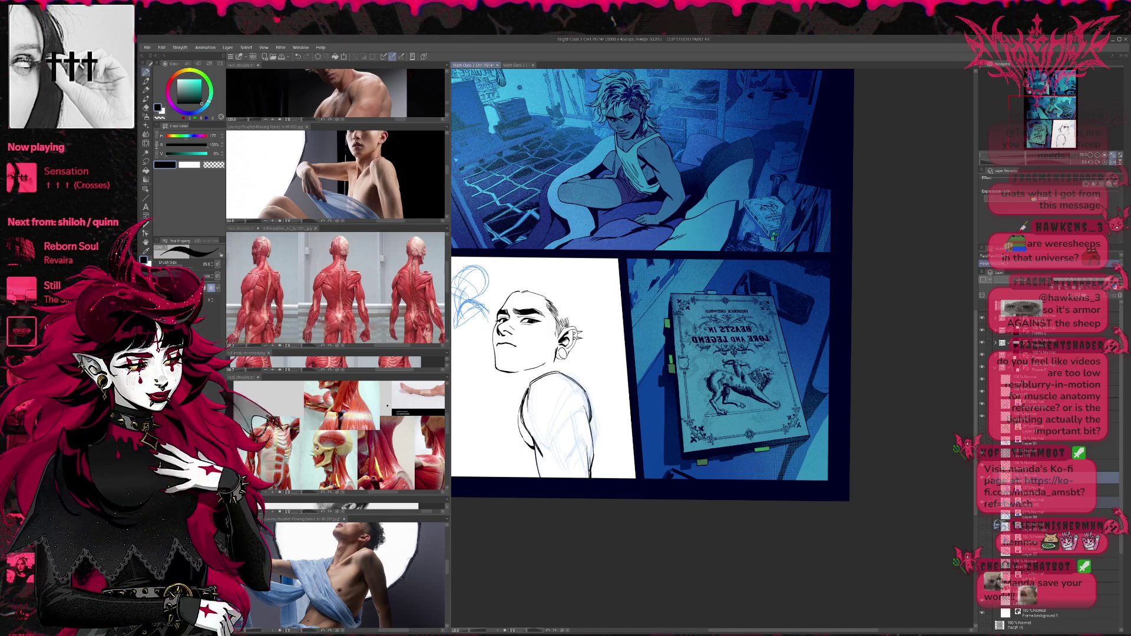
pyautogui.press('e')
pyautogui.moveTo(591, 395); pyautogui.dragTo(592, 430)
pyautogui.press('p')
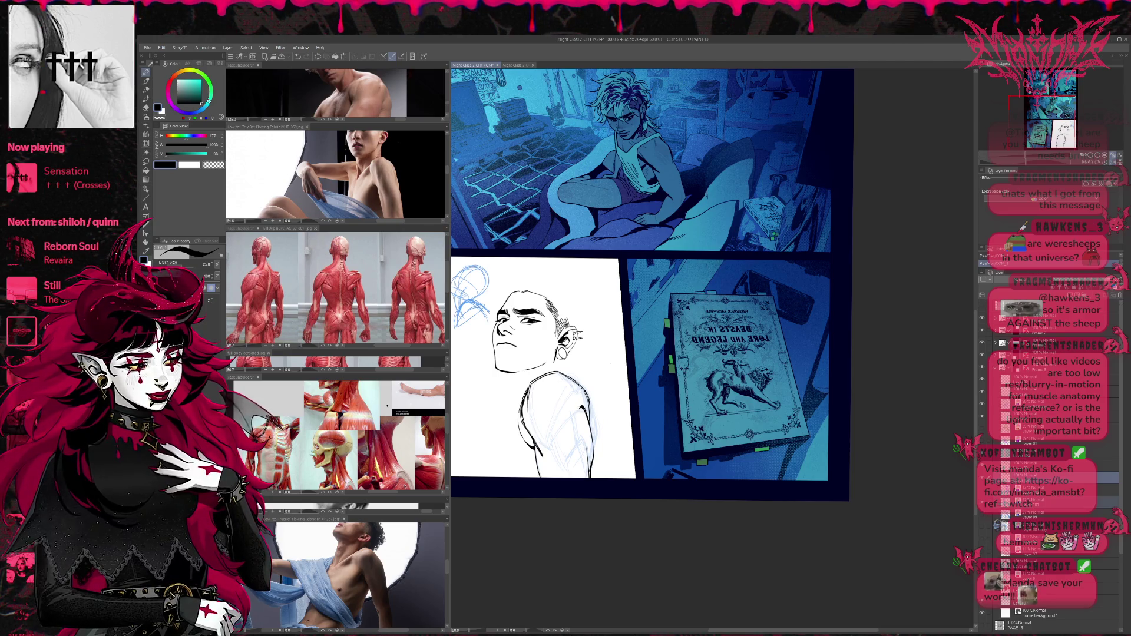
pyautogui.press('e')
pyautogui.moveTo(595, 393)
pyautogui.mouseDown()
pyautogui.moveTo(589, 431)
pyautogui.moveTo(591, 413)
pyautogui.mouseUp()
pyautogui.press('p')
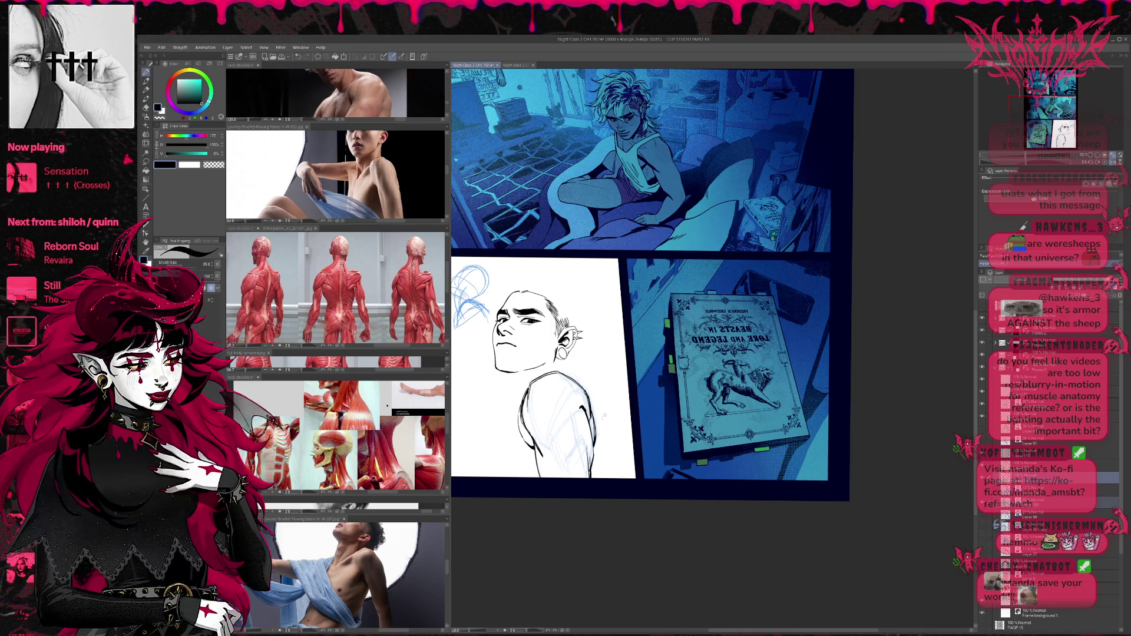
pyautogui.moveTo(602, 419); pyautogui.dragTo(596, 407)
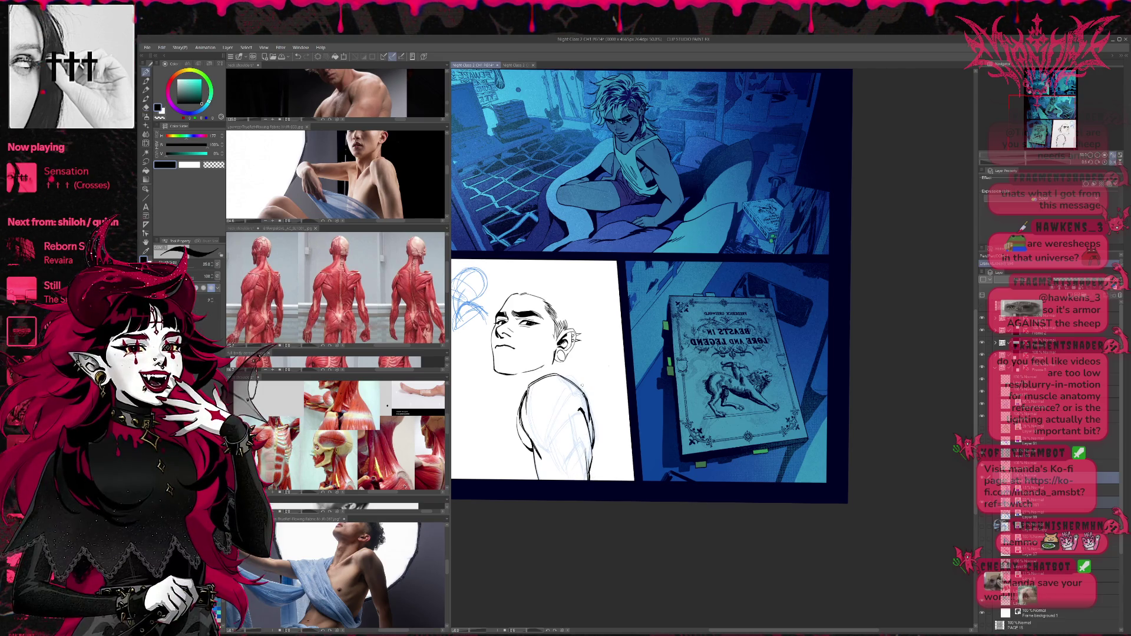
# Lighten the faint blue sketch lines across the shoulder with a large eraser.
pyautogui.press('e')
pyautogui.moveTo(548, 447)
pyautogui.mouseDown()
pyautogui.moveTo(536, 422)
pyautogui.moveTo(530, 439)
pyautogui.moveTo(520, 401)
pyautogui.moveTo(528, 377)
pyautogui.mouseUp()
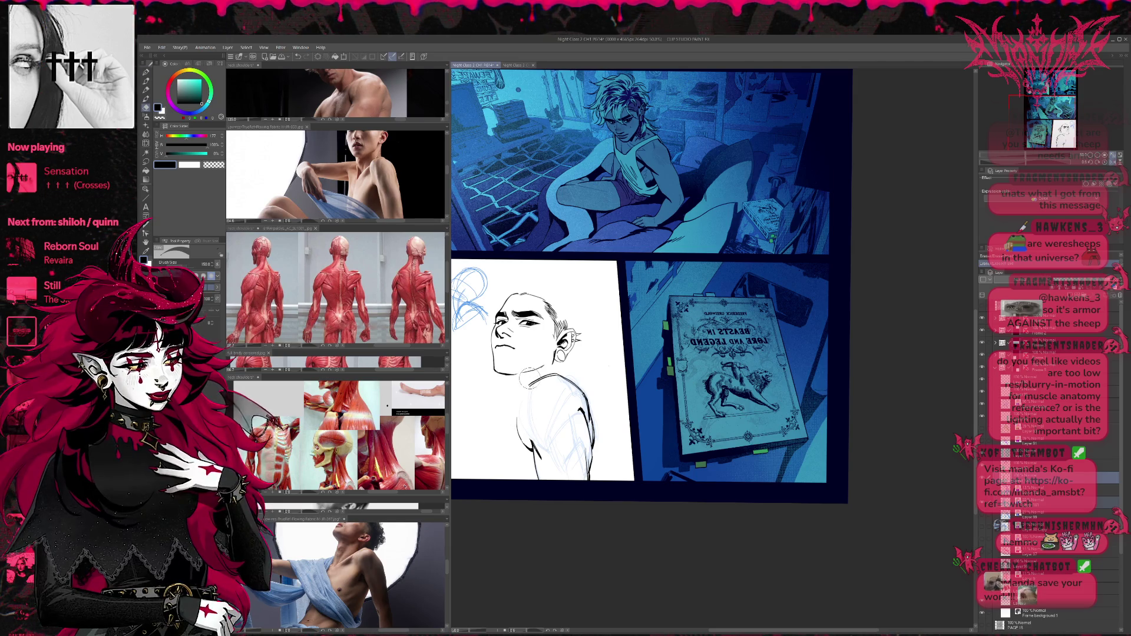
pyautogui.press('p')
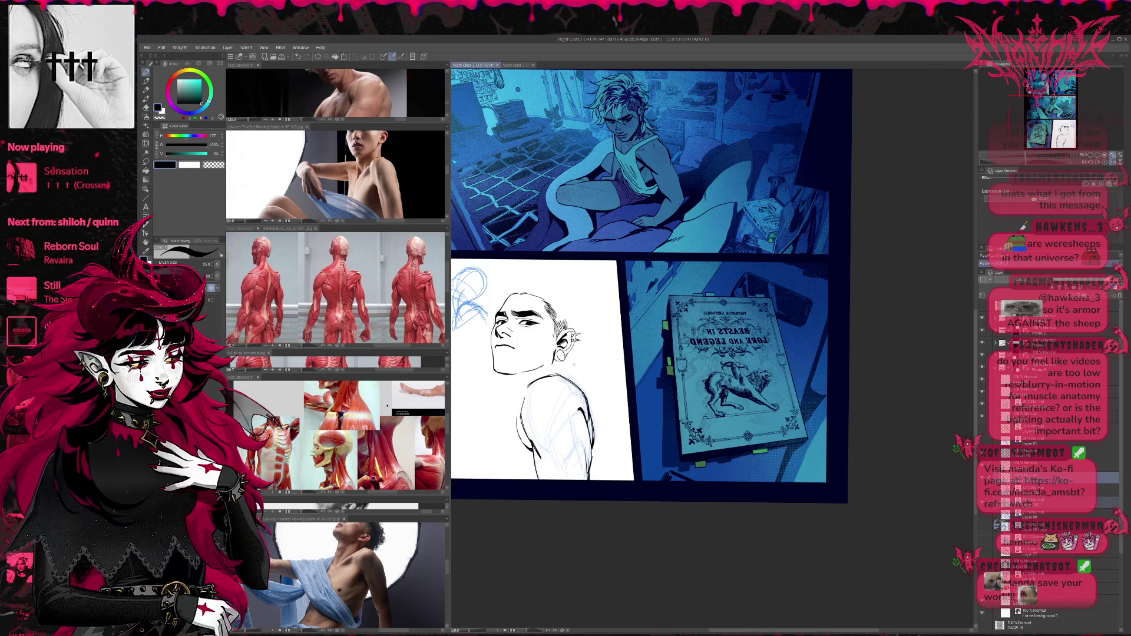
pyautogui.press('e')
pyautogui.moveTo(554, 377); pyautogui.dragTo(586, 380)
pyautogui.press('p')
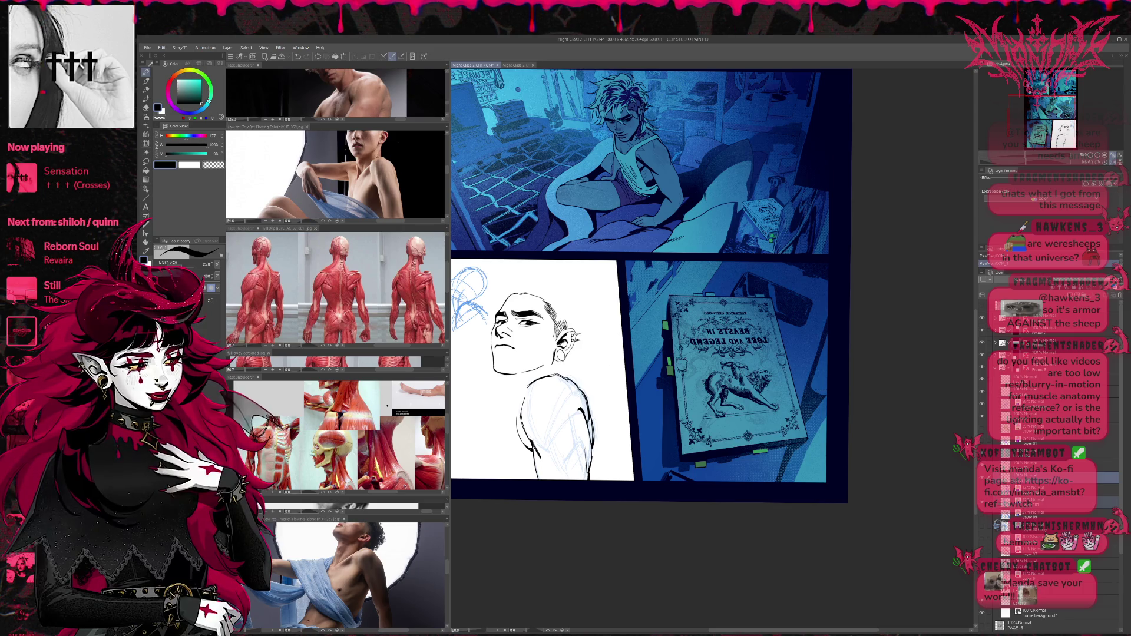
pyautogui.press('e')
pyautogui.moveTo(528, 392); pyautogui.dragTo(527, 406)
pyautogui.press('p')
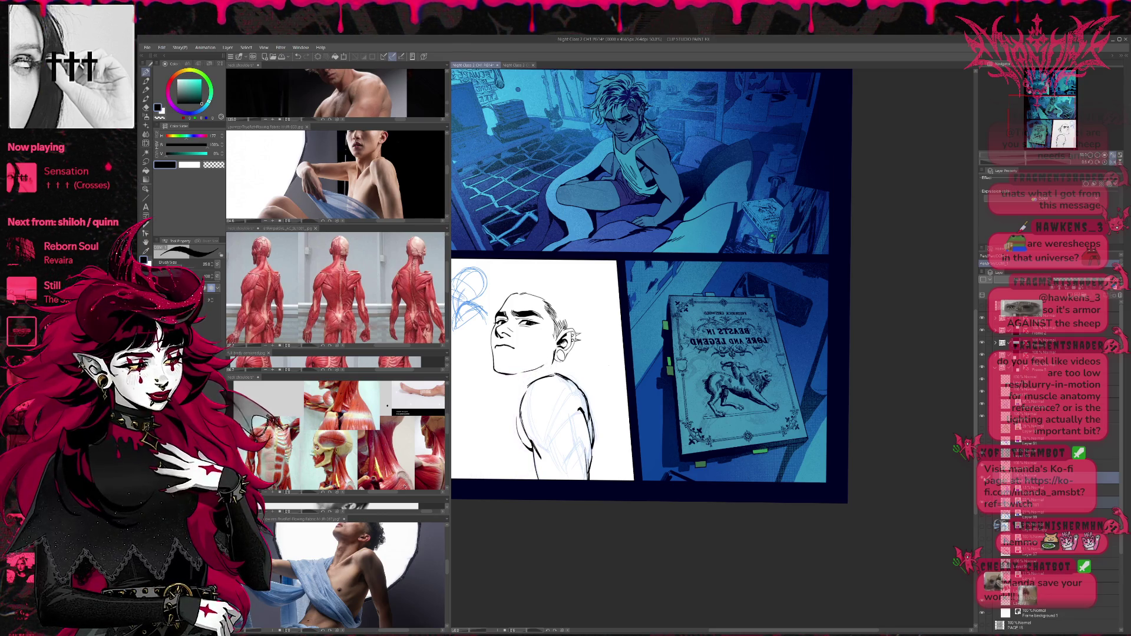
# Clear remaining faint lines beside the shoulder, then undo to bring back the pink sketch lines.
pyautogui.press('e')
pyautogui.moveTo(513, 405); pyautogui.dragTo(515, 410)
pyautogui.press('p')
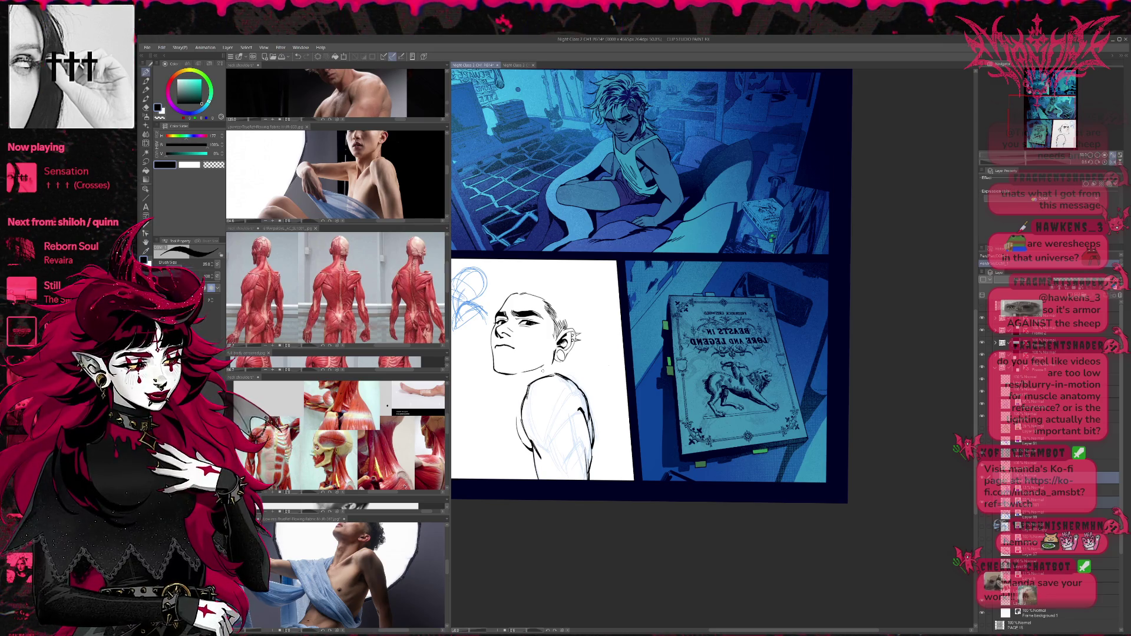
pyautogui.press('e')
pyautogui.moveTo(537, 380); pyautogui.dragTo(530, 406)
pyautogui.press('p')
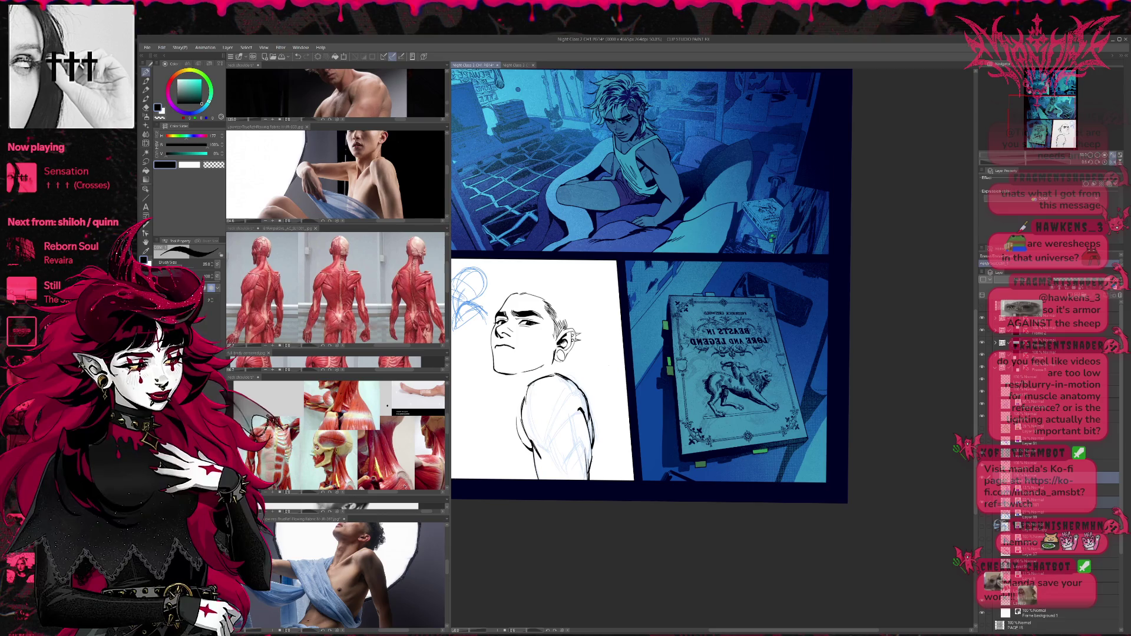
pyautogui.moveTo(648, 282); pyautogui.dragTo(627, 275)
pyautogui.hotkey('ctrl', 'z')
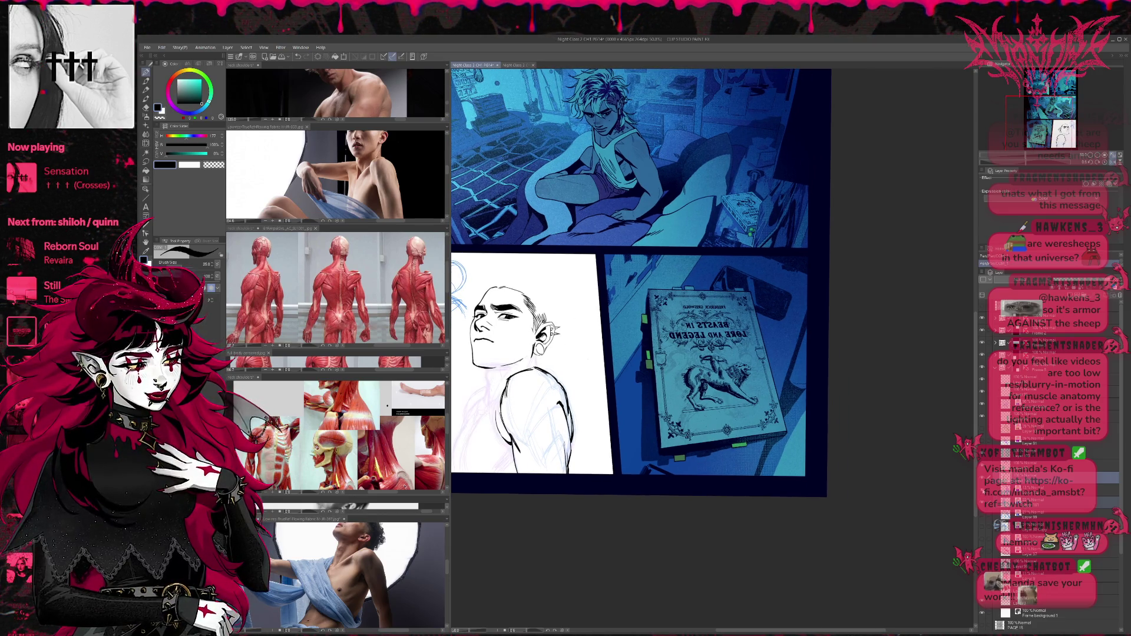
# Clean faint lines left of the shoulder and ink the back, torso bottom and torso's left edge.
pyautogui.press('e')
pyautogui.moveTo(486, 393); pyautogui.dragTo(502, 441)
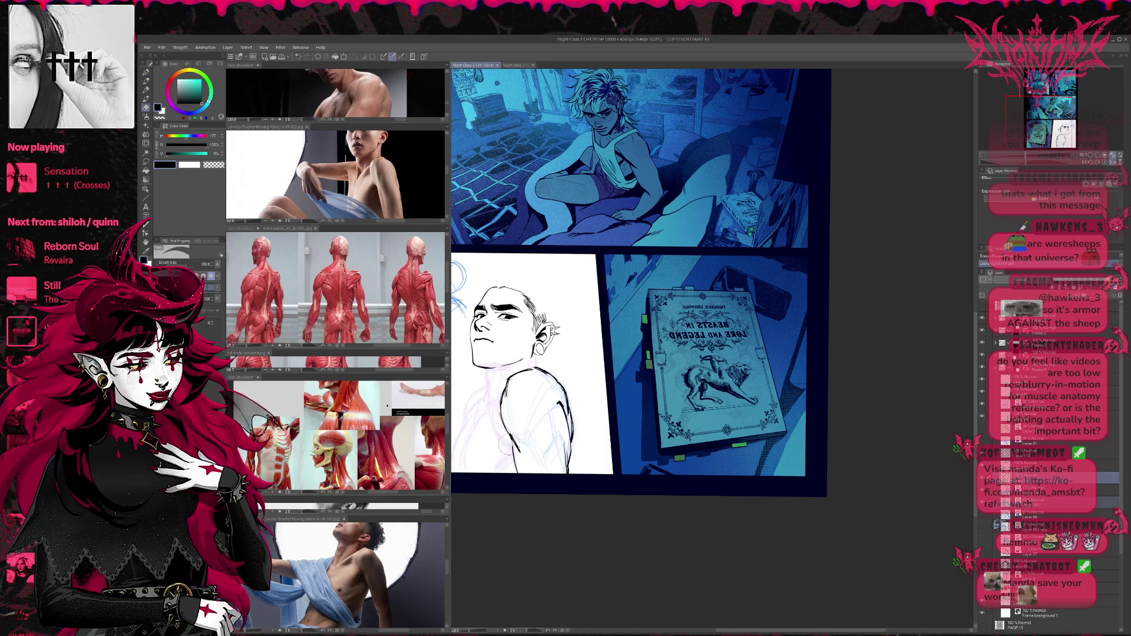
pyautogui.press('p')
pyautogui.moveTo(506, 387); pyautogui.dragTo(497, 449)
pyautogui.press('e')
pyautogui.moveTo(503, 403)
pyautogui.mouseDown()
pyautogui.moveTo(486, 439)
pyautogui.moveTo(500, 450)
pyautogui.moveTo(497, 441)
pyautogui.mouseUp()
pyautogui.press('p')
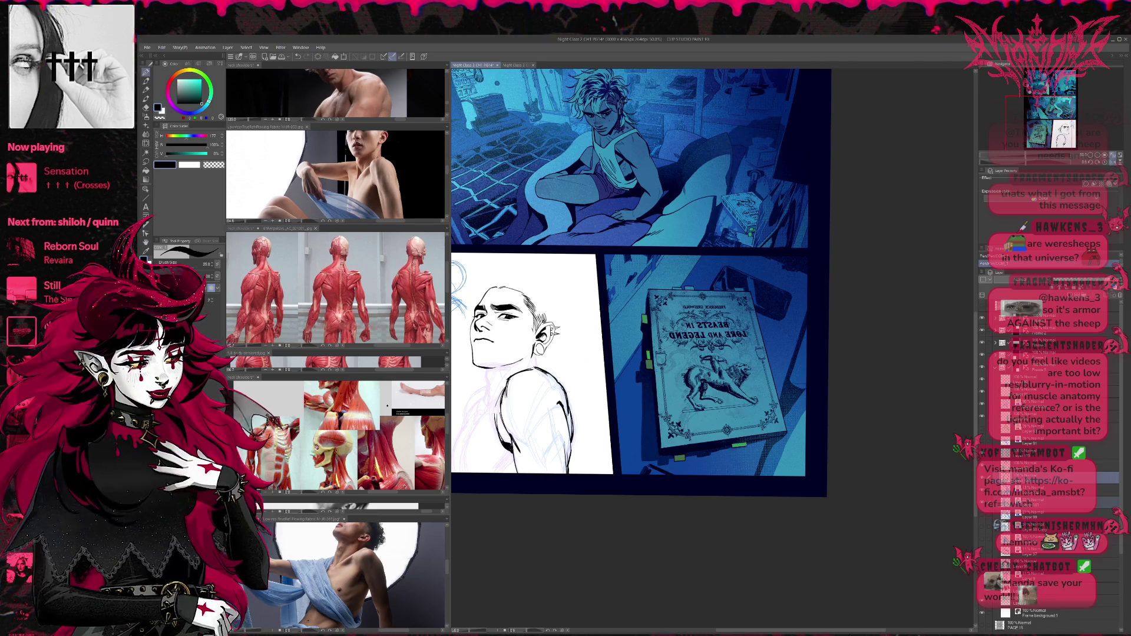
pyautogui.moveTo(573, 411); pyautogui.dragTo(606, 397)
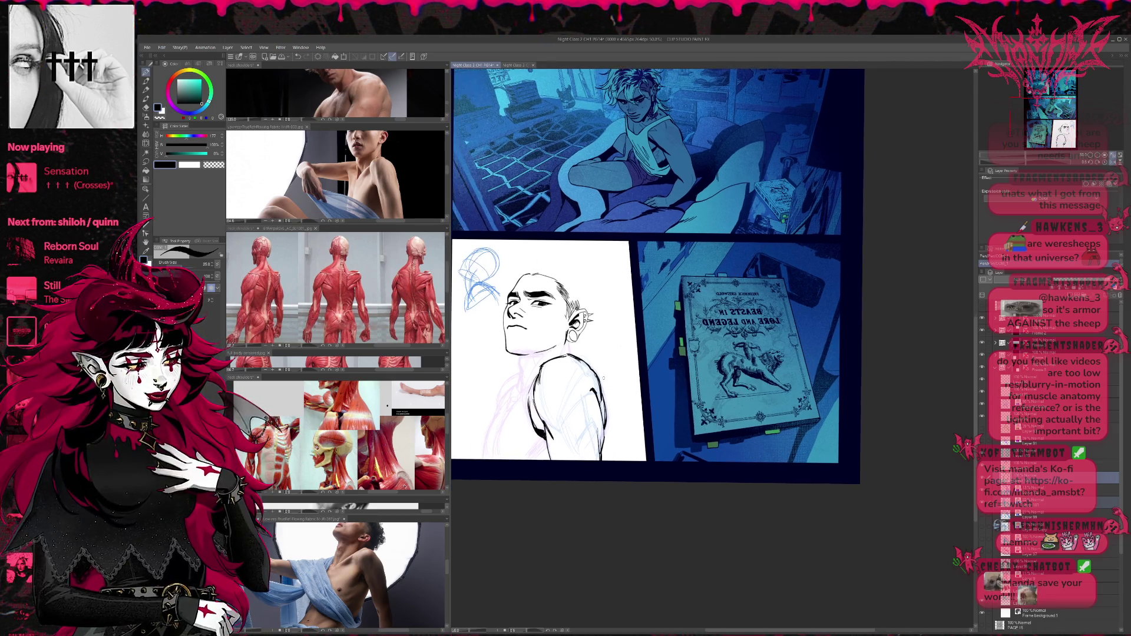
pyautogui.moveTo(543, 441); pyautogui.dragTo(529, 460)
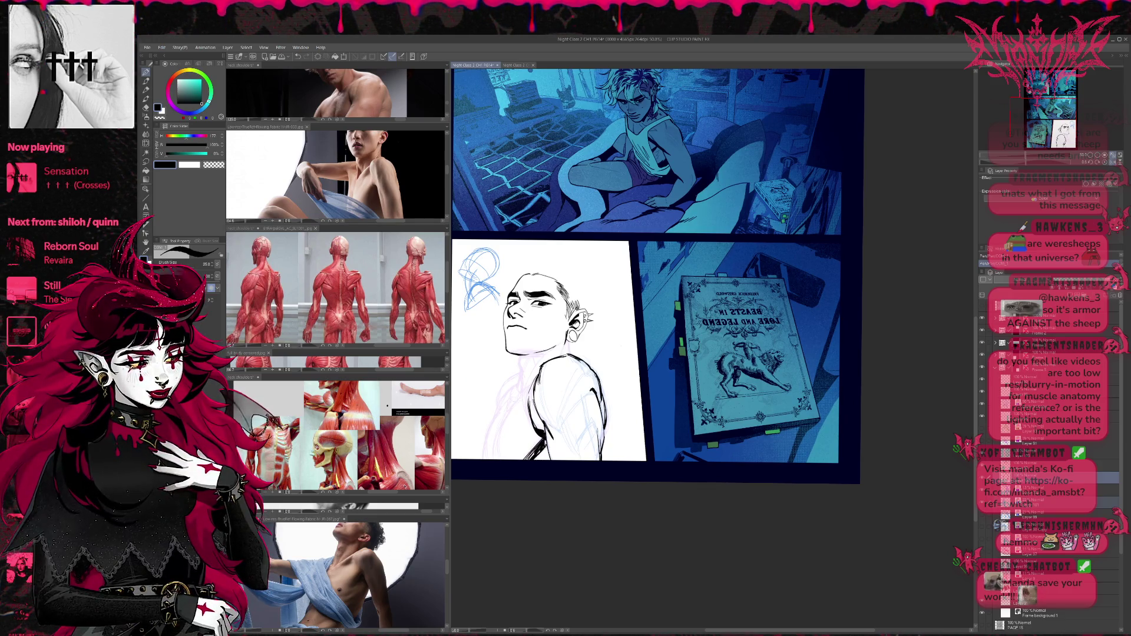
pyautogui.moveTo(532, 383)
pyautogui.mouseDown()
pyautogui.moveTo(500, 430)
pyautogui.moveTo(497, 460)
pyautogui.moveTo(498, 436)
pyautogui.mouseUp()
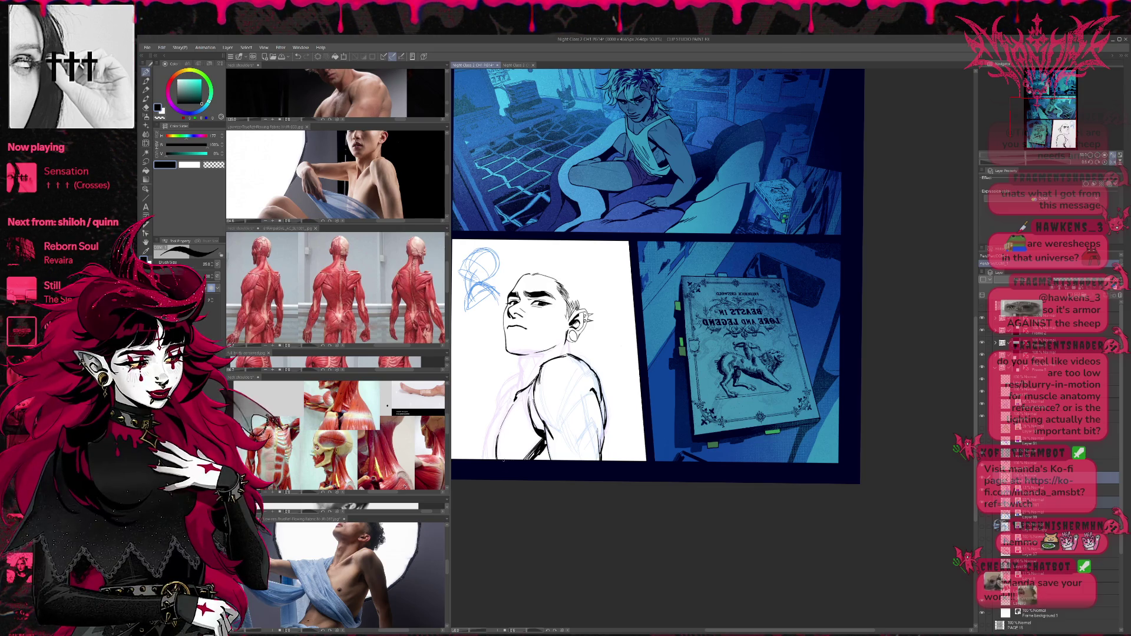
# Ink the neck, shoulder and chest lines and darken the left arm line.
pyautogui.press('-')
pyautogui.moveTo(511, 352); pyautogui.dragTo(514, 389)
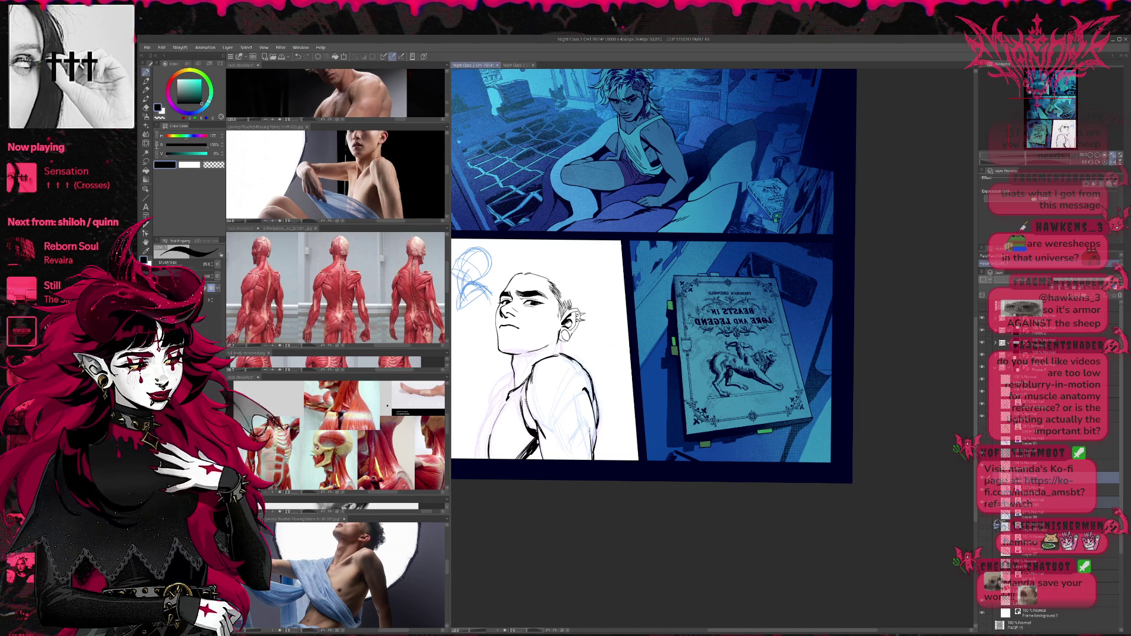
pyautogui.hotkey('ctrl', 'z')
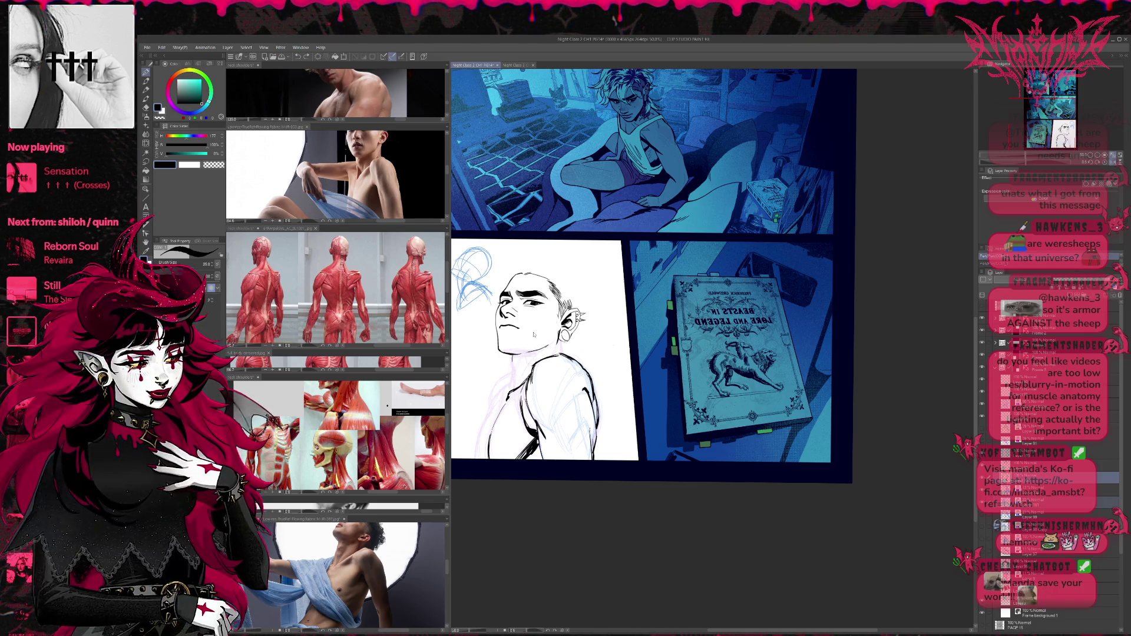
pyautogui.hotkey('ctrl', 'y')
pyautogui.moveTo(513, 368); pyautogui.dragTo(515, 385)
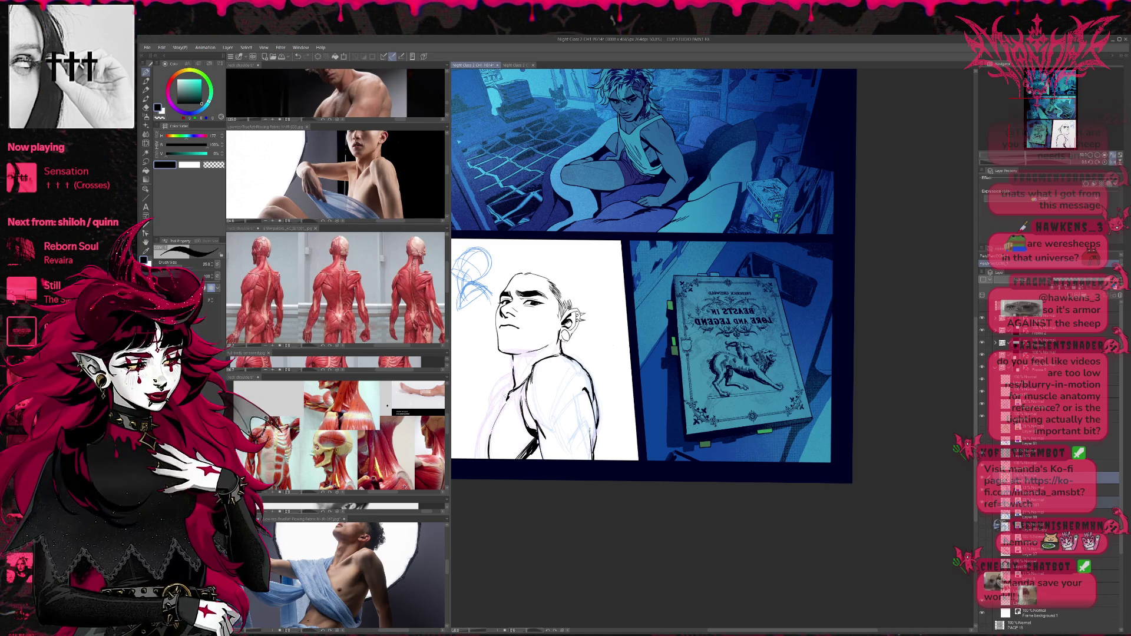
pyautogui.moveTo(508, 383); pyautogui.dragTo(502, 395)
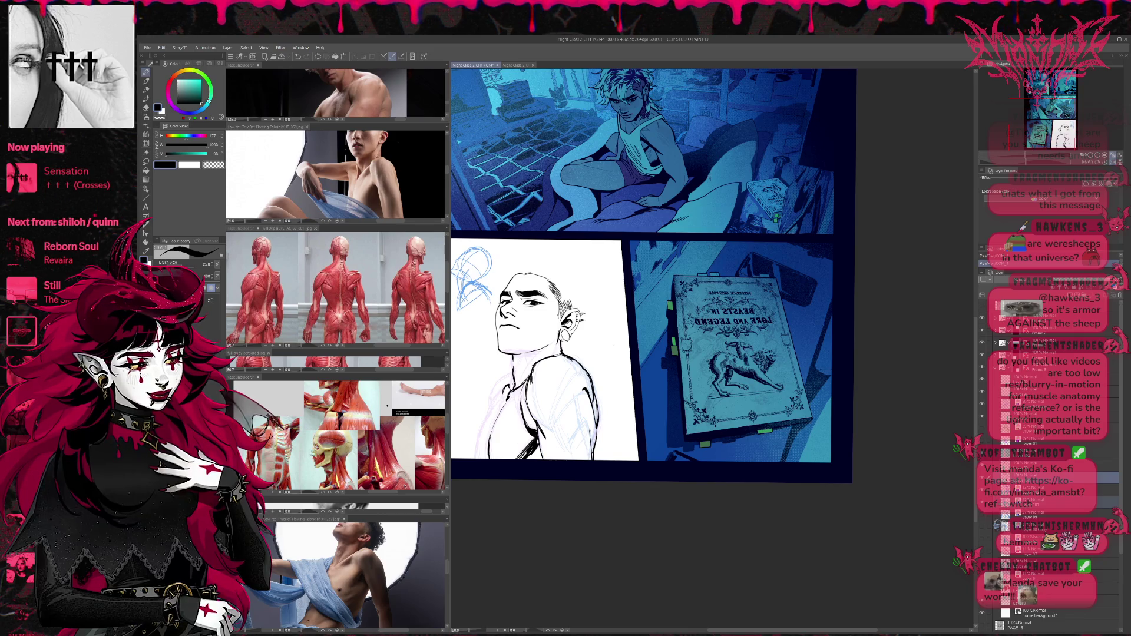
pyautogui.moveTo(501, 390); pyautogui.dragTo(476, 461)
pyautogui.moveTo(495, 386); pyautogui.dragTo(490, 408)
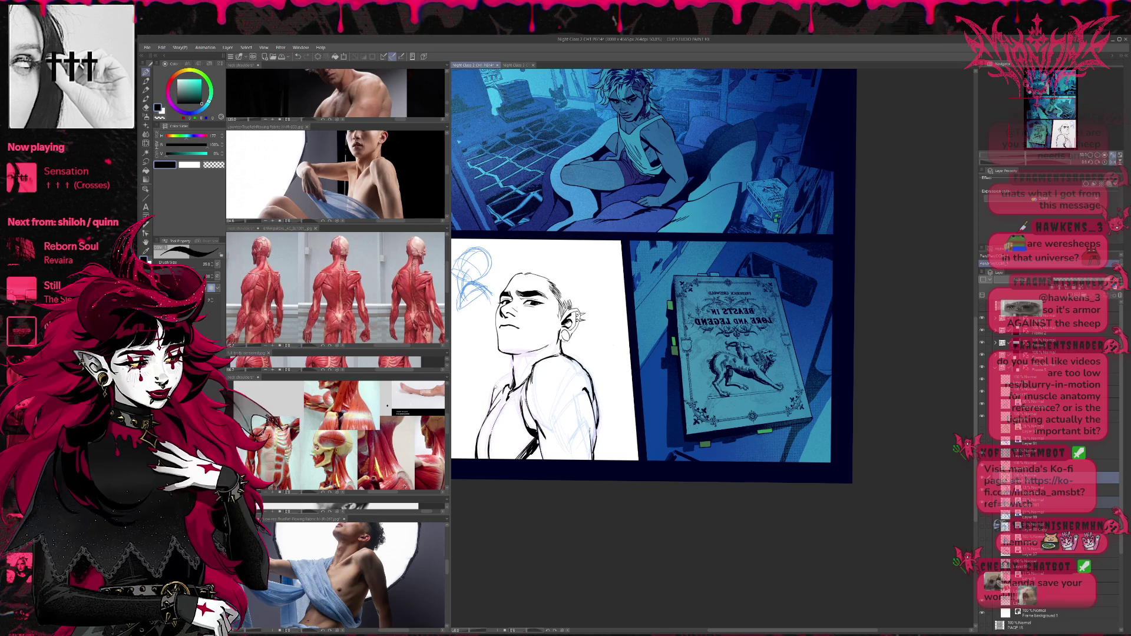
pyautogui.moveTo(512, 370); pyautogui.dragTo(496, 386)
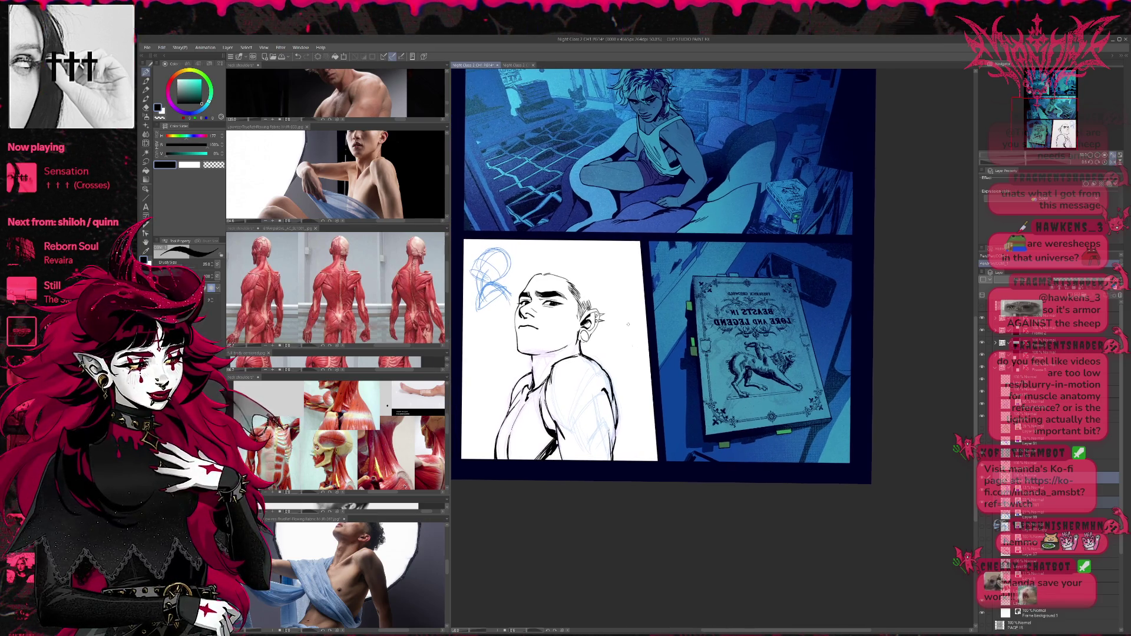
# Mirror the canvas horizontally, zoom in on the sketch and undo the faint blue shoulder lines.
pyautogui.press('h')
pyautogui.moveTo(961, 352); pyautogui.dragTo(725, 384)
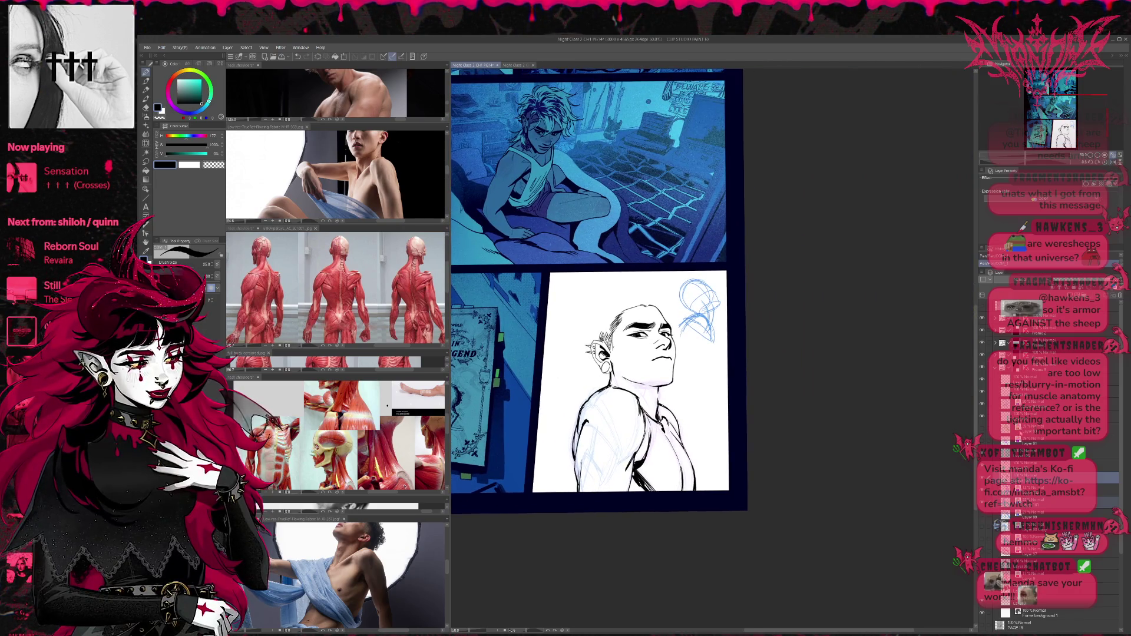
pyautogui.scroll(-3, 797, 460)
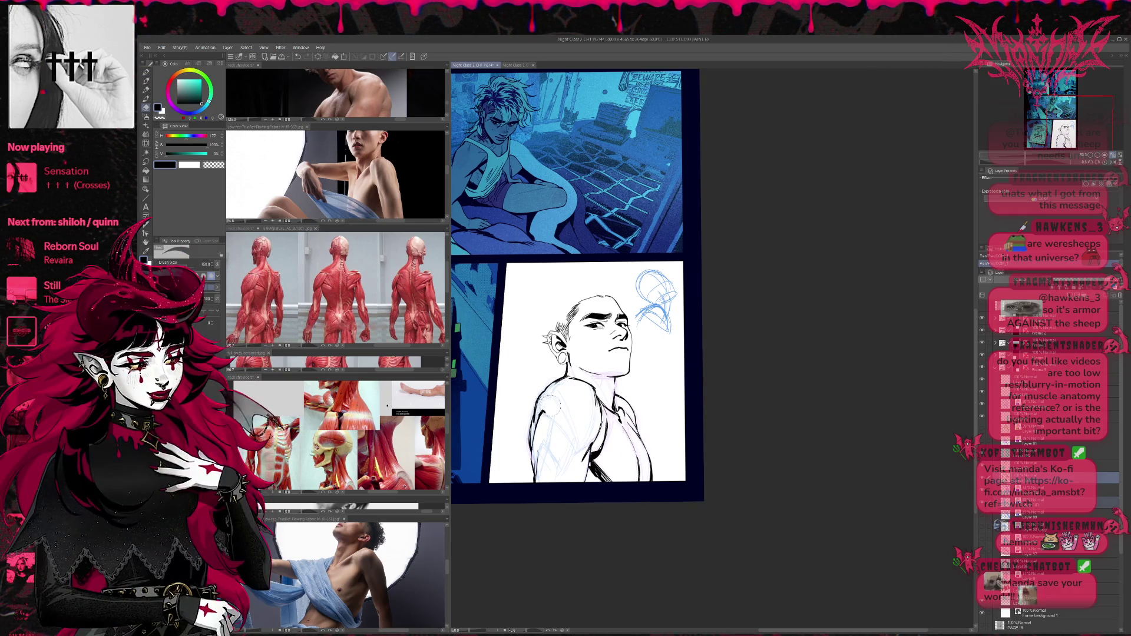
pyautogui.press('p')
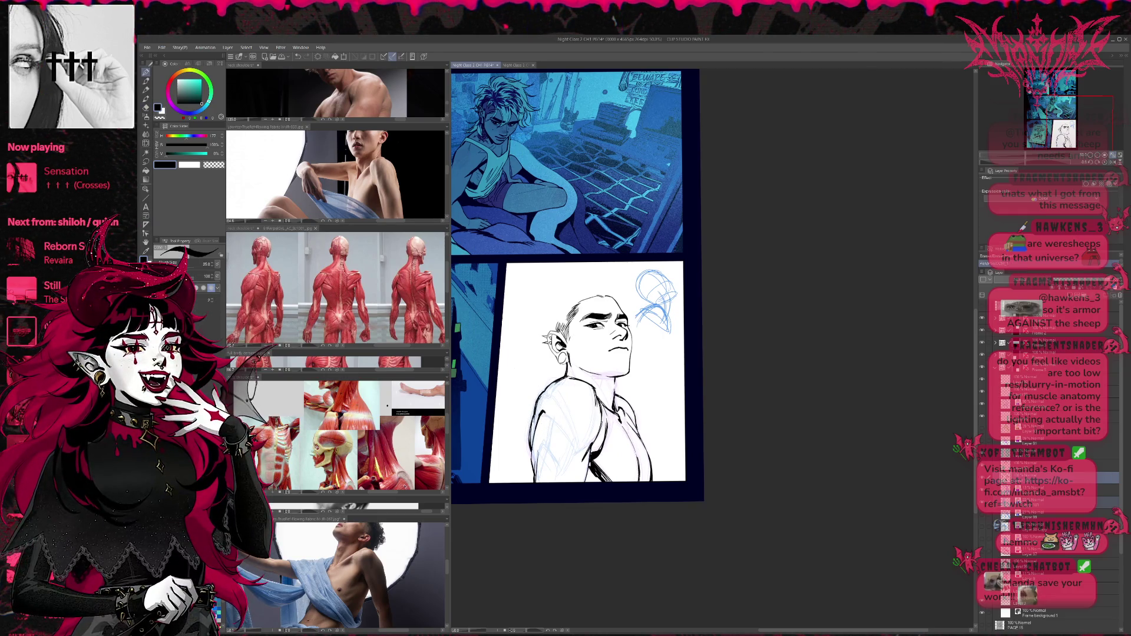
pyautogui.scroll(-2, 565, 391)
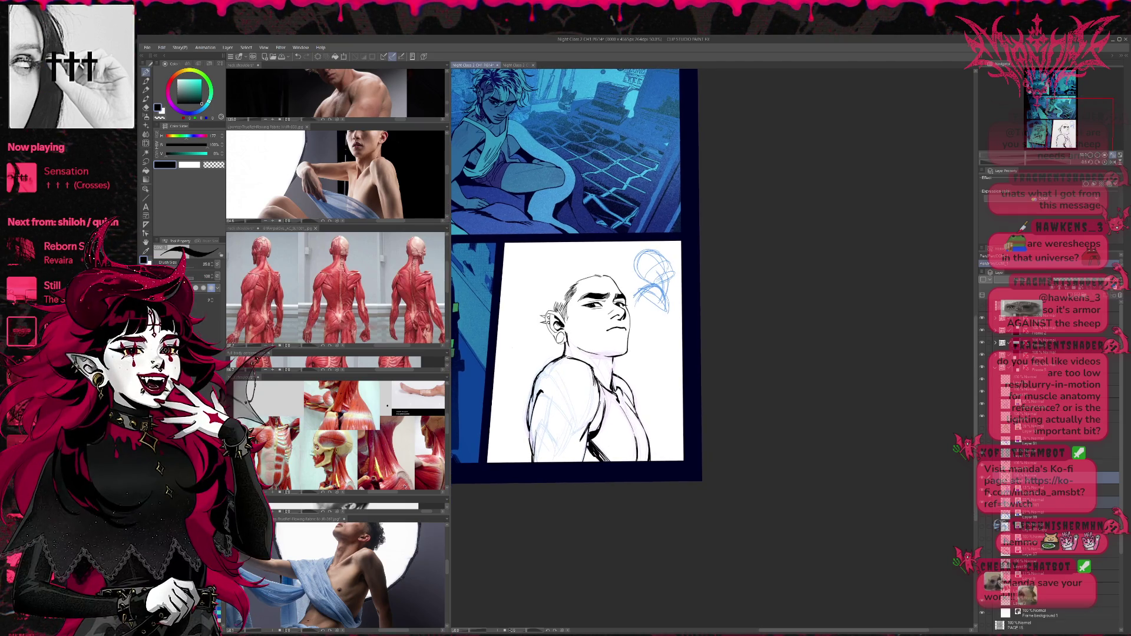
pyautogui.hotkey('ctrl', 'z')
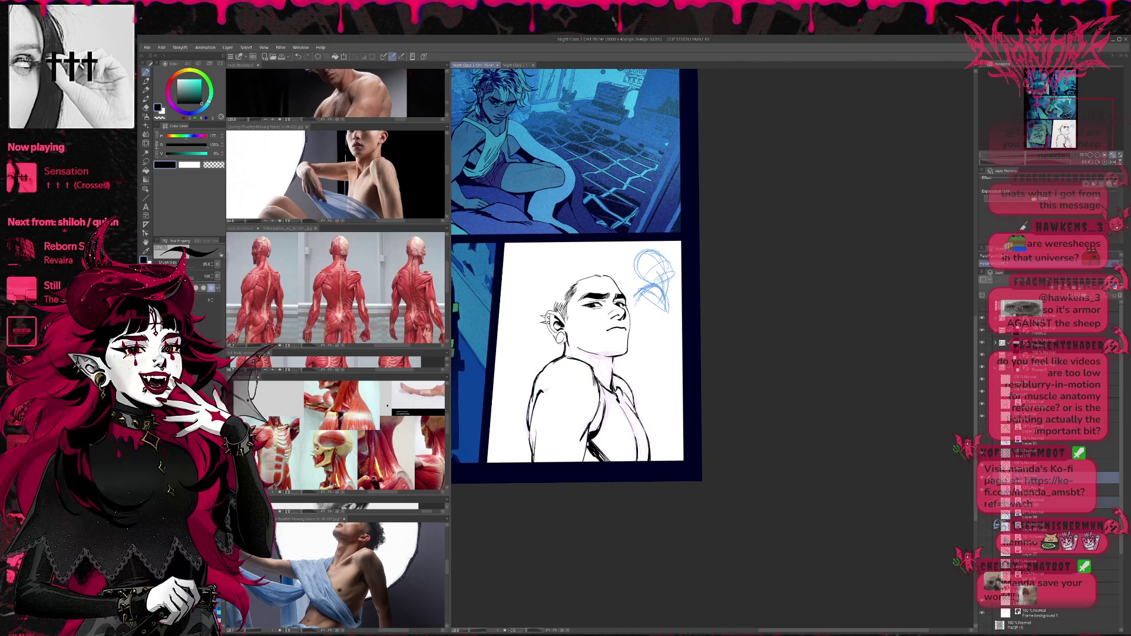
# Flip the canvas back to normal and clear stray shoulder marks with a large eraser.
pyautogui.press('h')
pyautogui.scroll(2, 670, 407)
pyautogui.moveTo(670, 407)
pyautogui.mouseDown()
pyautogui.moveTo(633, 465)
pyautogui.moveTo(645, 477)
pyautogui.moveTo(615, 442)
pyautogui.mouseUp()
pyautogui.press('e')
pyautogui.press('p')
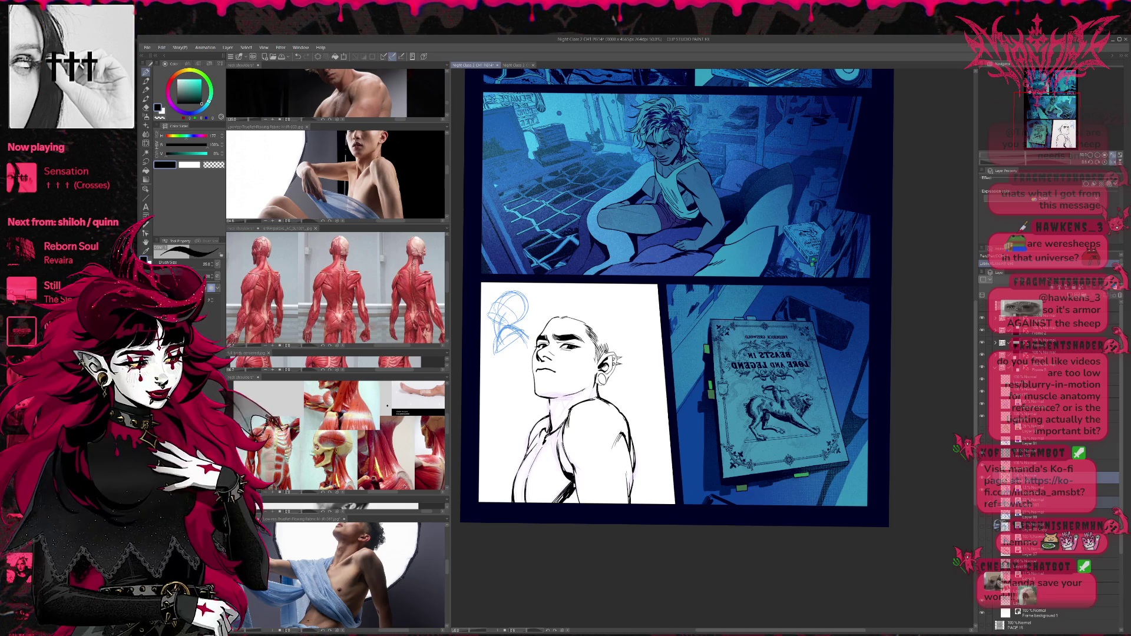
pyautogui.press('e')
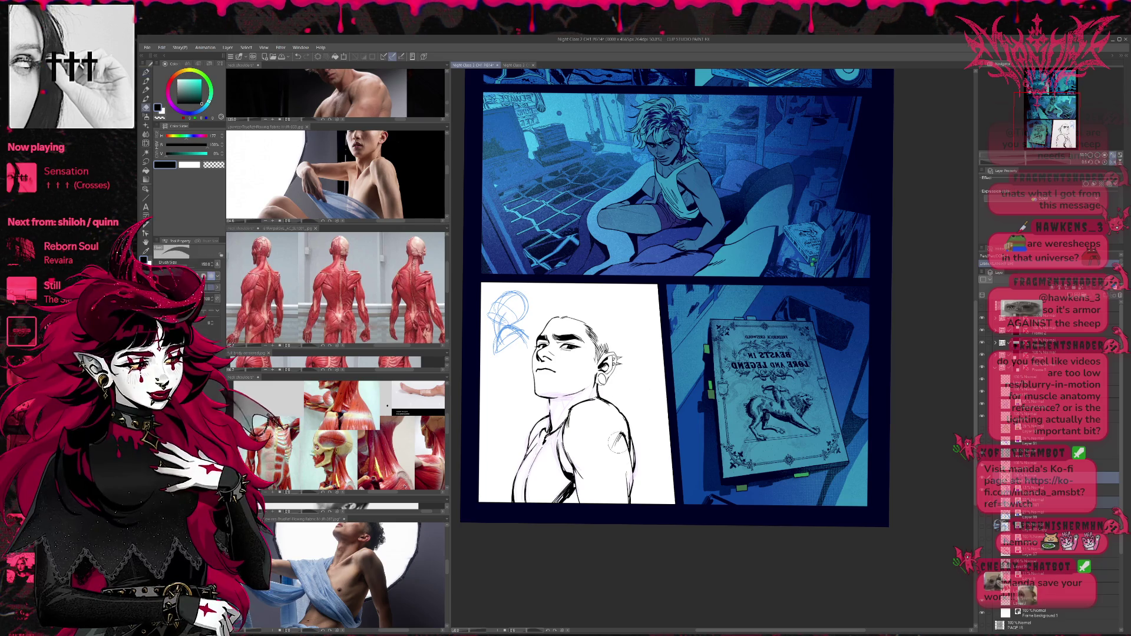
pyautogui.press('p')
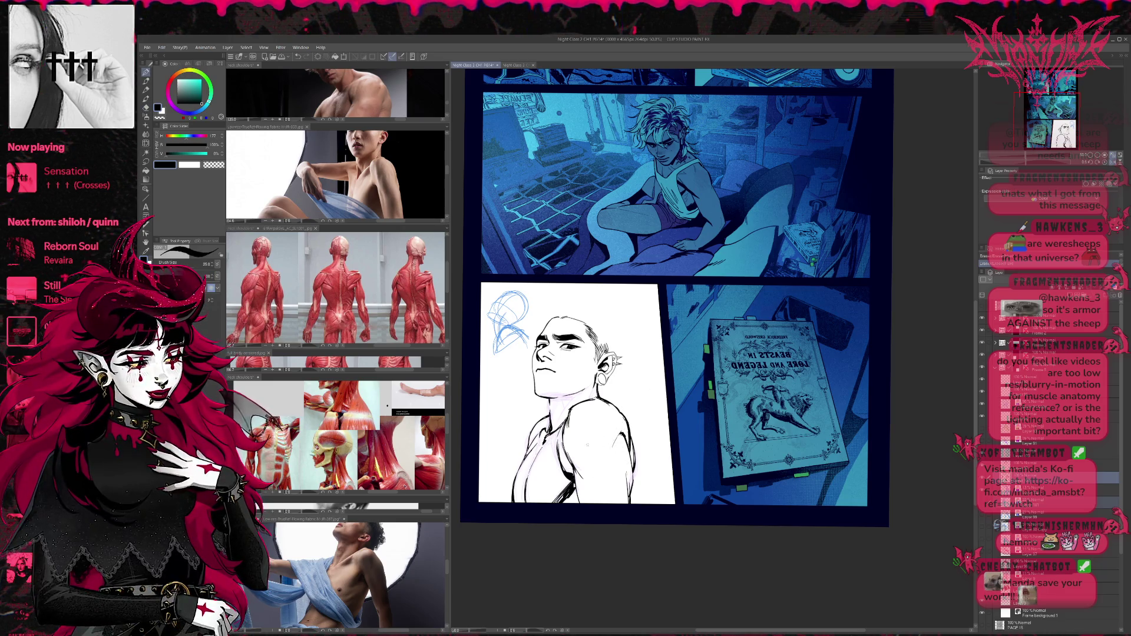
# Ink a short stroke at the young man's neck and shoulder.
pyautogui.press('e')
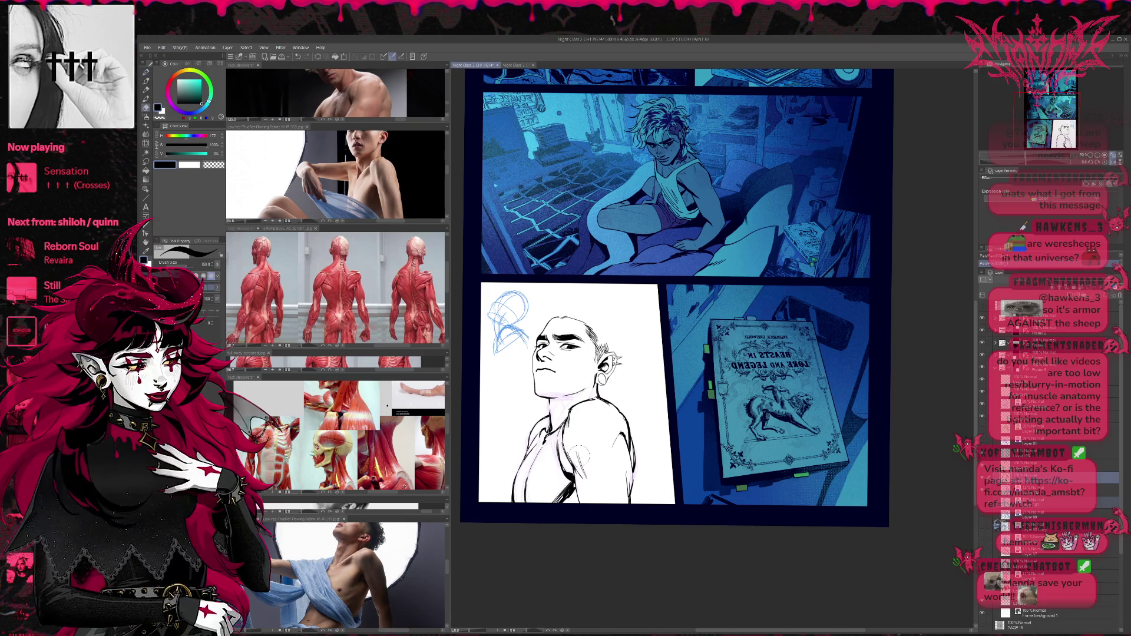
pyautogui.press('p')
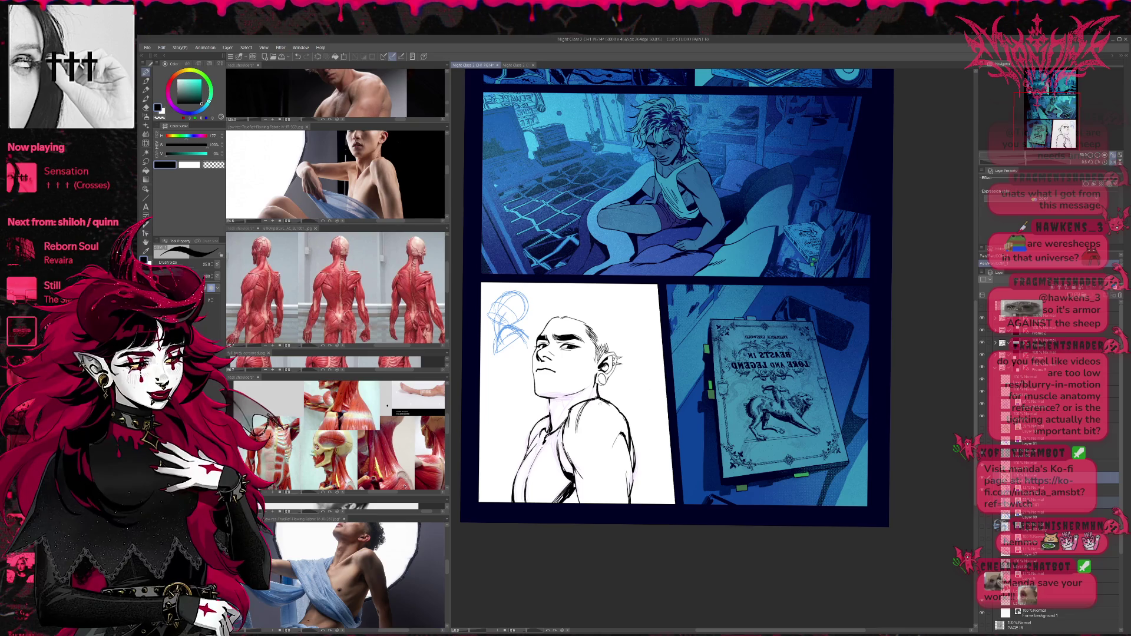
pyautogui.press('e')
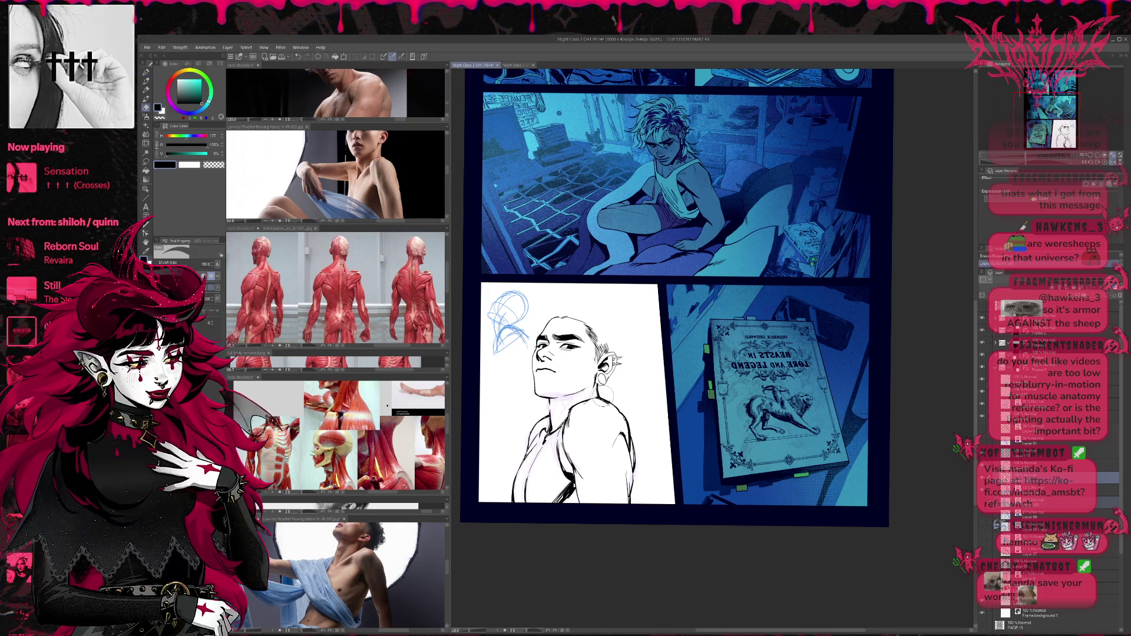
pyautogui.press('p')
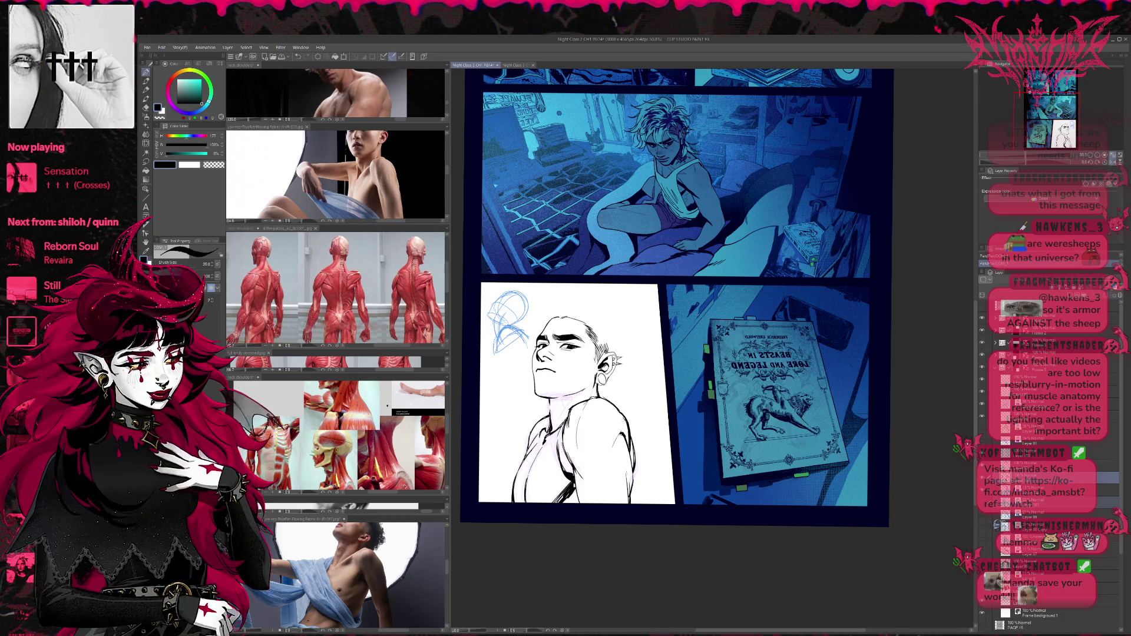
pyautogui.moveTo(585, 404)
pyautogui.mouseDown()
pyautogui.moveTo(601, 396)
pyautogui.moveTo(621, 416)
pyautogui.mouseUp()
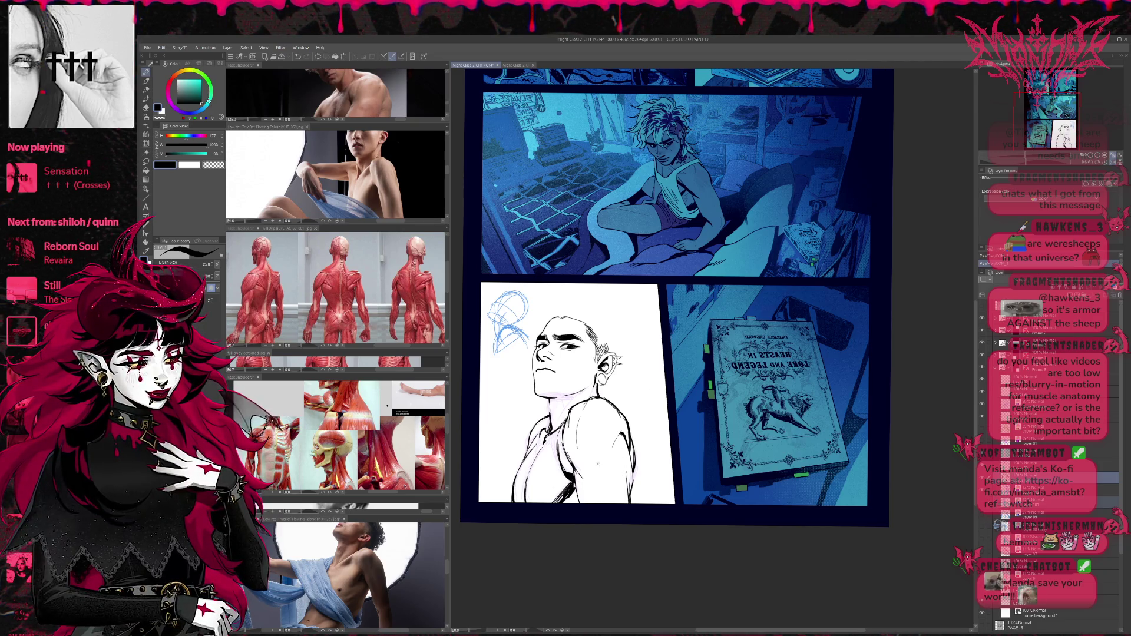
# Lighten faint sketch lines from ear to shoulder with the 150 px eraser and ink the right arm outline.
pyautogui.press('e')
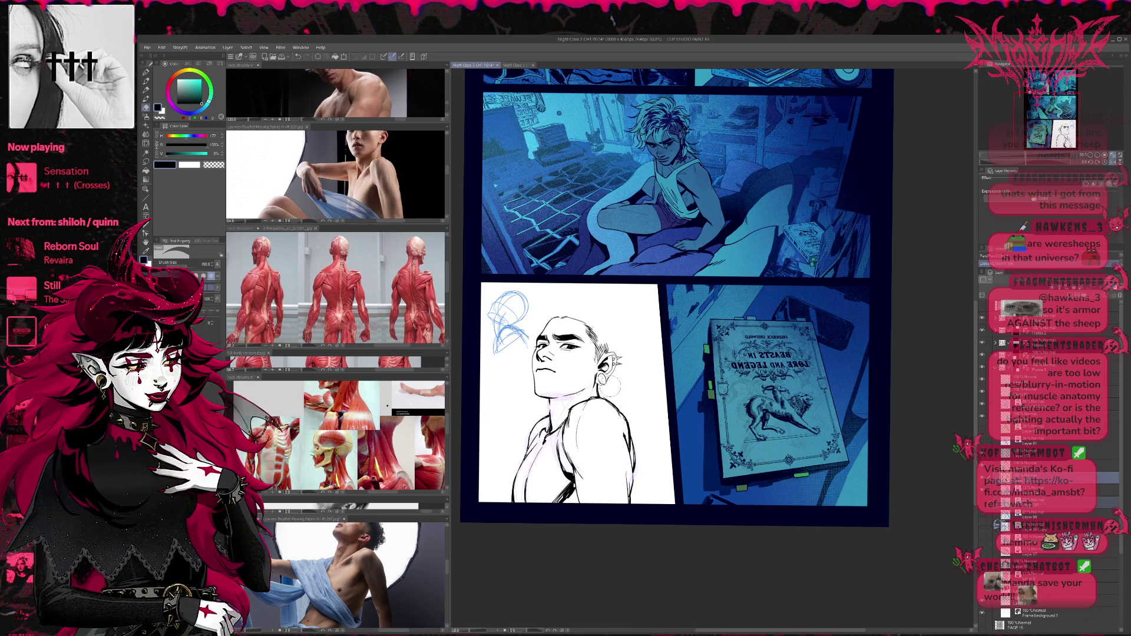
pyautogui.moveTo(616, 427)
pyautogui.mouseDown()
pyautogui.moveTo(623, 444)
pyautogui.moveTo(620, 430)
pyautogui.mouseUp()
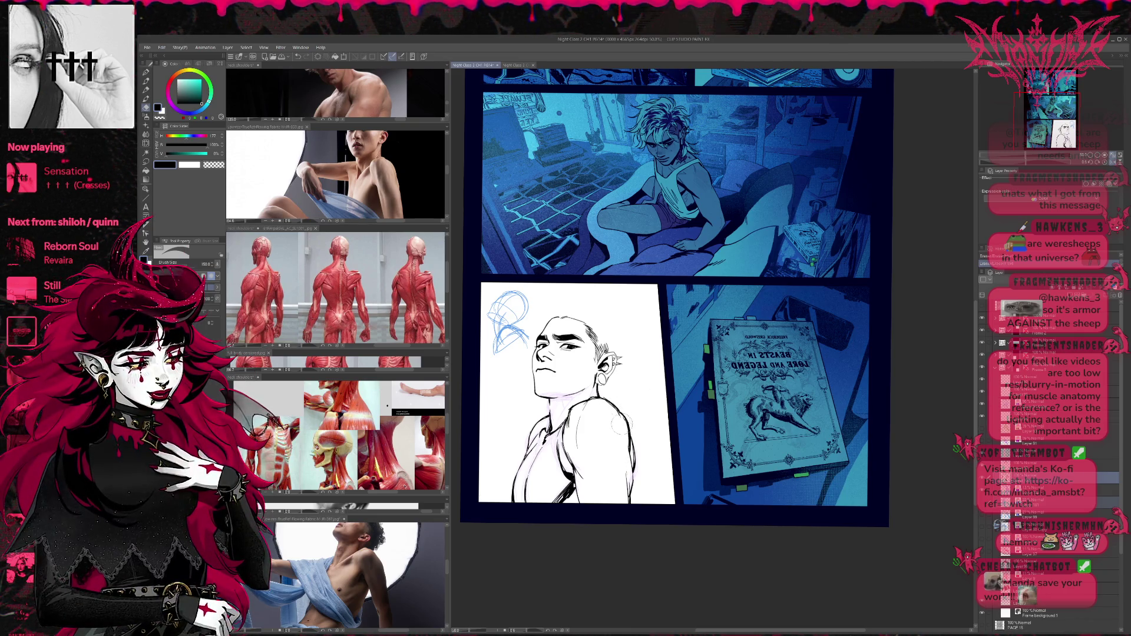
pyautogui.press('p')
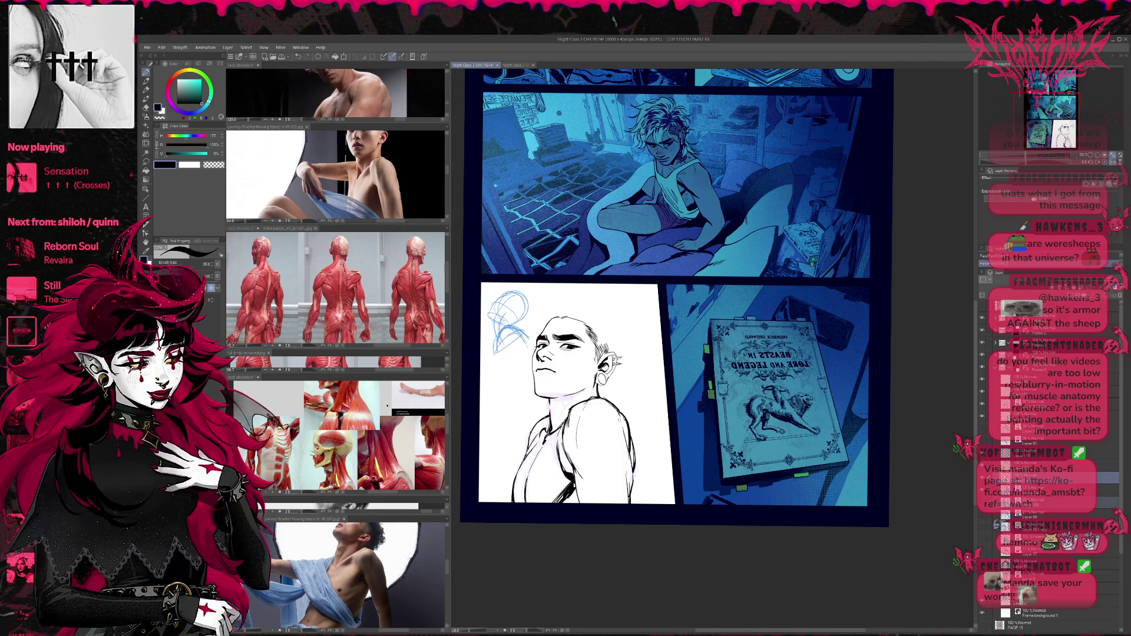
pyautogui.press('e')
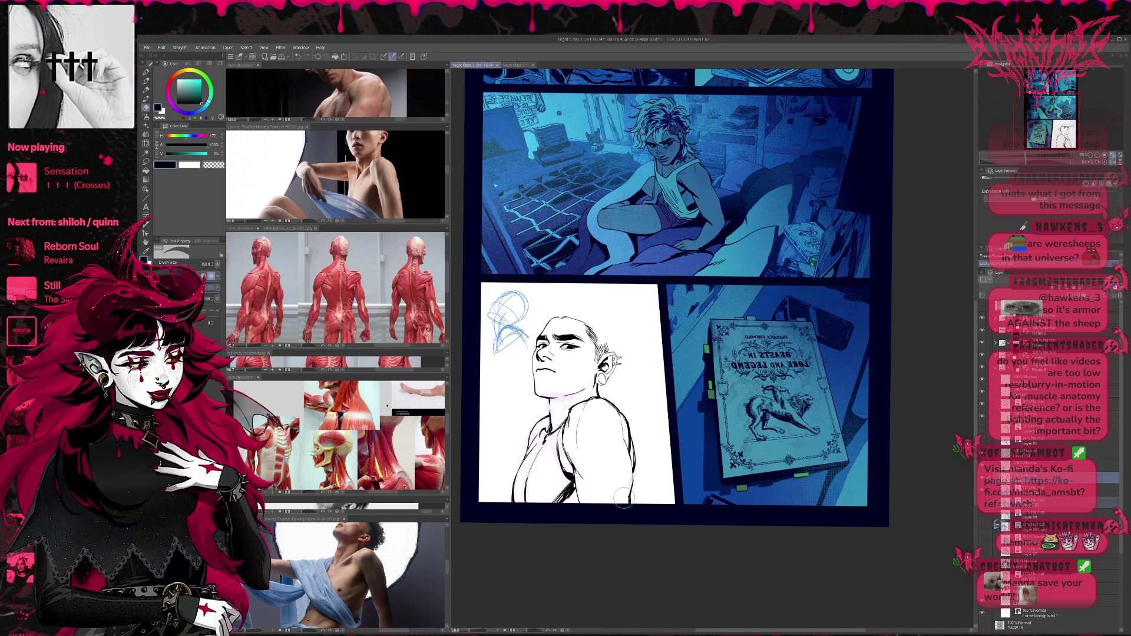
pyautogui.press('p')
pyautogui.moveTo(625, 439)
pyautogui.mouseDown()
pyautogui.moveTo(633, 504)
pyautogui.moveTo(629, 464)
pyautogui.mouseUp()
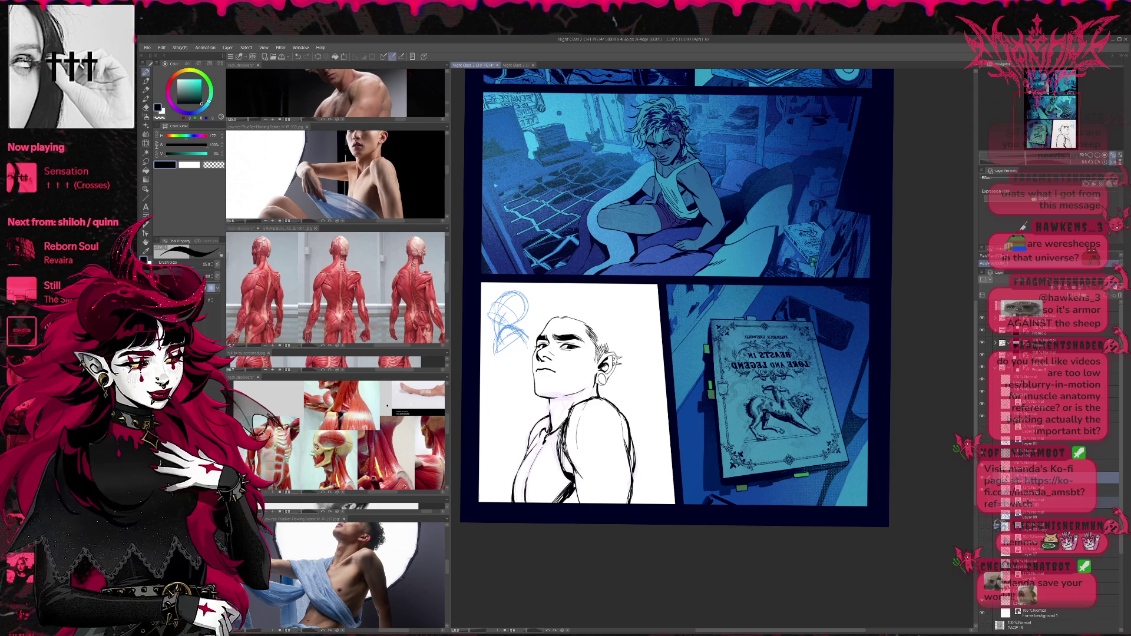
# Ink the right edge of the back and add hatching strokes across the back.
pyautogui.moveTo(624, 433); pyautogui.dragTo(628, 506)
pyautogui.moveTo(576, 472); pyautogui.dragTo(576, 493)
pyautogui.moveTo(575, 445); pyautogui.dragTo(572, 484)
pyautogui.moveTo(581, 481); pyautogui.dragTo(578, 504)
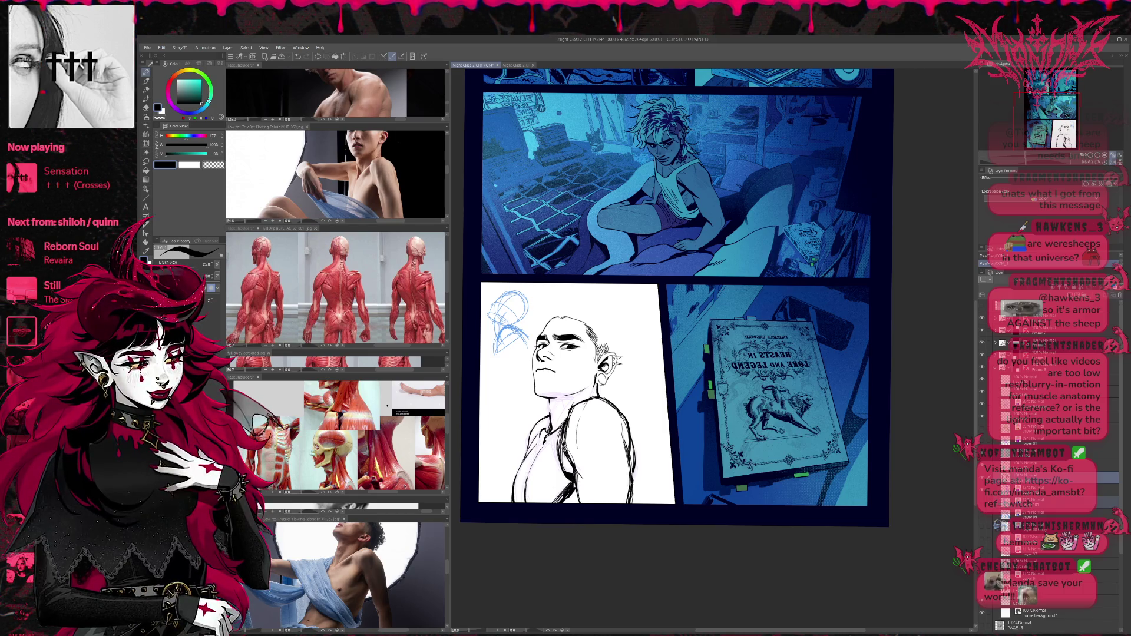
pyautogui.moveTo(636, 419); pyautogui.dragTo(636, 471)
pyautogui.moveTo(630, 423); pyautogui.dragTo(633, 477)
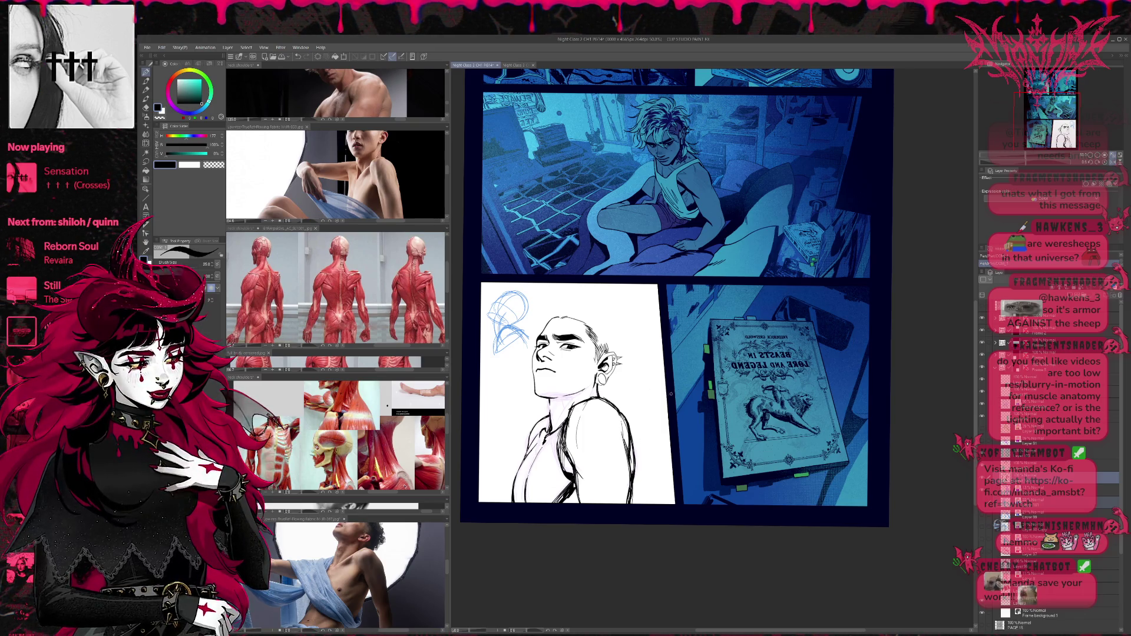
# Erase stray chest strokes and redraw hatching along the left side and chest.
pyautogui.press('e')
pyautogui.moveTo(548, 448); pyautogui.dragTo(530, 472)
pyautogui.moveTo(539, 477); pyautogui.dragTo(523, 500)
pyautogui.press('p')
pyautogui.moveTo(553, 427); pyautogui.dragTo(524, 501)
pyautogui.moveTo(539, 448); pyautogui.dragTo(529, 468)
pyautogui.moveTo(545, 444); pyautogui.dragTo(523, 503)
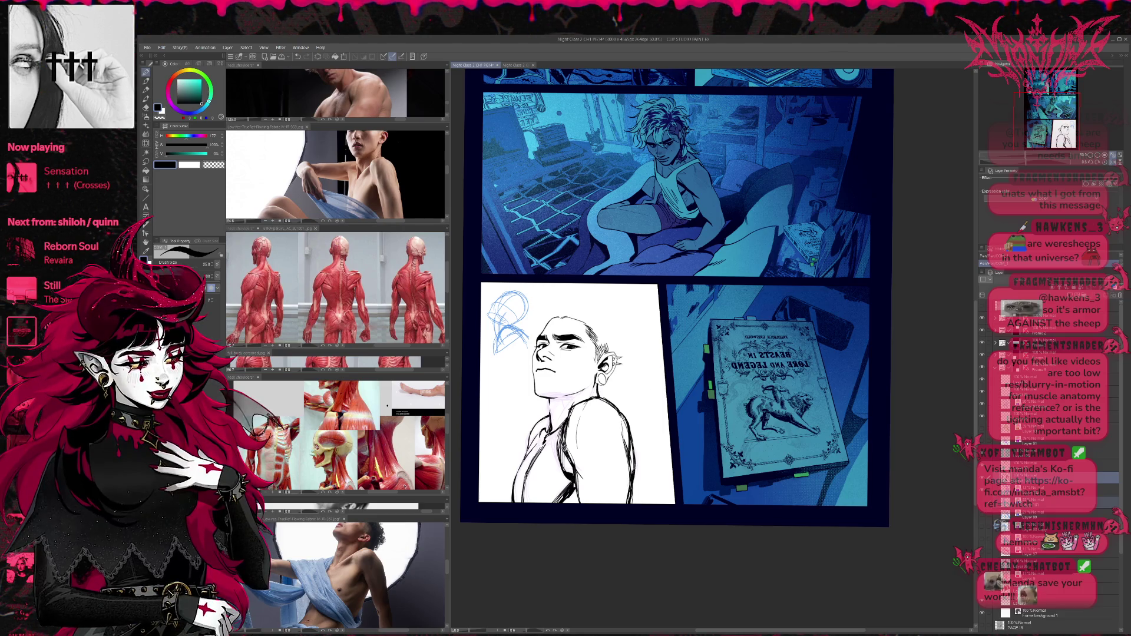
pyautogui.moveTo(573, 445); pyautogui.dragTo(564, 474)
pyautogui.moveTo(561, 451)
pyautogui.mouseDown()
pyautogui.moveTo(543, 470)
pyautogui.moveTo(560, 475)
pyautogui.mouseUp()
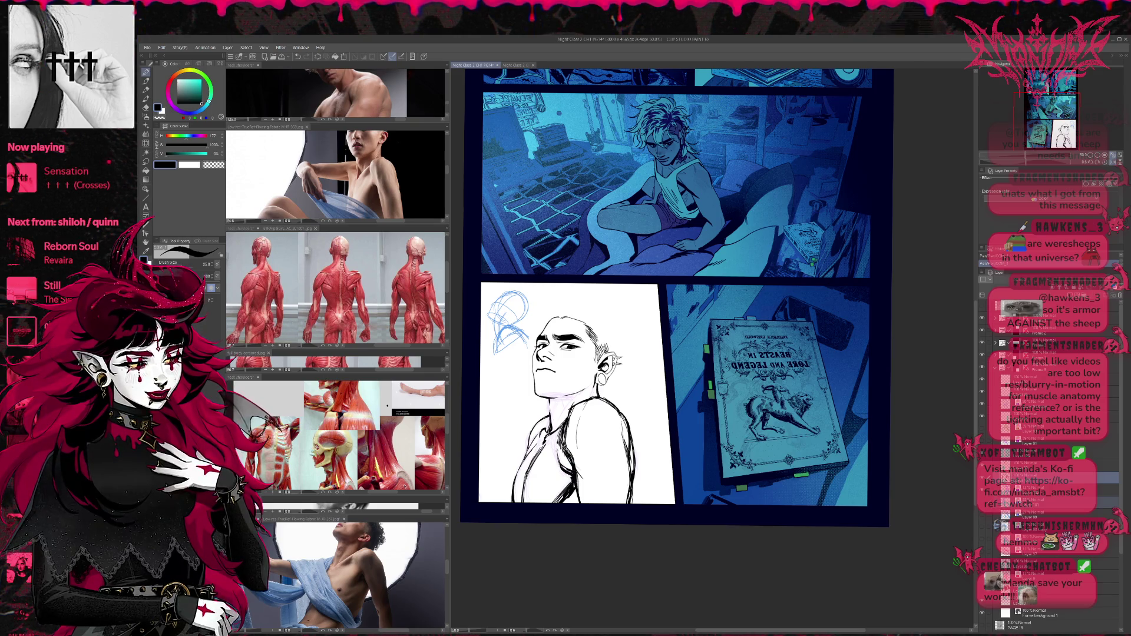
# Erase the right shoulder lines and redraw the shoulder with a thicker ink line.
pyautogui.press('e')
pyautogui.moveTo(619, 425); pyautogui.dragTo(642, 480)
pyautogui.press('p')
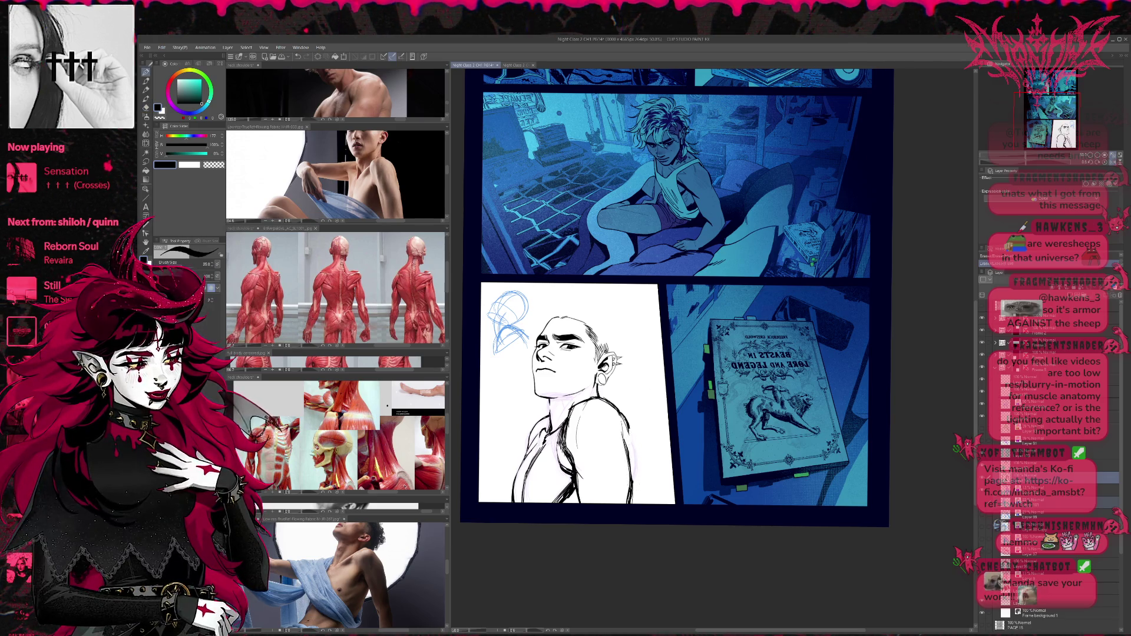
pyautogui.moveTo(626, 427); pyautogui.dragTo(632, 455)
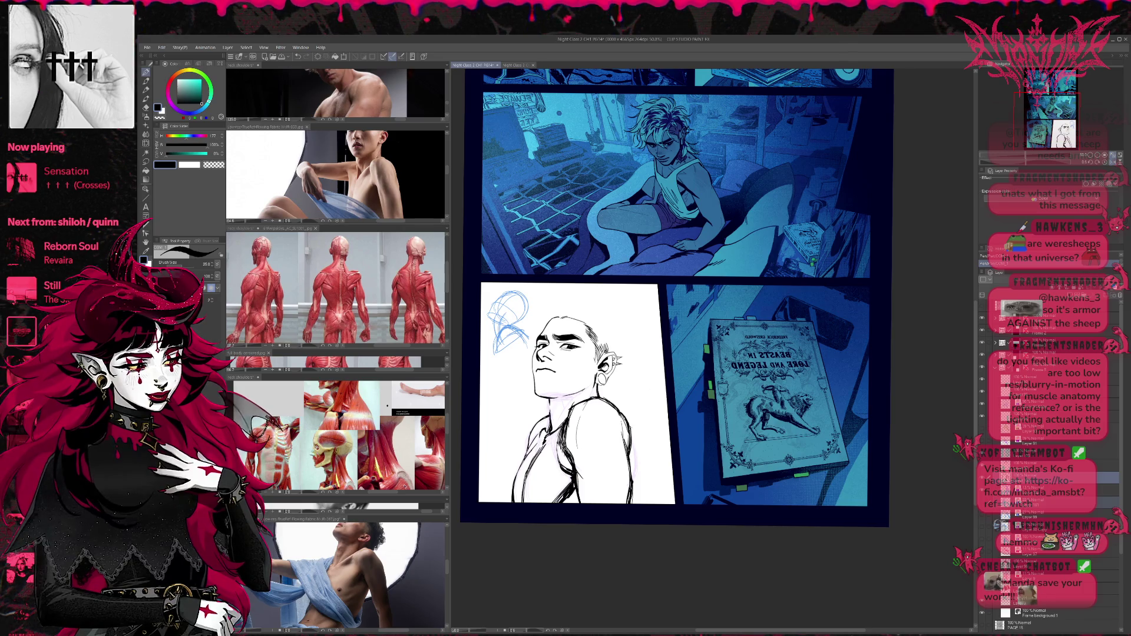
pyautogui.press('e')
pyautogui.moveTo(632, 406); pyautogui.dragTo(633, 475)
pyautogui.press('p')
pyautogui.moveTo(629, 437)
pyautogui.mouseDown()
pyautogui.moveTo(632, 473)
pyautogui.moveTo(636, 440)
pyautogui.mouseUp()
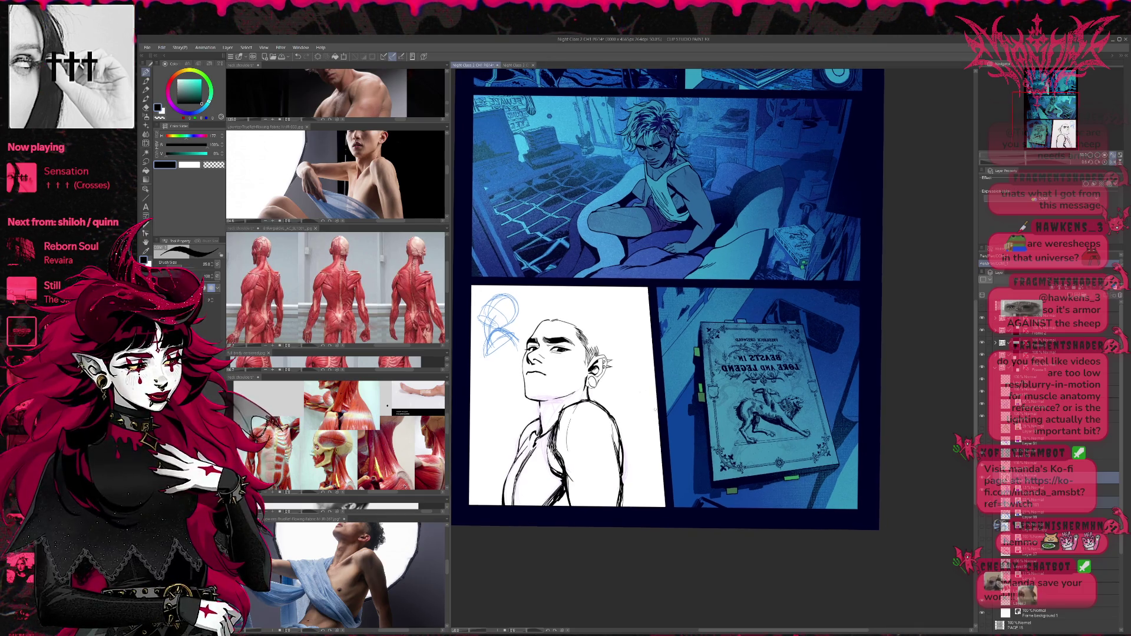
# Turn on Layer color to tint the body line art blue, check the neck shoulders reference, then return to the comic page.
pyautogui.click(1002, 177)
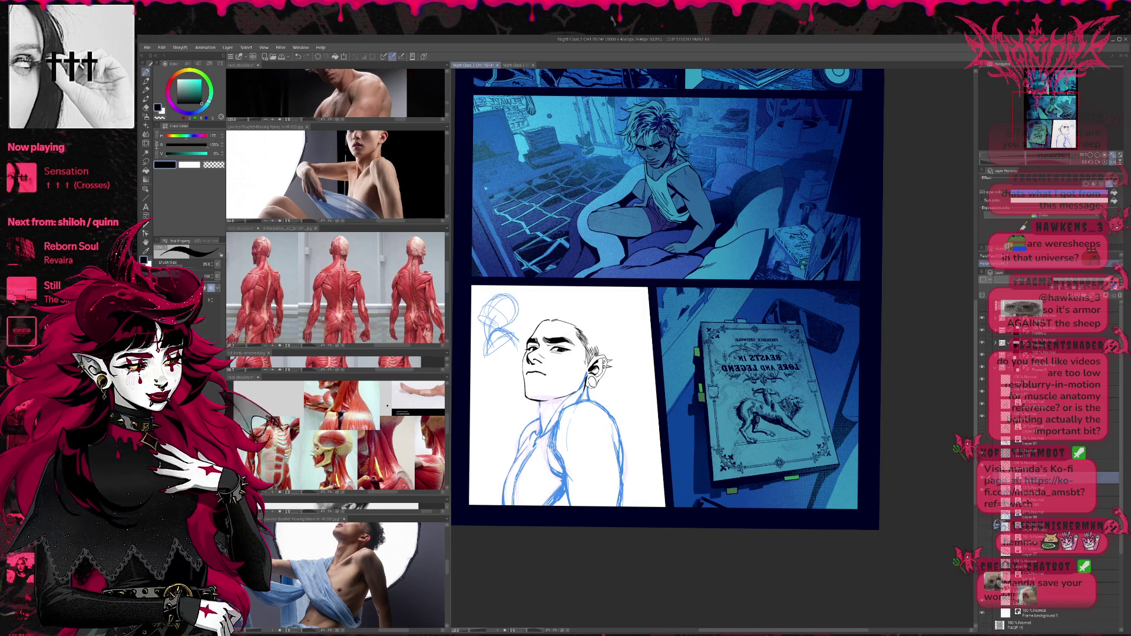
pyautogui.click(338, 436)
pyautogui.scroll(3, 338, 436)
pyautogui.click(632, 407)
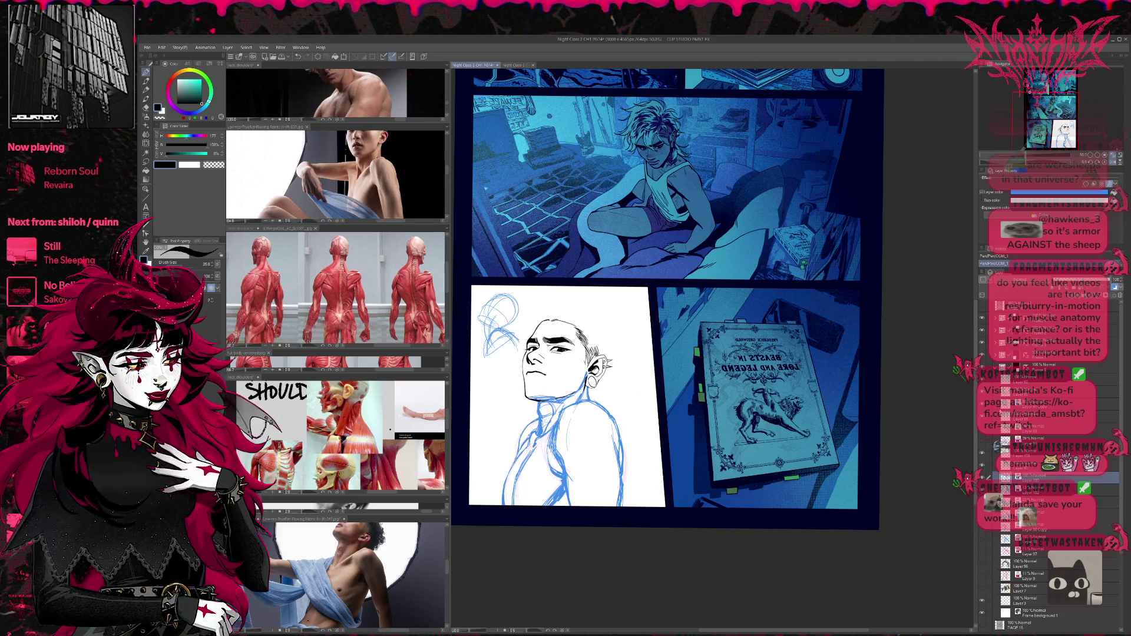
# Toggle several sketch layers' visibility on and off to compare them.
pyautogui.click(982, 530)
pyautogui.click(981, 530)
pyautogui.click(982, 517)
pyautogui.click(982, 517)
pyautogui.click(982, 518)
pyautogui.click(981, 517)
pyautogui.click(982, 442)
pyautogui.click(982, 441)
pyautogui.click(982, 442)
pyautogui.click(982, 442)
pyautogui.click(983, 442)
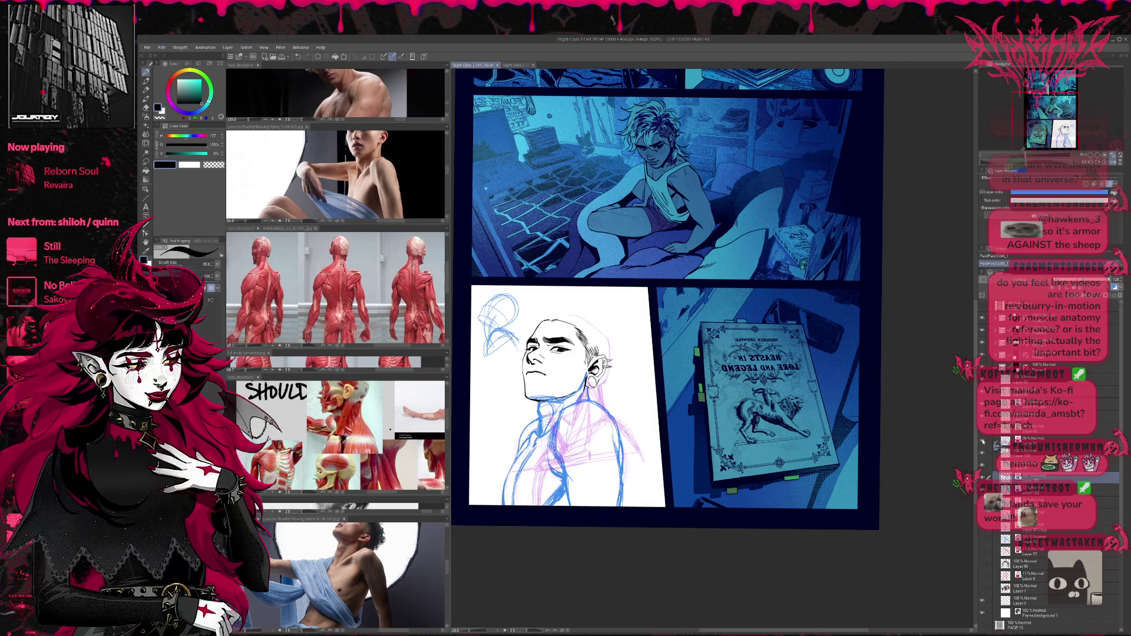
pyautogui.click(982, 442)
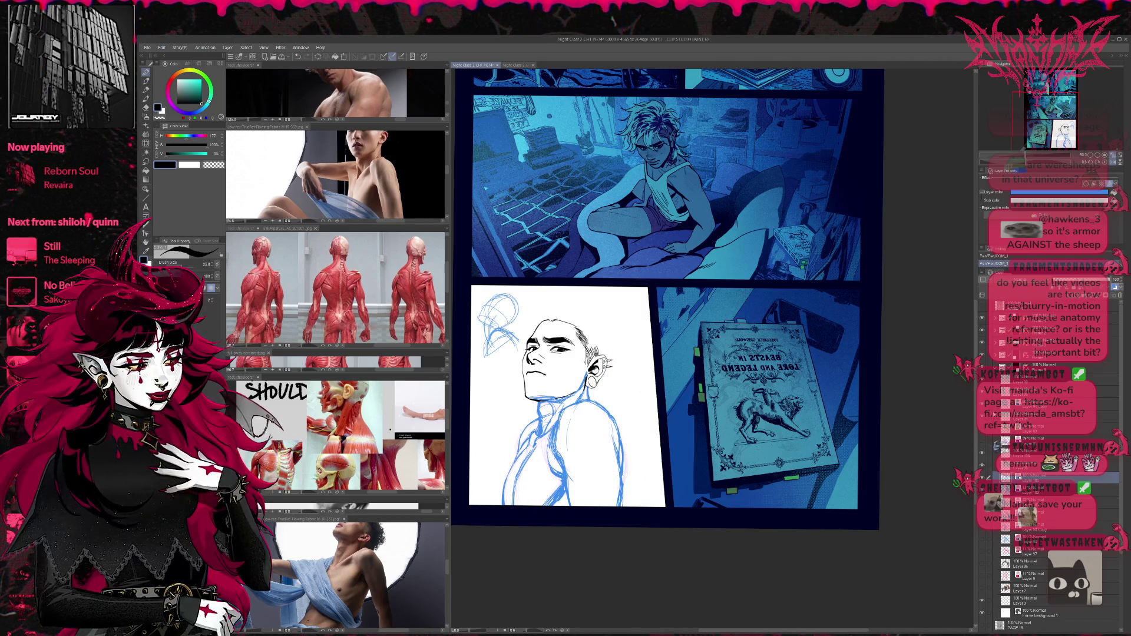
# Hide the light-blue sketch layer, show the pink sketch Layer 9 and select it.
pyautogui.click(982, 540)
pyautogui.click(982, 541)
pyautogui.click(982, 541)
pyautogui.click(981, 540)
pyautogui.click(982, 540)
pyautogui.click(981, 541)
pyautogui.click(981, 541)
pyautogui.click(982, 541)
pyautogui.click(981, 557)
pyautogui.click(982, 557)
pyautogui.click(981, 576)
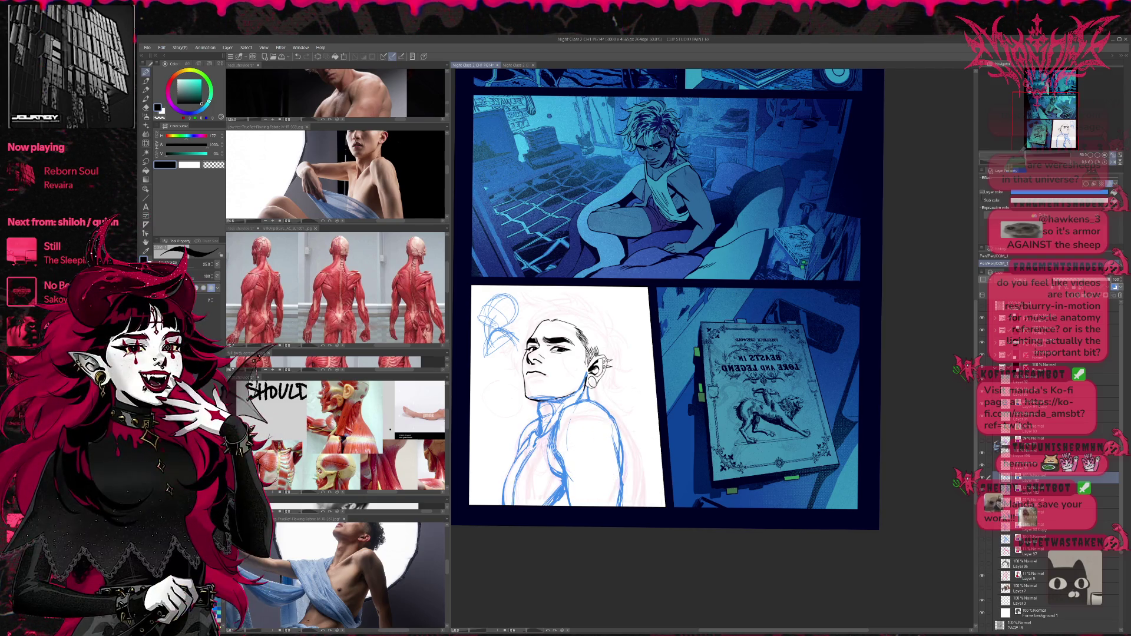
pyautogui.click(1027, 575)
pyautogui.hotkey('ctrl', 't')
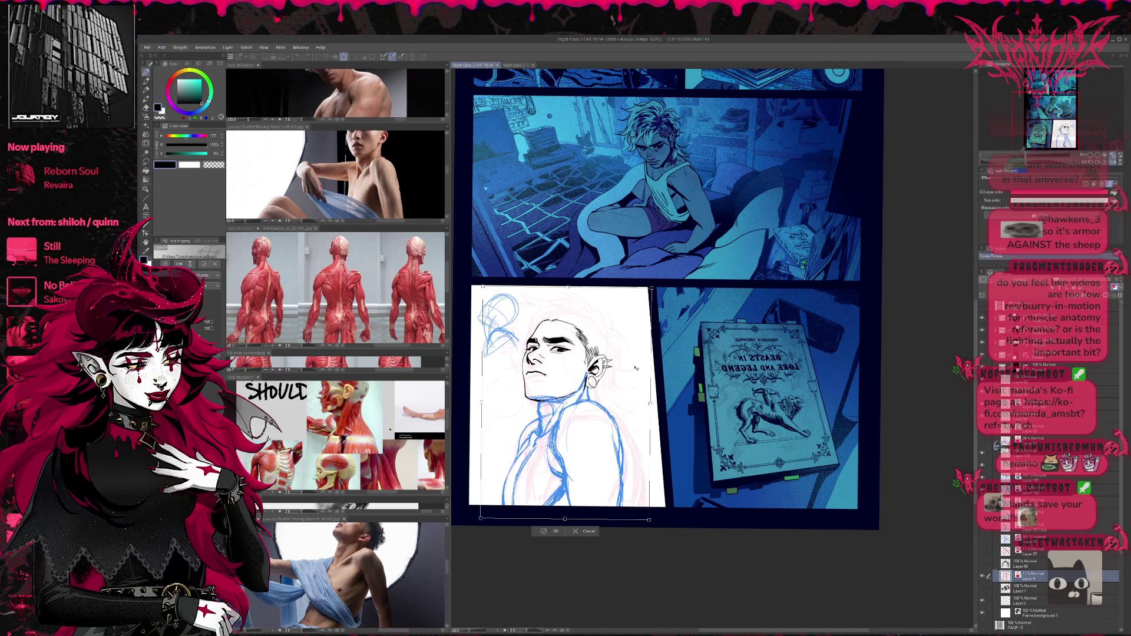
# Tilt the pink rough sketch clockwise, move it up and enlarge it from the bottom-right corner.
pyautogui.moveTo(662, 324)
pyautogui.mouseDown()
pyautogui.moveTo(670, 374)
pyautogui.moveTo(625, 391)
pyautogui.mouseUp()
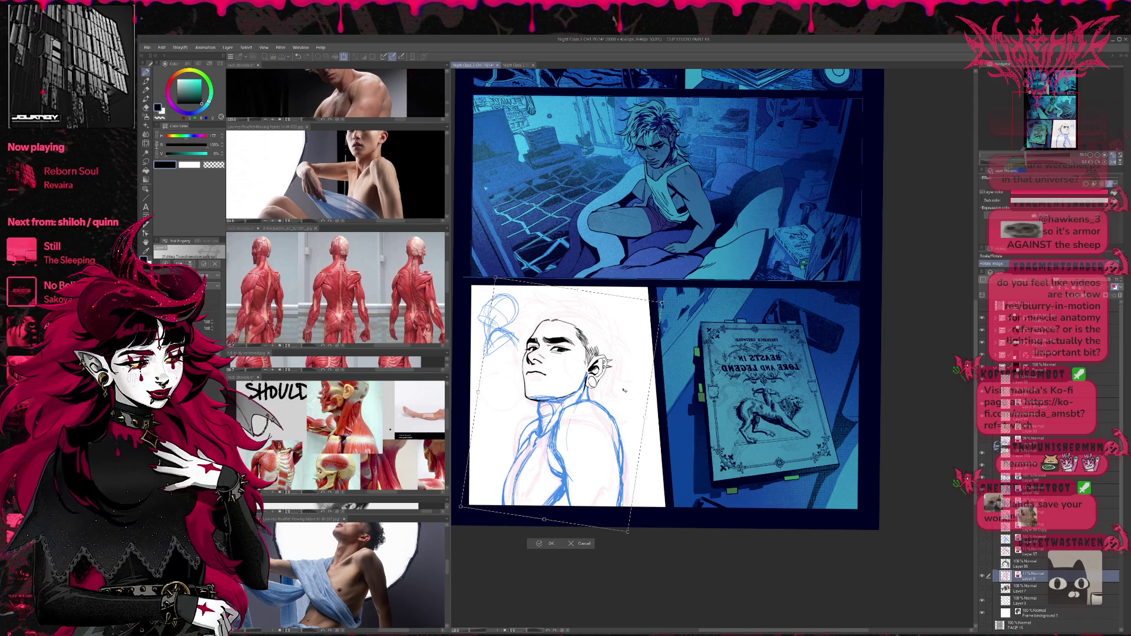
pyautogui.moveTo(662, 302); pyautogui.dragTo(658, 304)
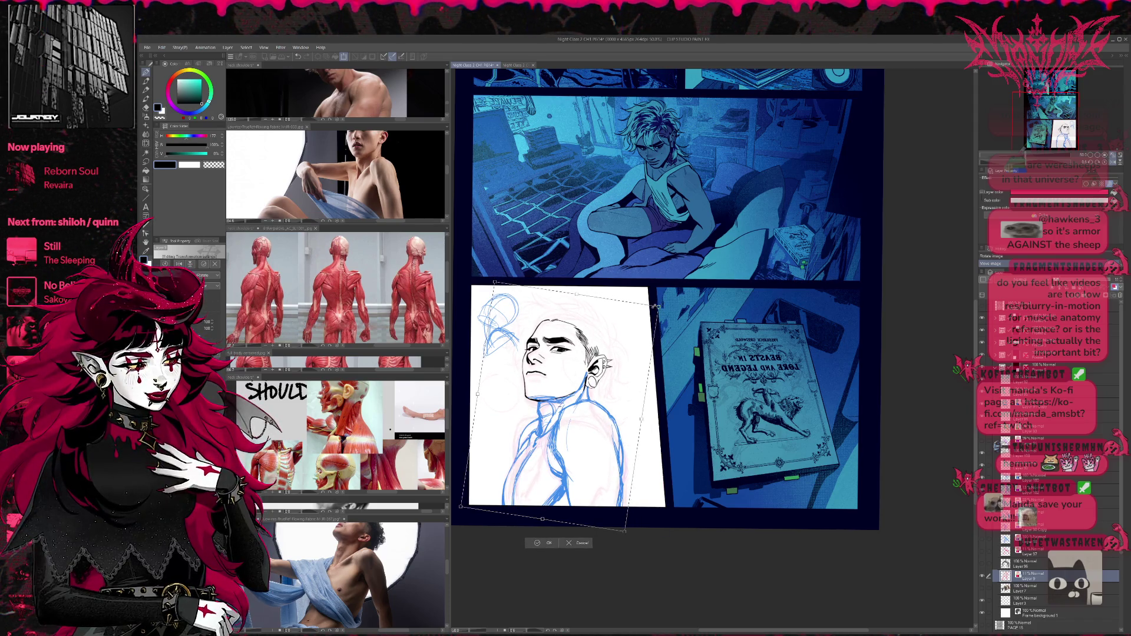
pyautogui.moveTo(629, 351)
pyautogui.mouseDown()
pyautogui.moveTo(665, 353)
pyautogui.moveTo(628, 368)
pyautogui.mouseUp()
pyautogui.moveTo(658, 310)
pyautogui.mouseDown()
pyautogui.moveTo(627, 349)
pyautogui.moveTo(660, 359)
pyautogui.moveTo(623, 373)
pyautogui.moveTo(654, 376)
pyautogui.moveTo(613, 375)
pyautogui.mouseUp()
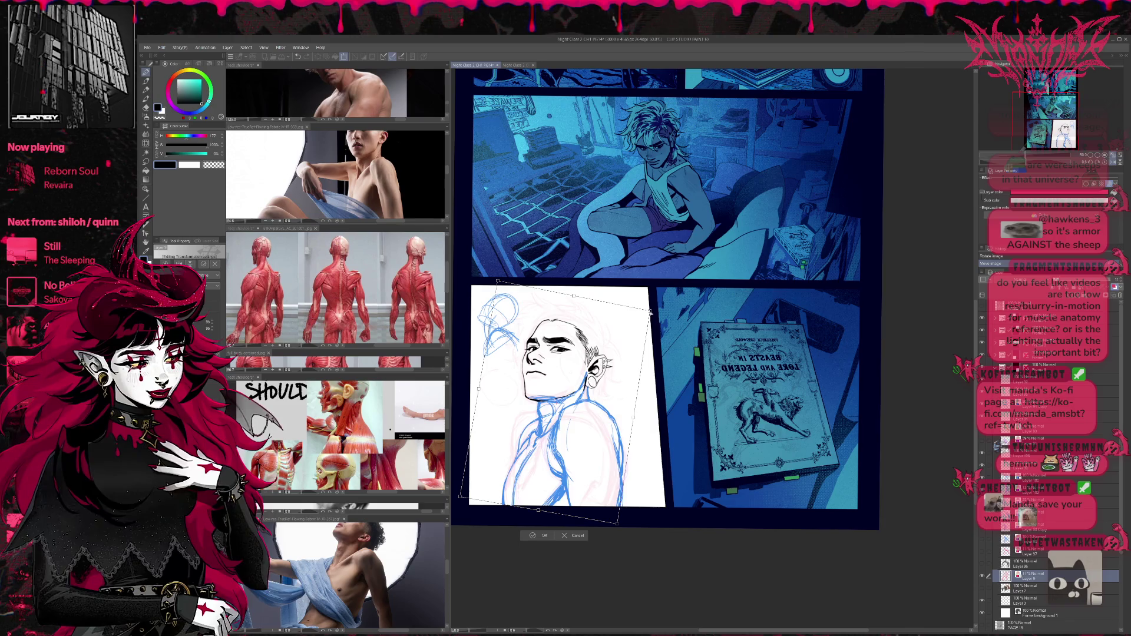
pyautogui.moveTo(655, 309); pyautogui.dragTo(616, 374)
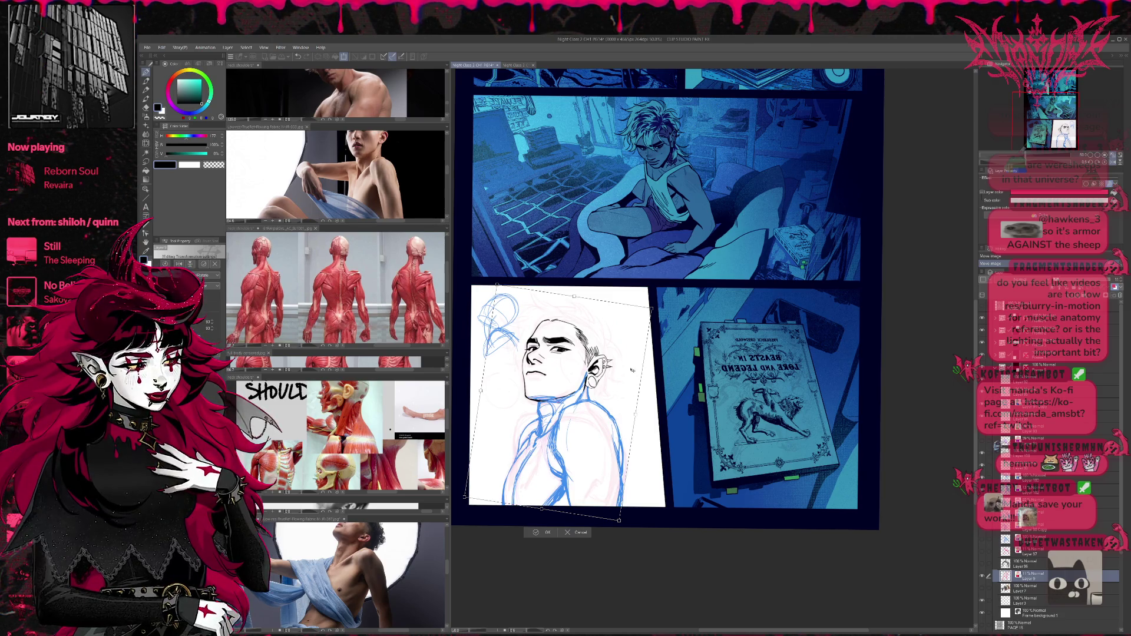
pyautogui.moveTo(619, 521); pyautogui.dragTo(621, 522)
pyautogui.moveTo(607, 476); pyautogui.dragTo(606, 474)
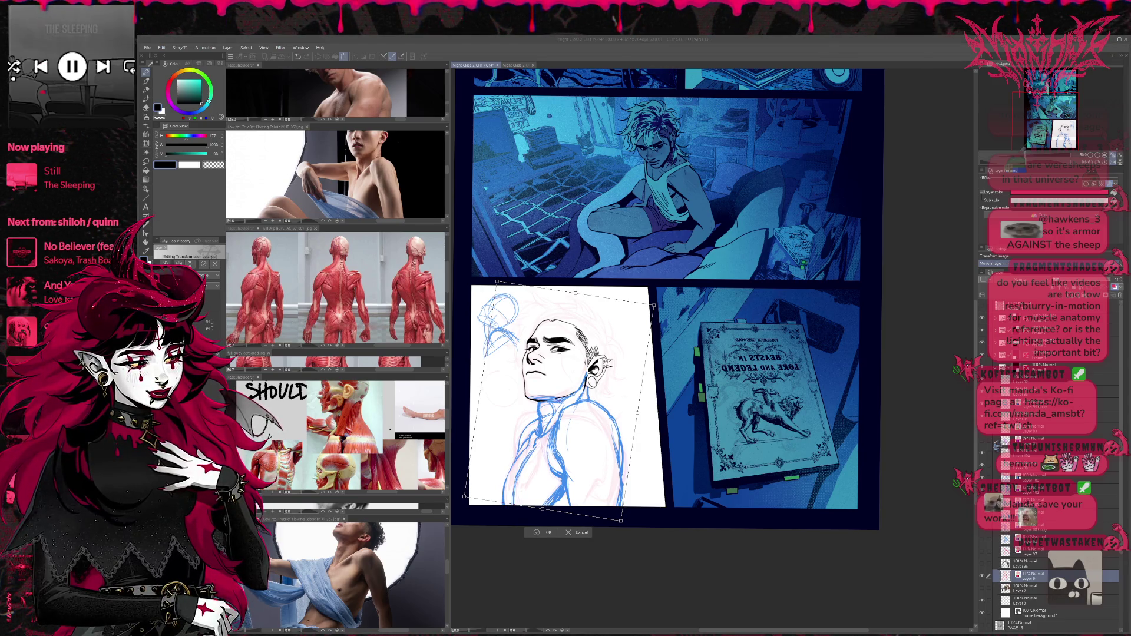
# Apply the pink sketch's transform, then rotate it a few more degrees clockwise with Ctrl+T.
pyautogui.press('Return')
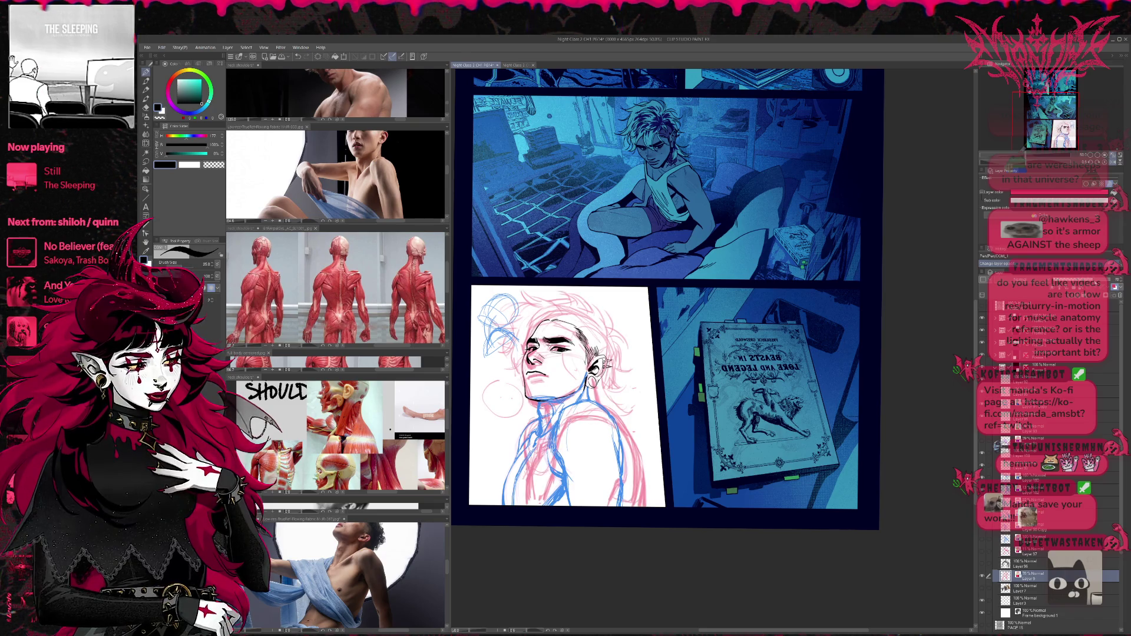
pyautogui.hotkey('ctrl', 't')
pyautogui.moveTo(672, 310); pyautogui.dragTo(623, 347)
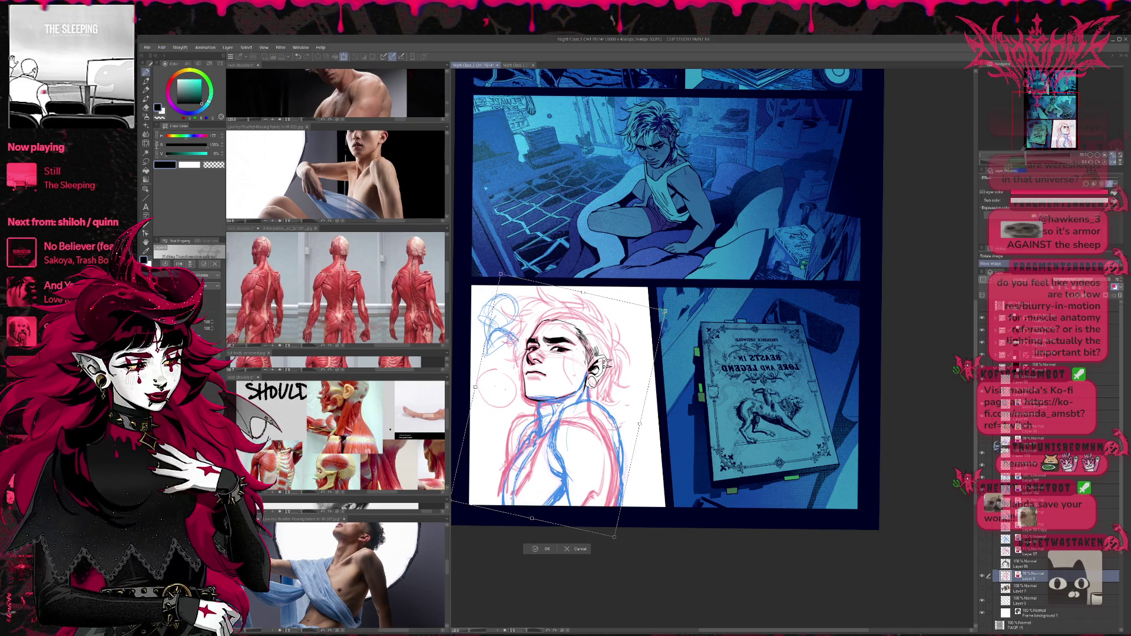